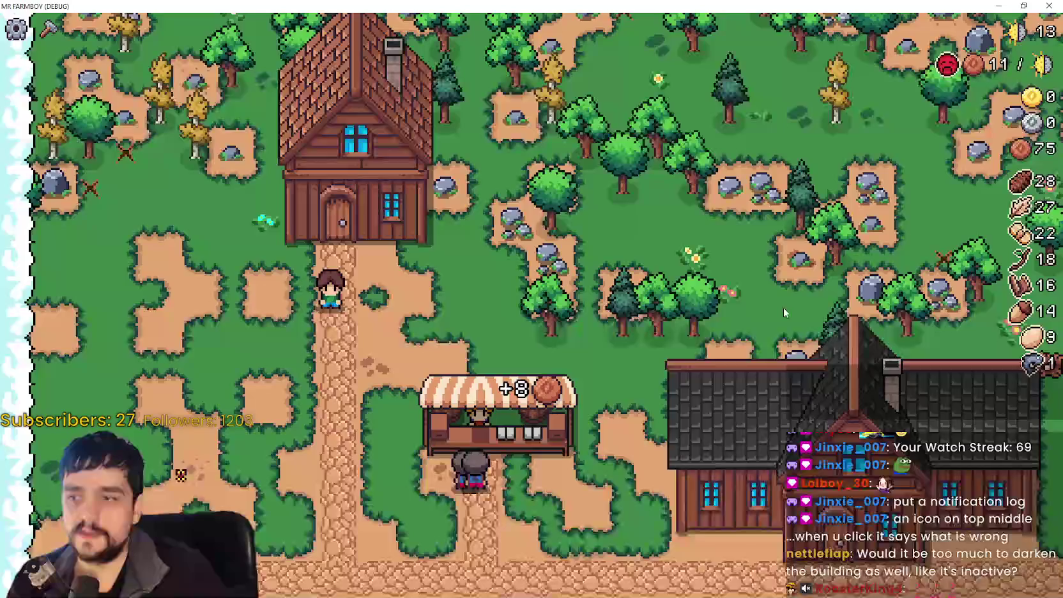
Check the house's workers and beds overview, then return to the farm.
key(e)
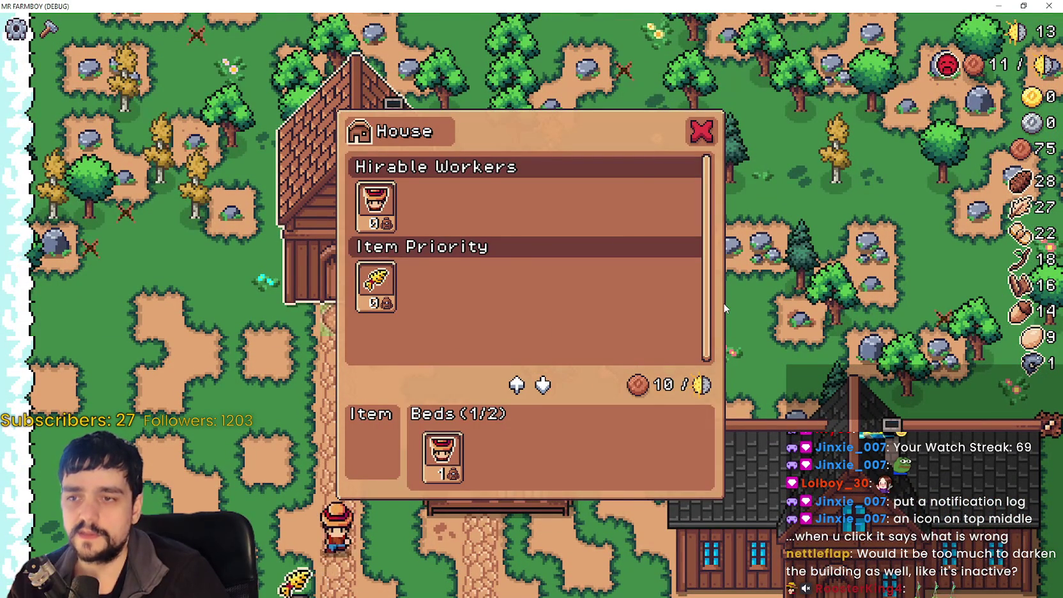
mouse_move(450, 449)
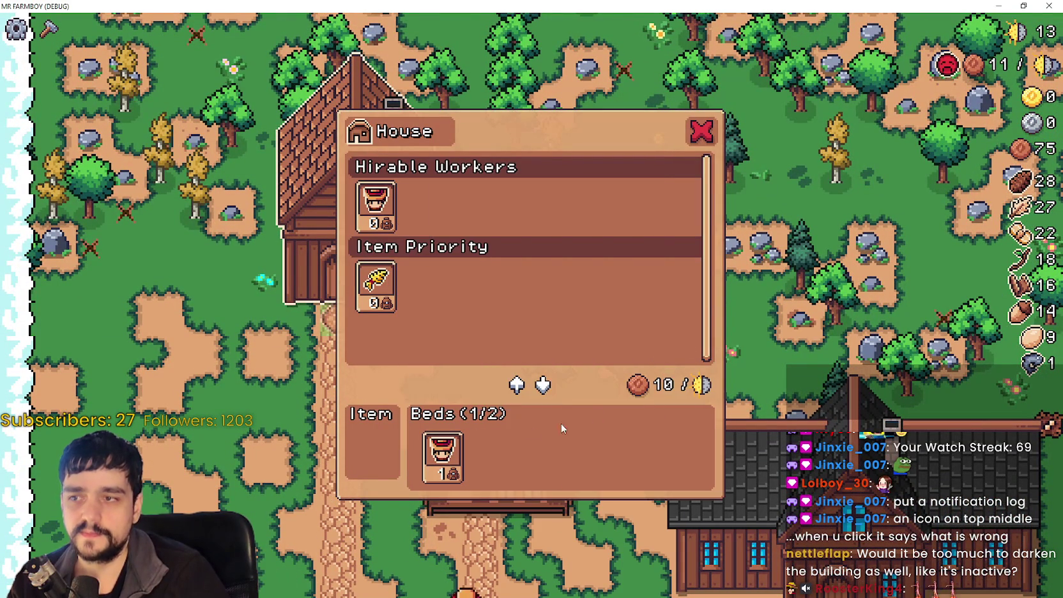
key(Escape)
key(s)
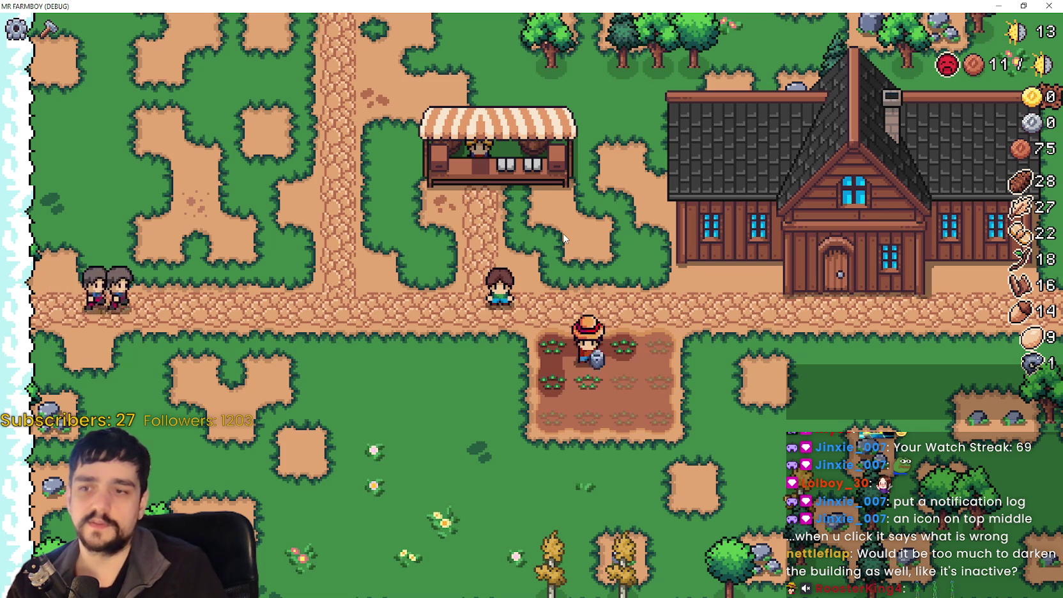
Walk the farmer past the market stall up to the house and view its workers overview.
key(d)
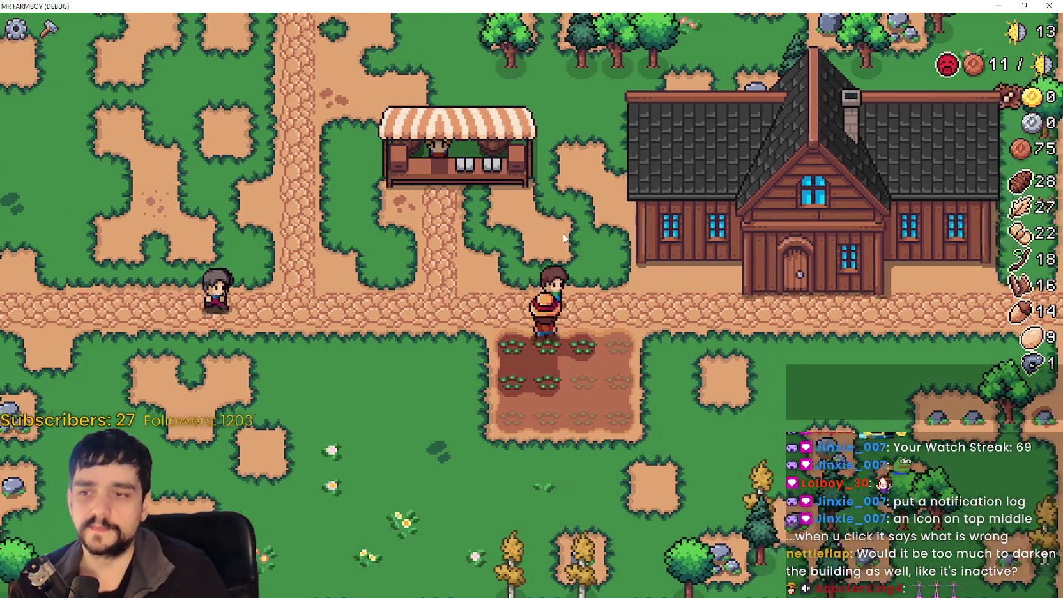
key(a)
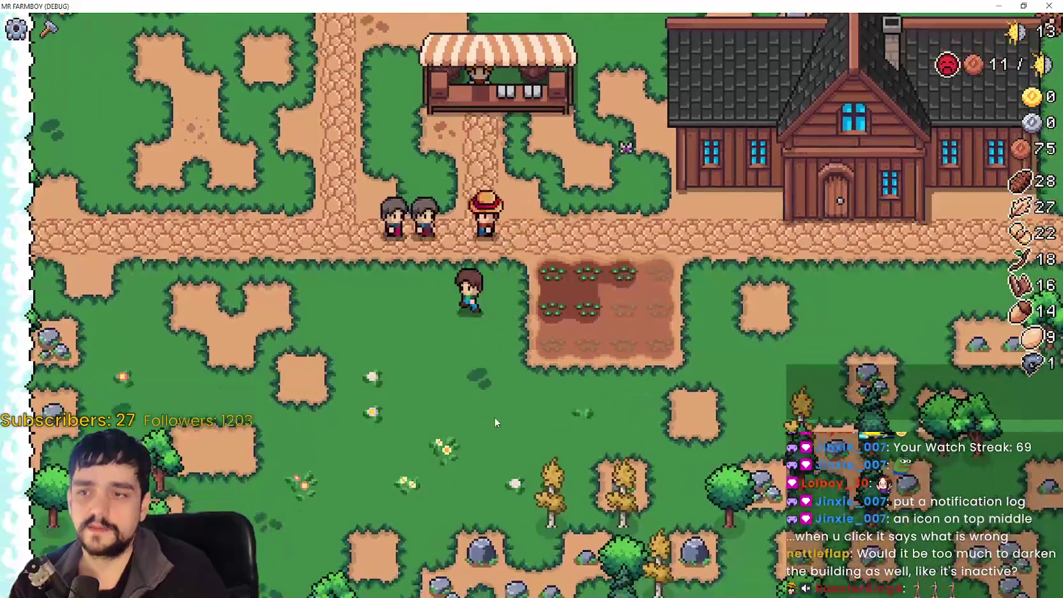
key(w)
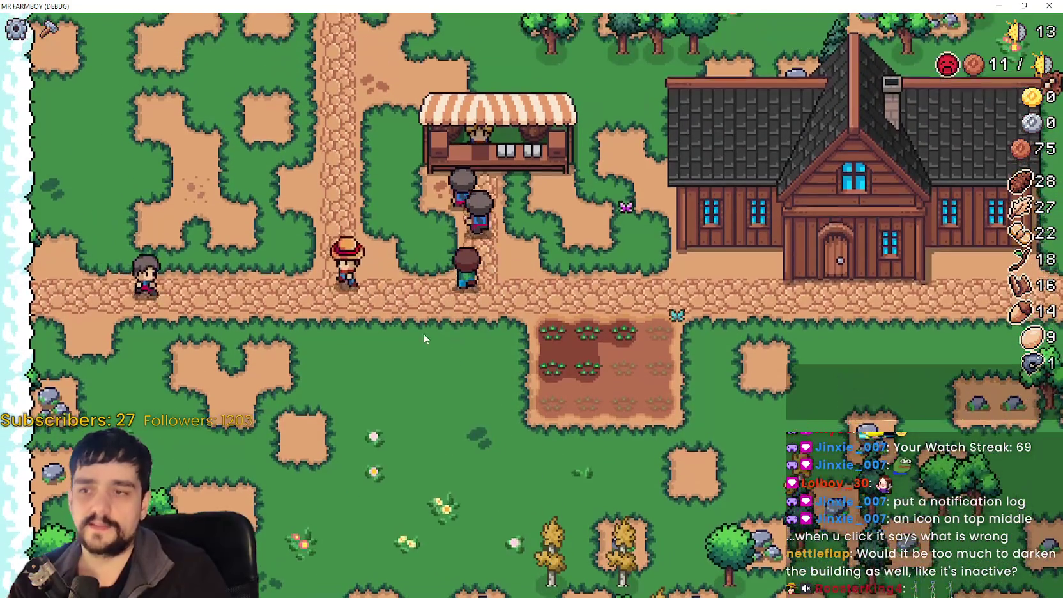
key(w)
key(a)
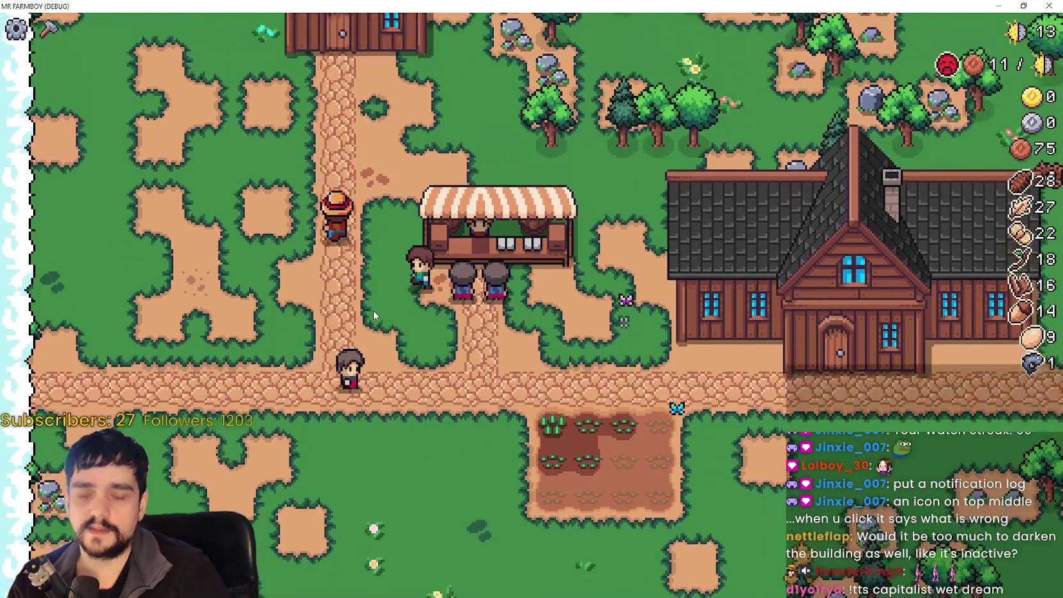
key(w)
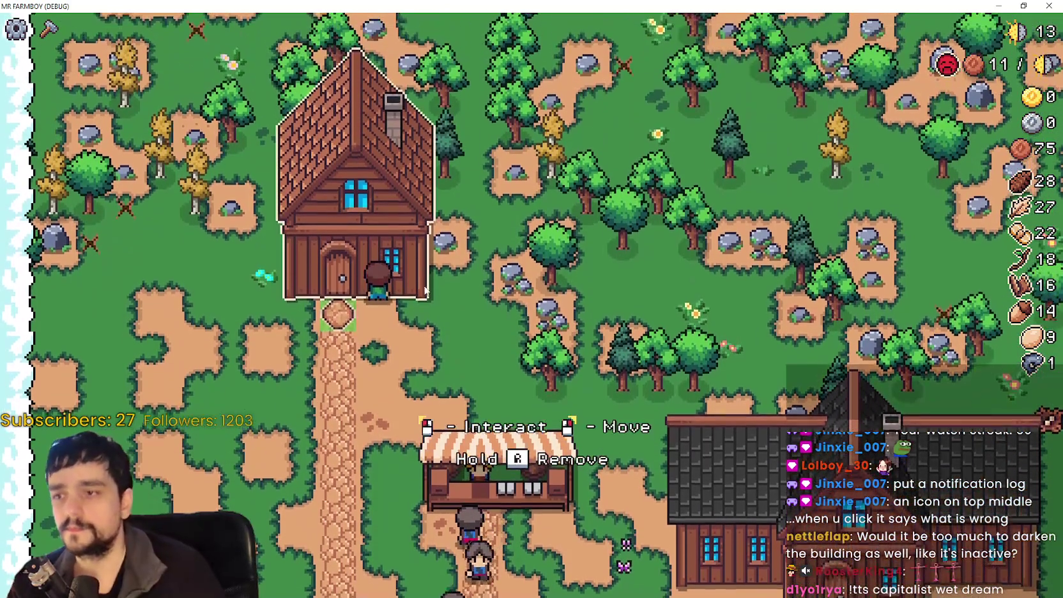
click(442, 280)
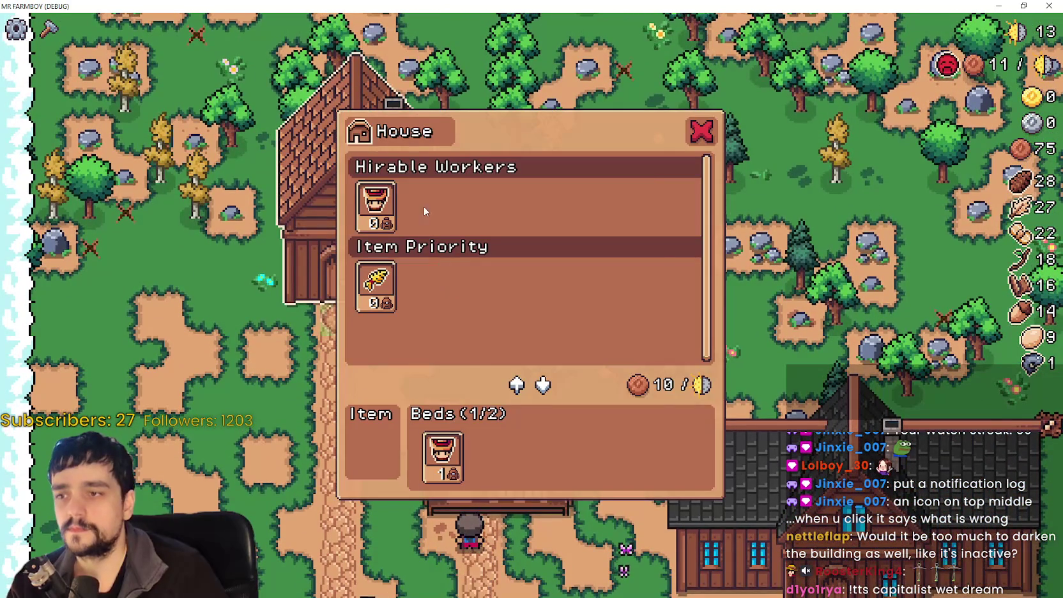
click(266, 395)
Walk back toward the path and farmhouse, reopen the house overview, then close it.
key(s)
key(d)
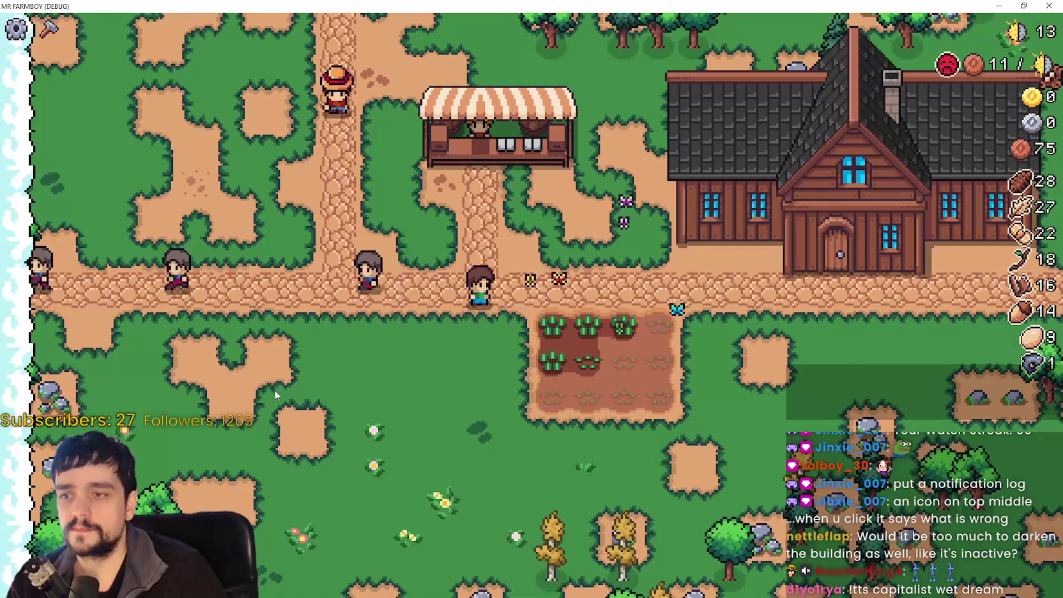
key(d)
key(w)
key(w)
key(a)
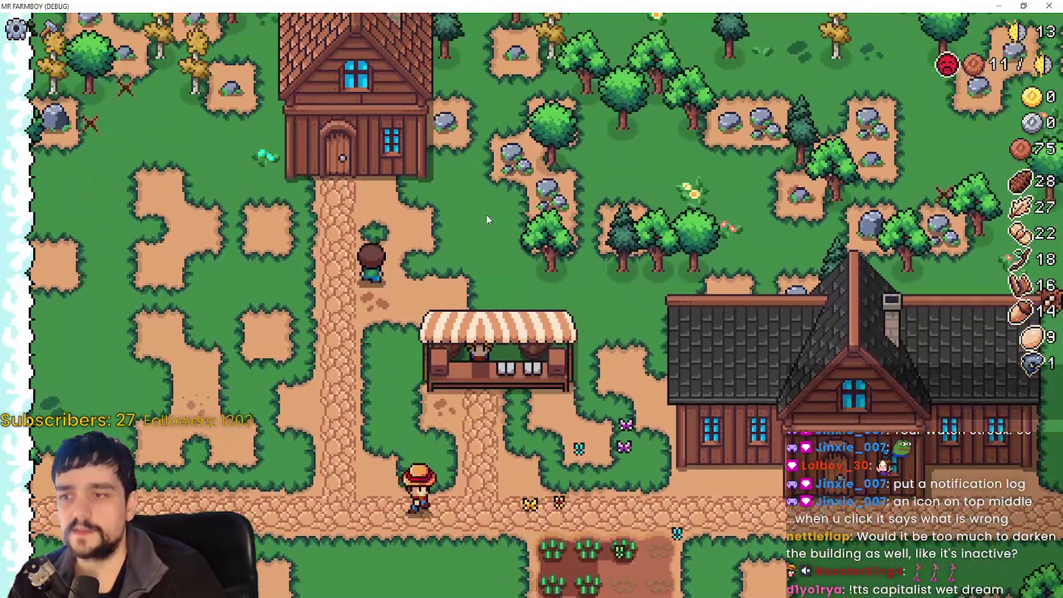
click(358, 128)
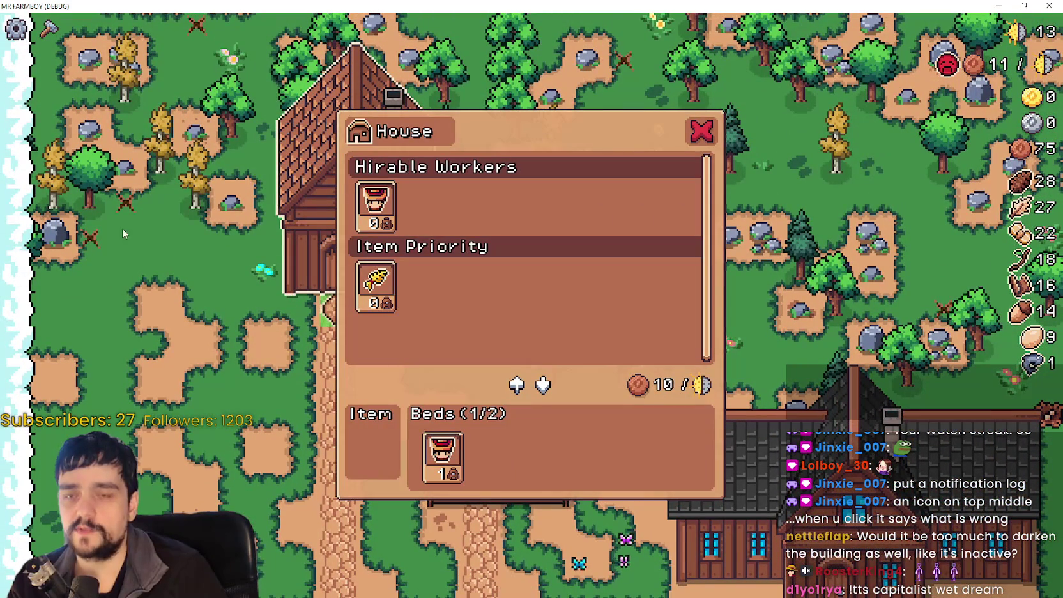
key(Escape)
key(s)
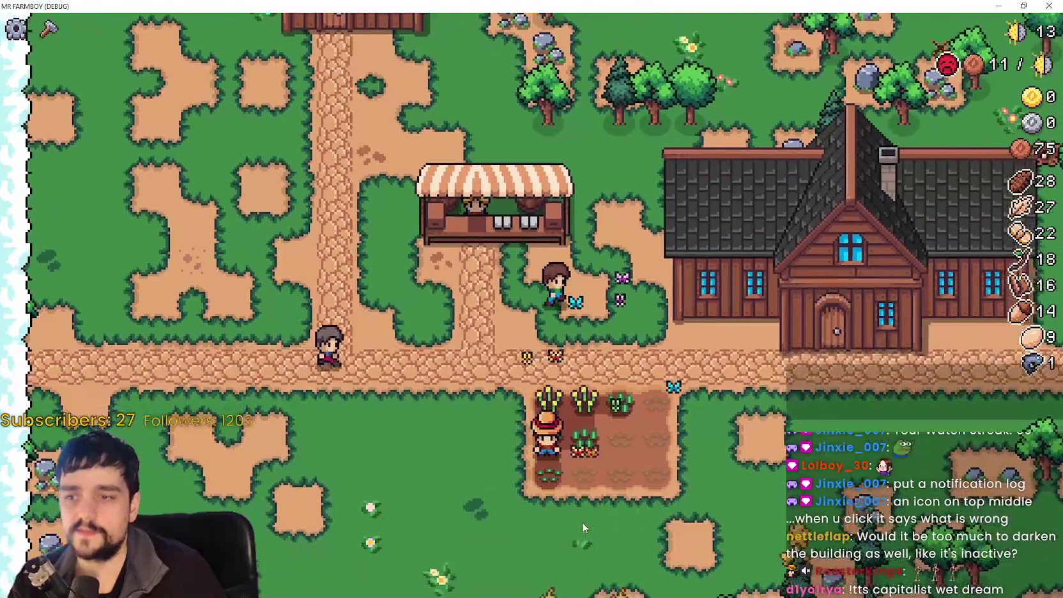
Look over the forest, river and upper map, then harvest a ripe wheat tile.
key(d)
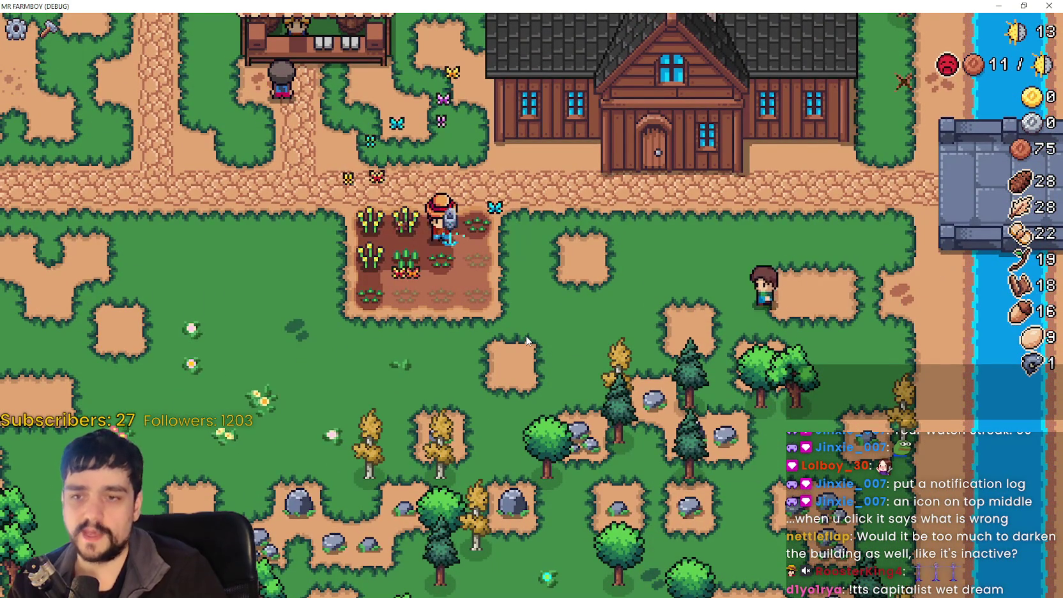
key(w)
key(a)
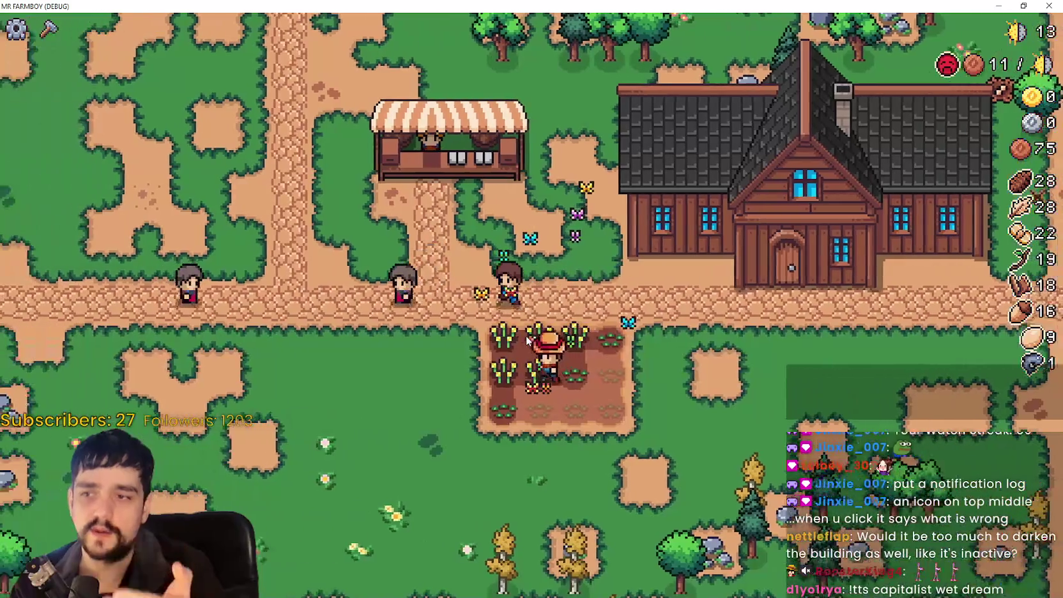
key(w)
key(s)
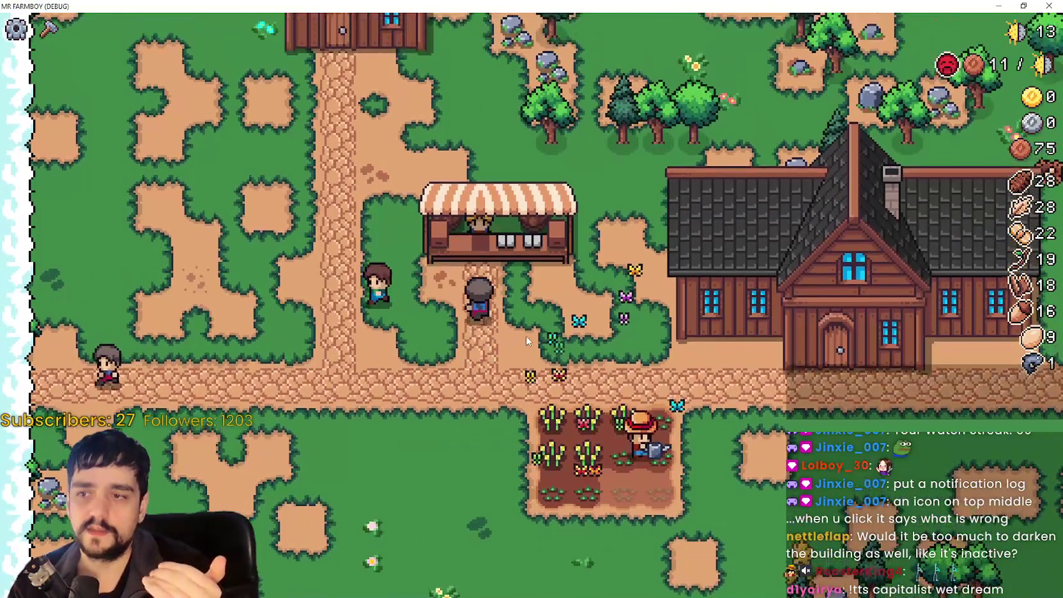
key(w)
key(s)
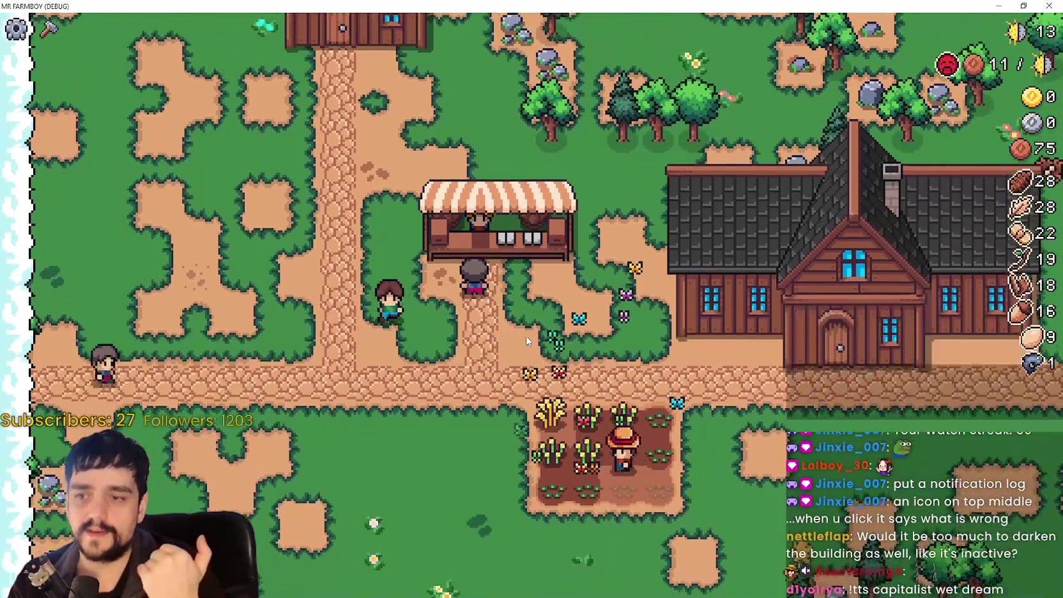
key(s)
click(484, 327)
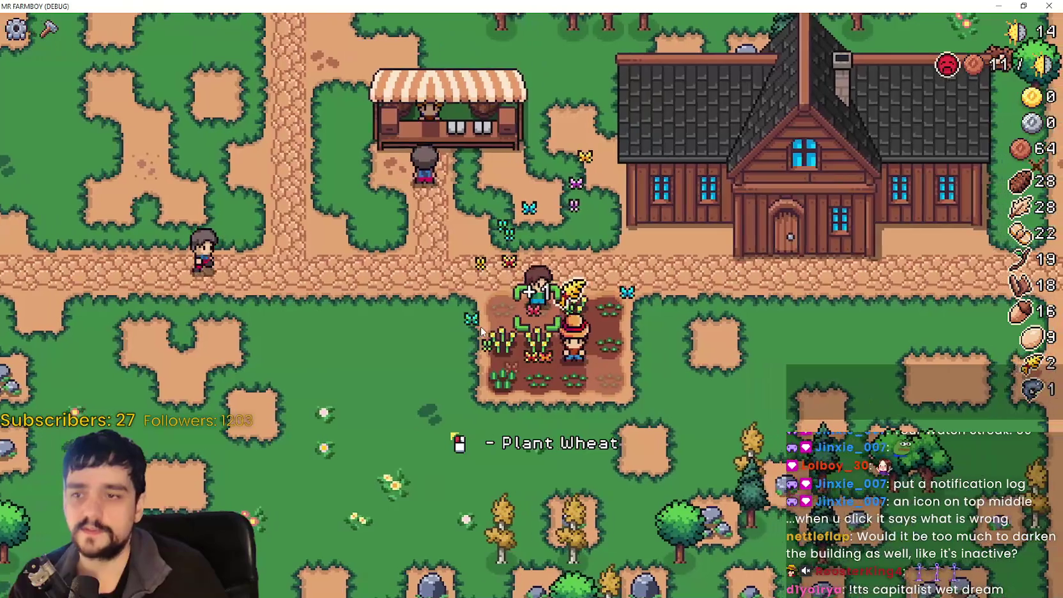
Walk the farmer through the crop field collecting more ripe wheat.
key(w)
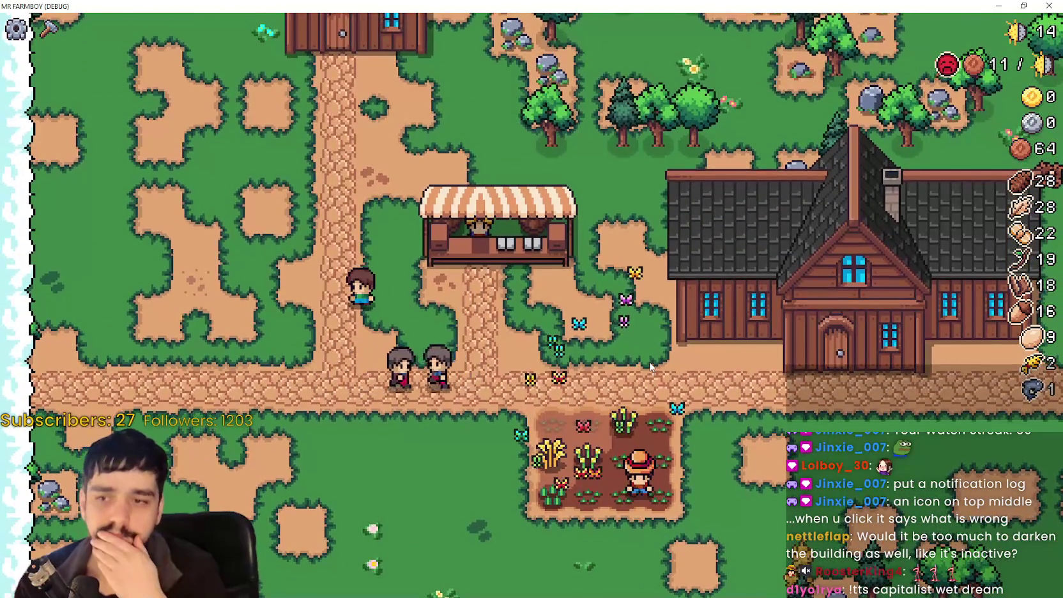
key(w)
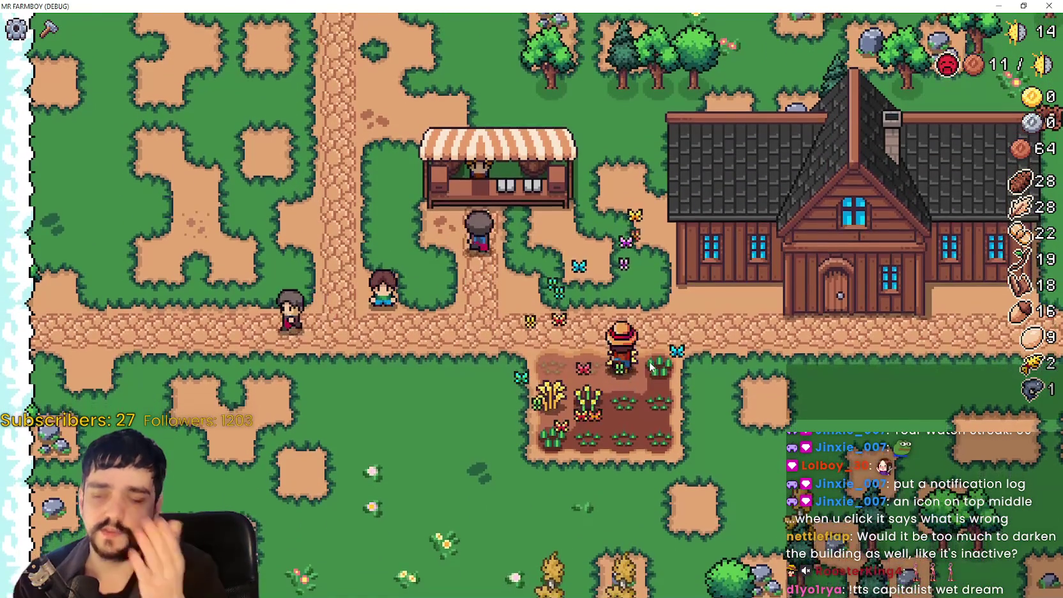
key(a)
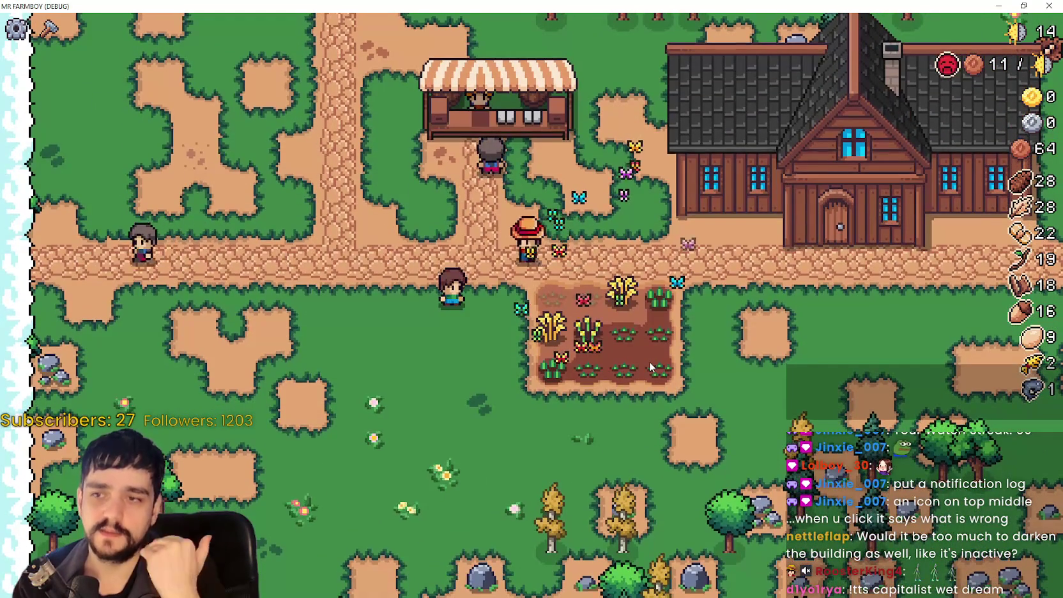
key(d)
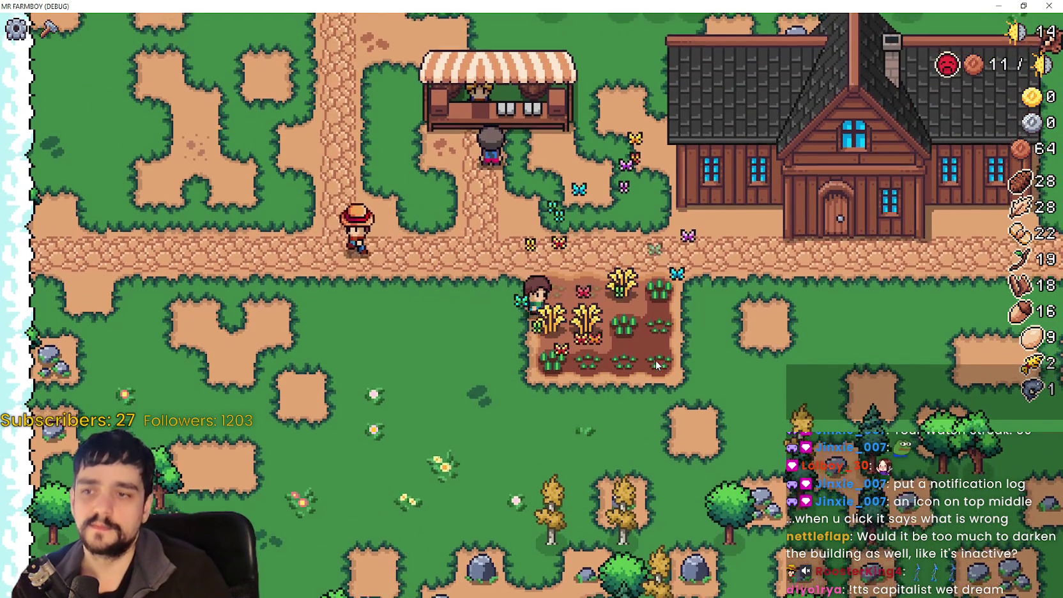
key(w)
key(d)
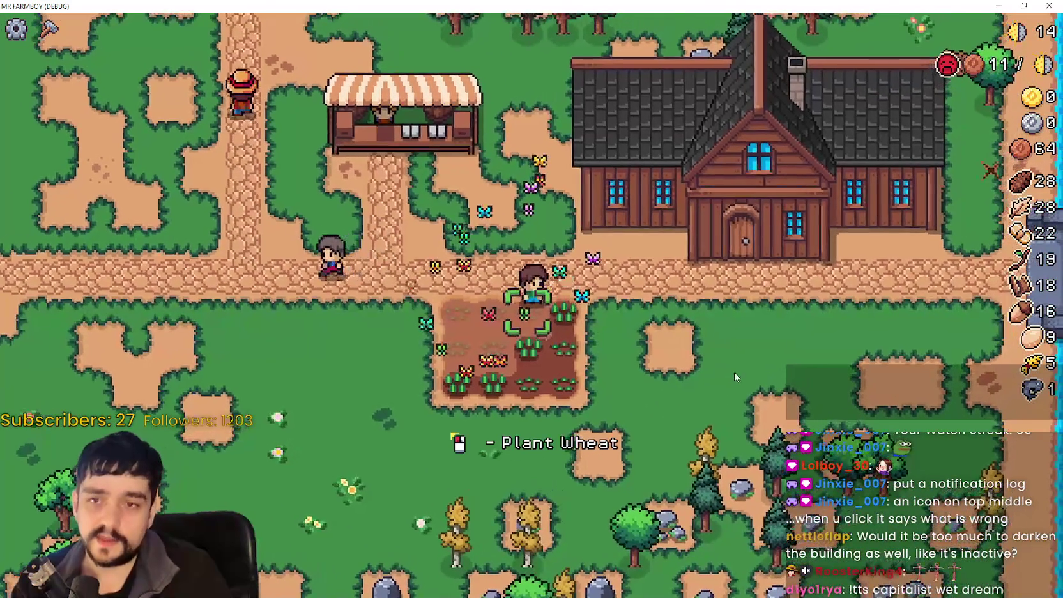
Chop a nearby tree for wood and collect the resources behind the farmhouse.
key(d)
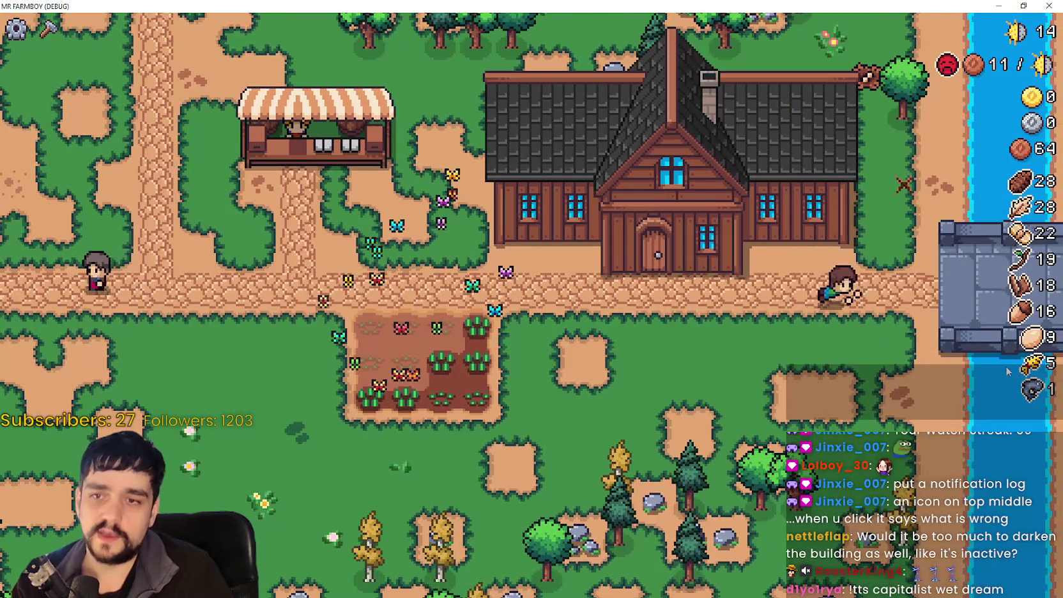
key(w)
click(940, 339)
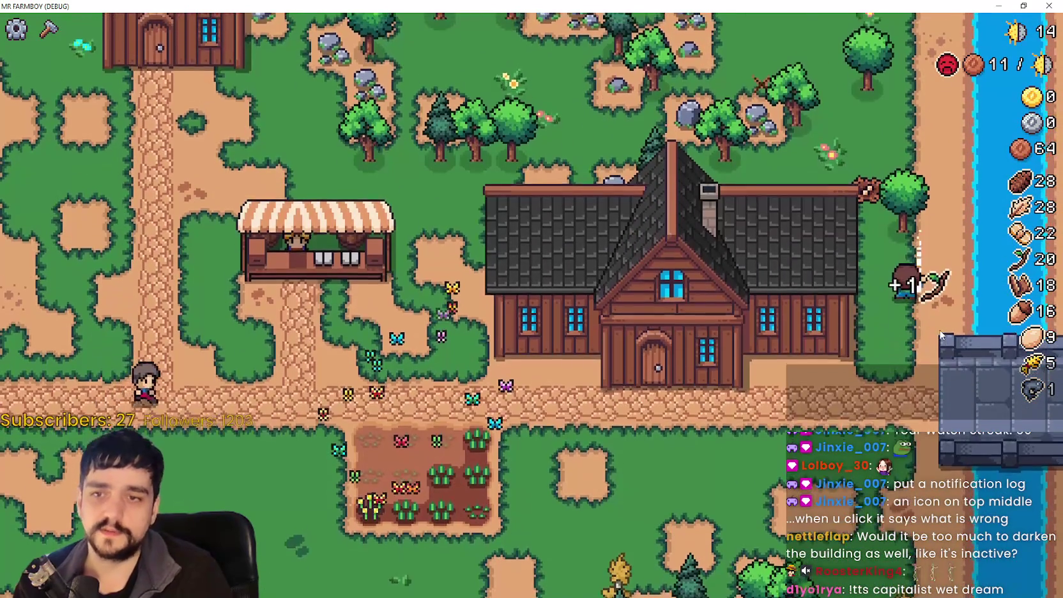
key(a)
key(w)
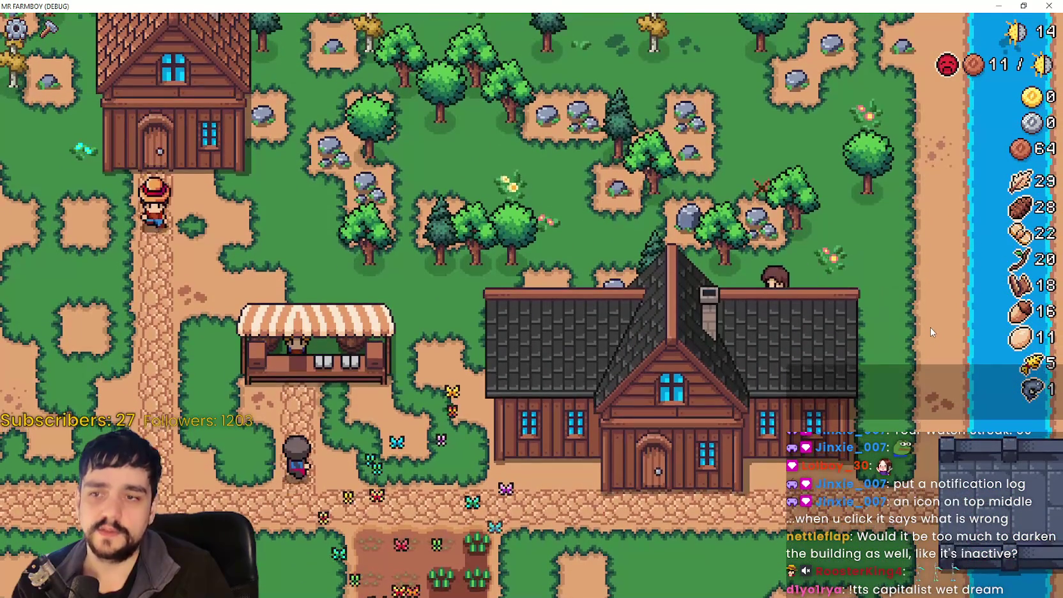
click(611, 275)
Chop another tree, then head back down toward the farm.
key(a)
key(w)
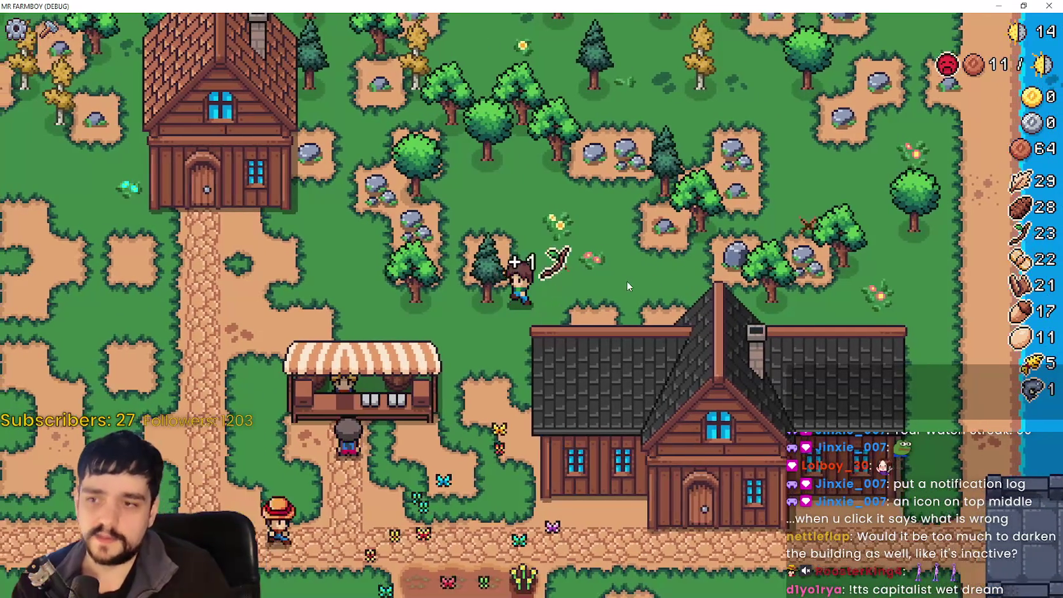
key(a)
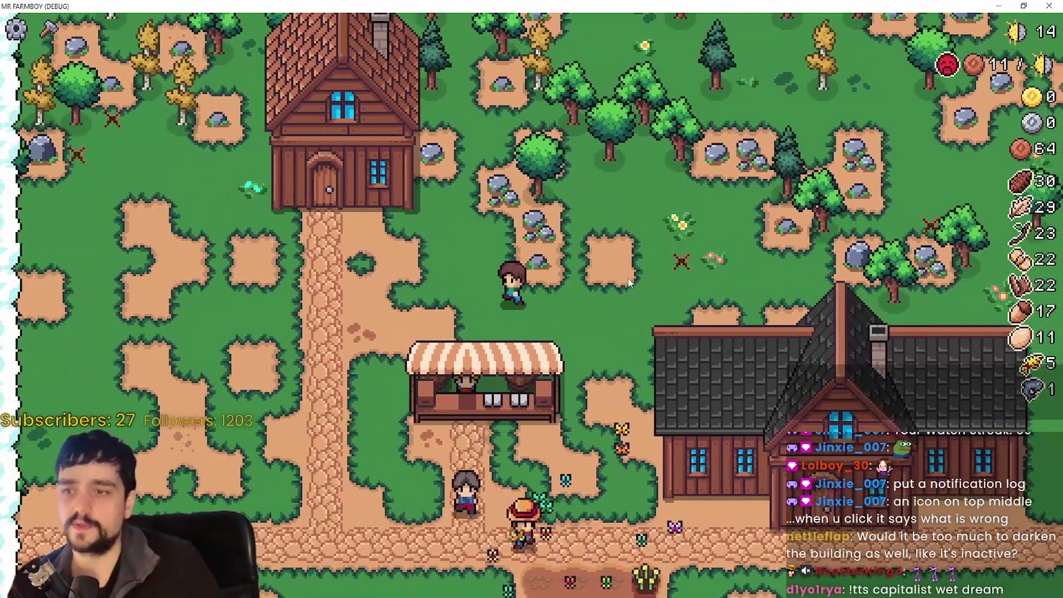
key(a)
key(s)
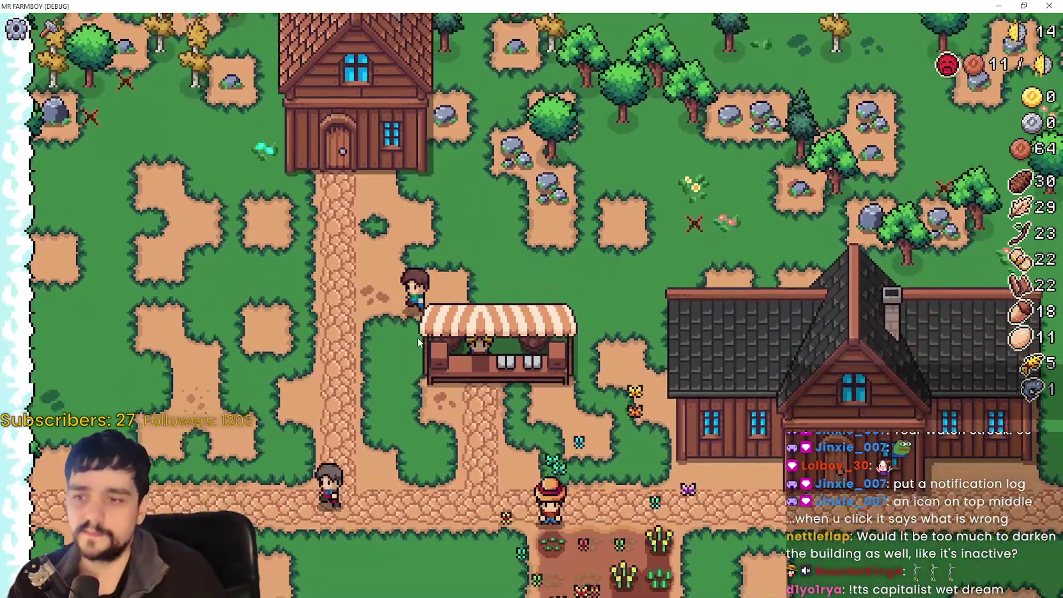
Step on and off the crop plot to gather the remaining ripe wheat.
key(s)
key(d)
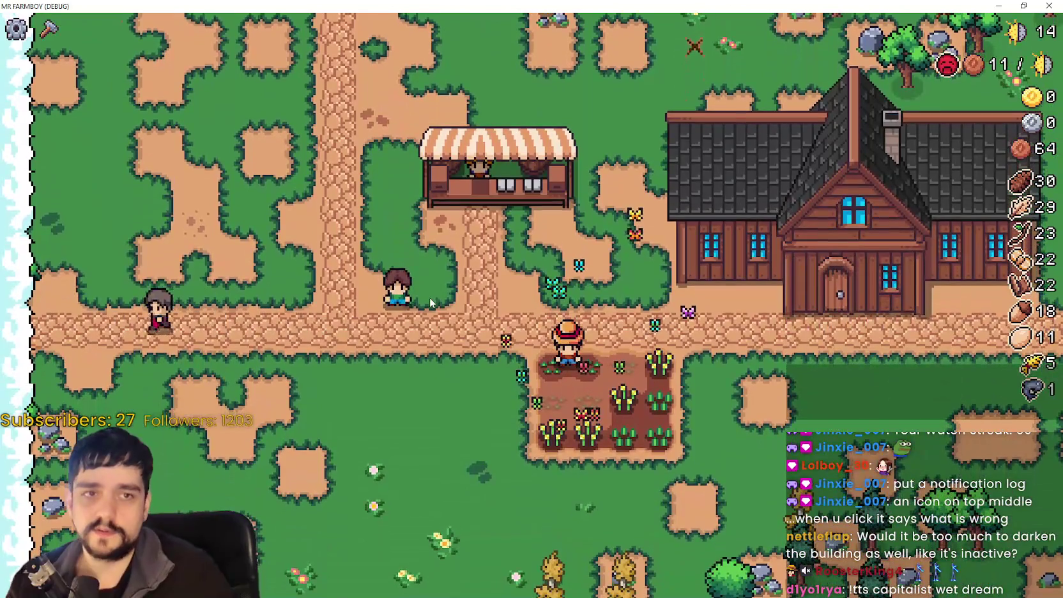
key(s)
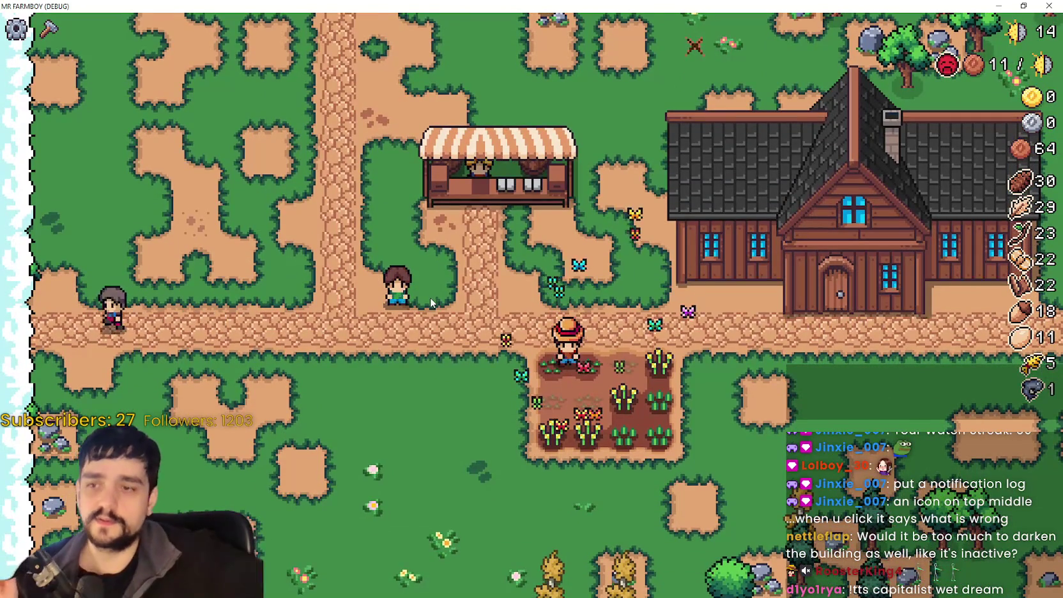
key(a)
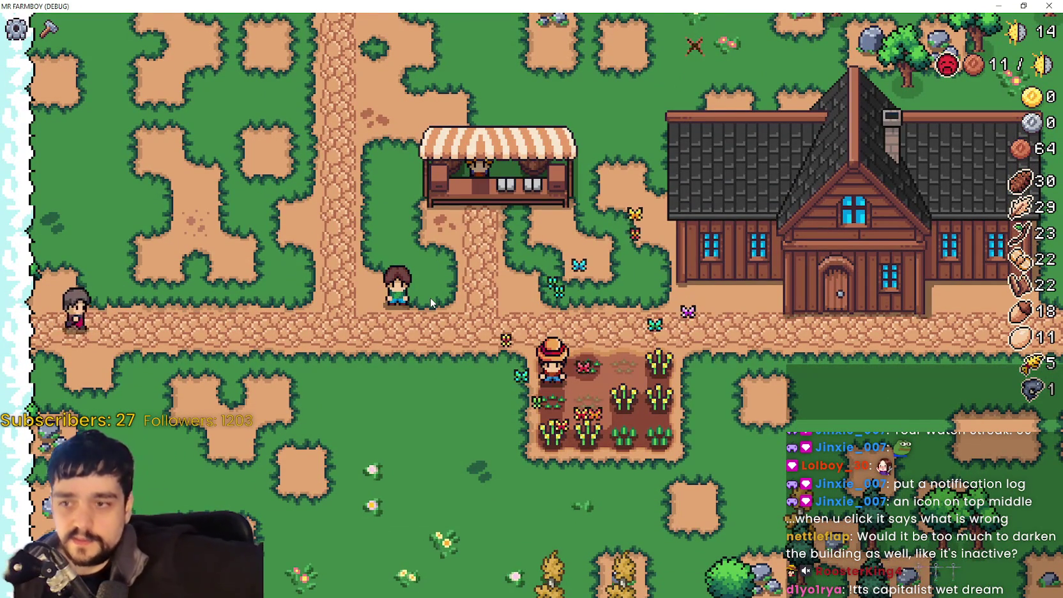
key(w)
key(d)
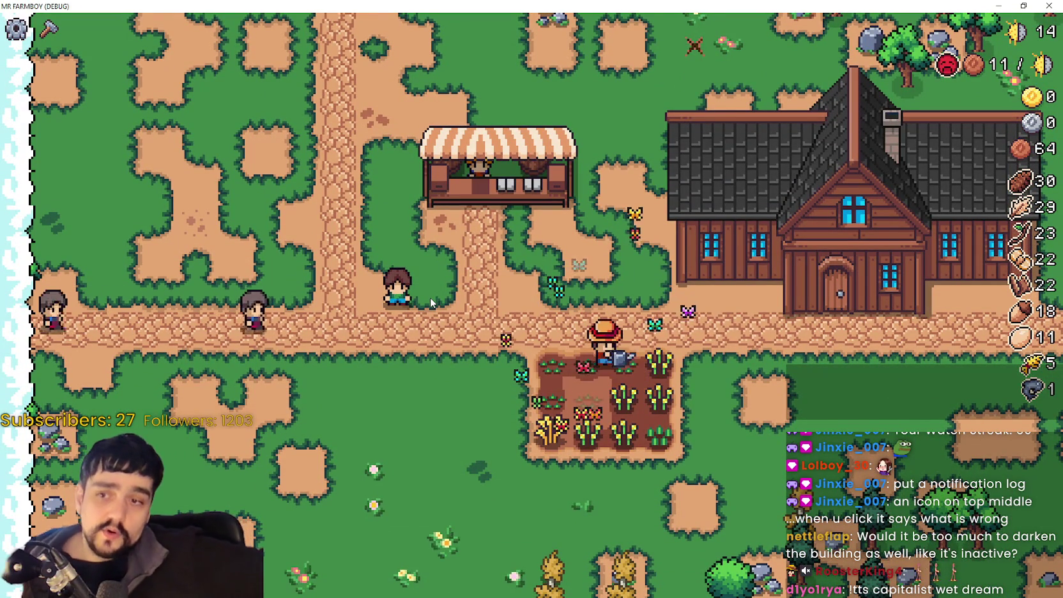
key(s)
key(a)
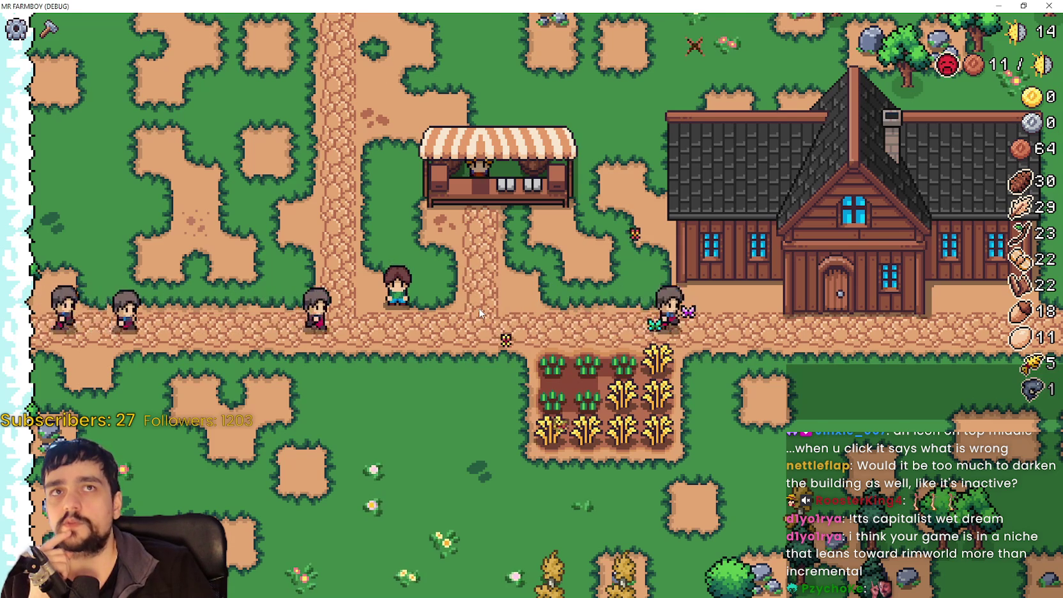
Zoom the map out and in, then move the farmer down onto the wheat plot.
scroll(480, 313, up, 2)
scroll(476, 310, down, 3)
scroll(470, 308, up, 5)
scroll(469, 307, down, 5)
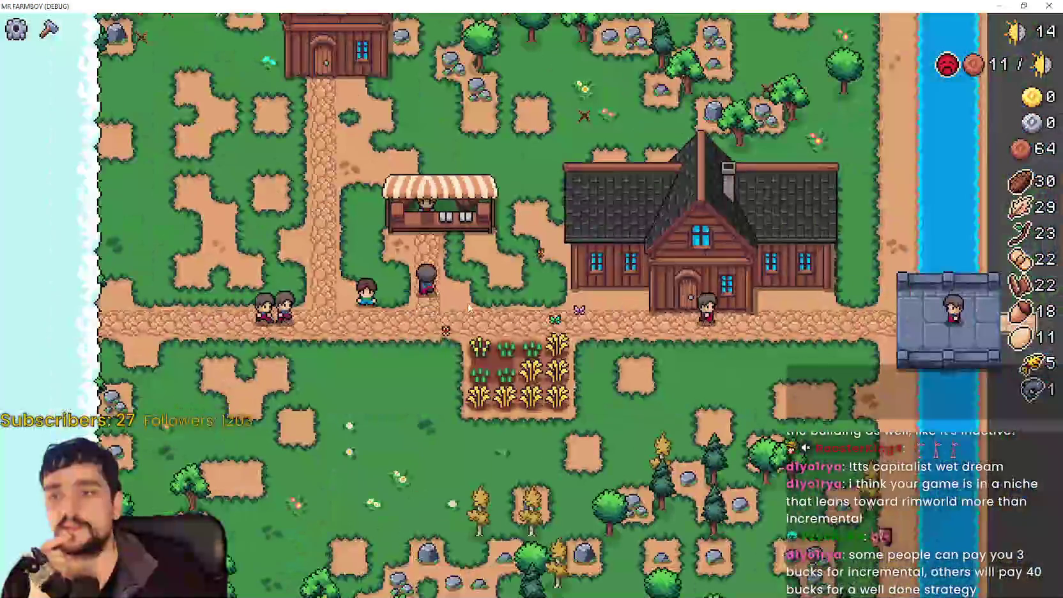
scroll(463, 297, up, 5)
scroll(463, 298, down, 3)
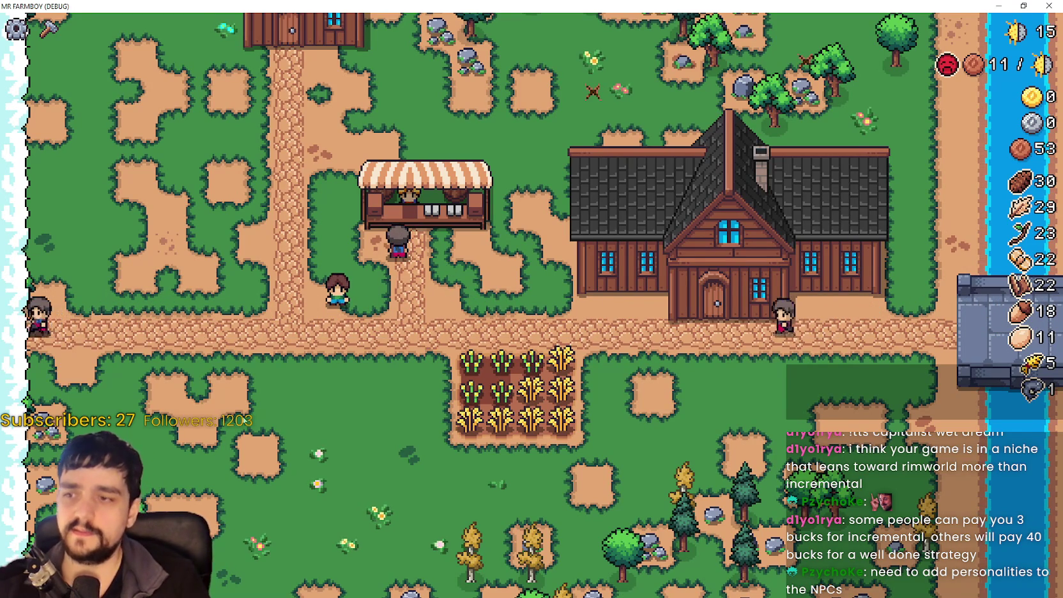
key(s)
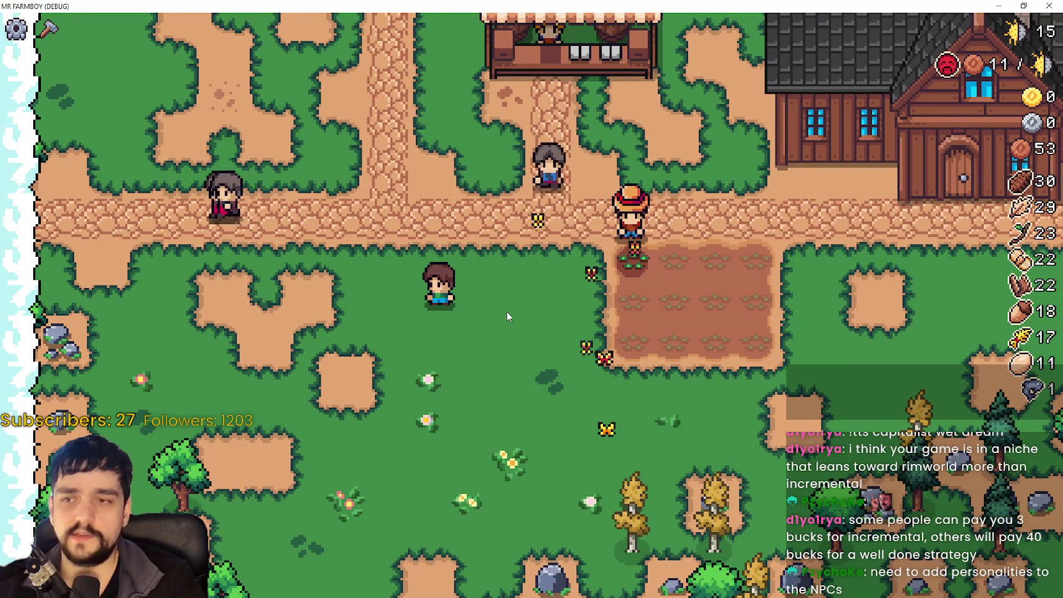
Zoom the camera around the farmer, then switch to Steam's Mr Farmboy reviews page.
scroll(506, 316, up, 2)
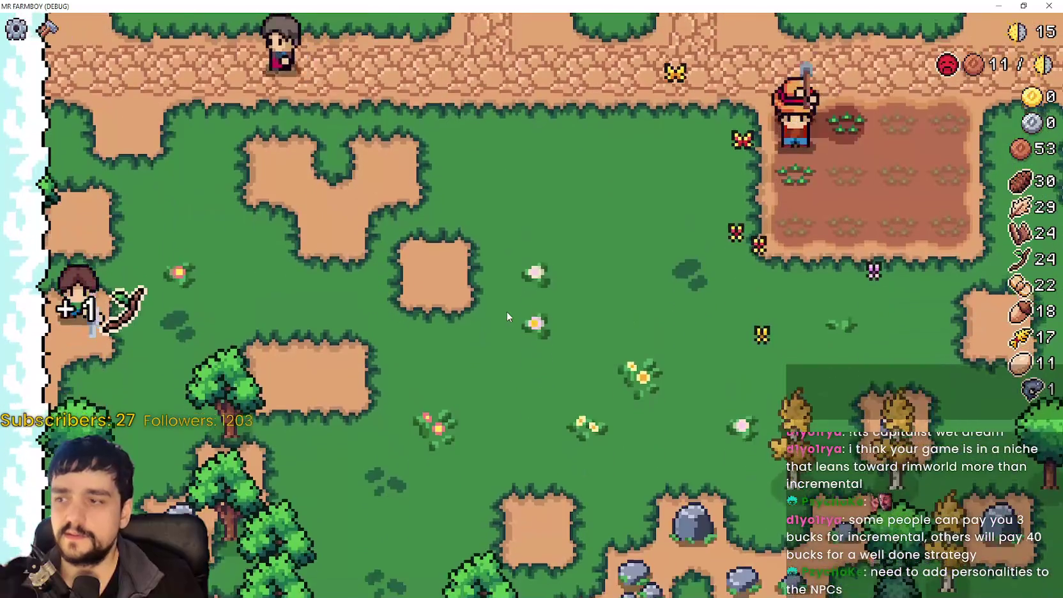
scroll(507, 316, down, 2)
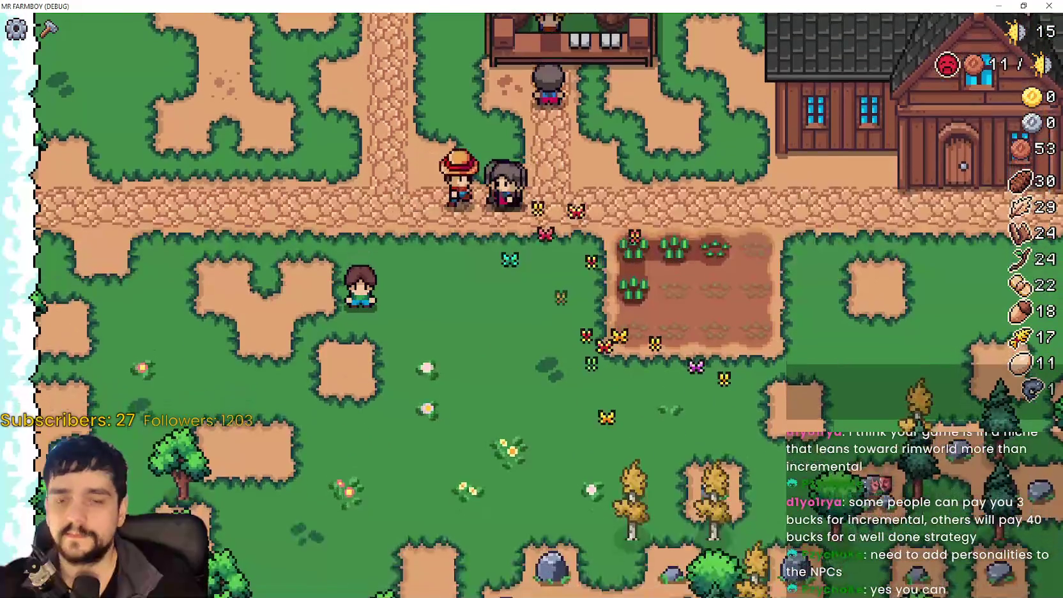
key(alt+Tab)
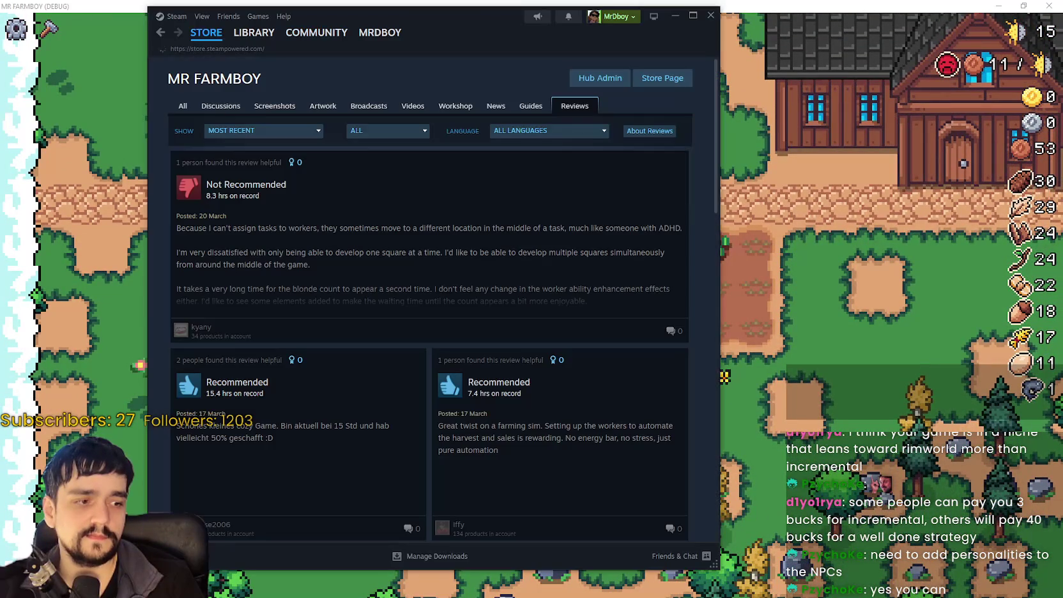
Search the Steam store for 'Rimworl' and open RimWorld's store page.
click(206, 32)
drag(462, 23, 480, 61)
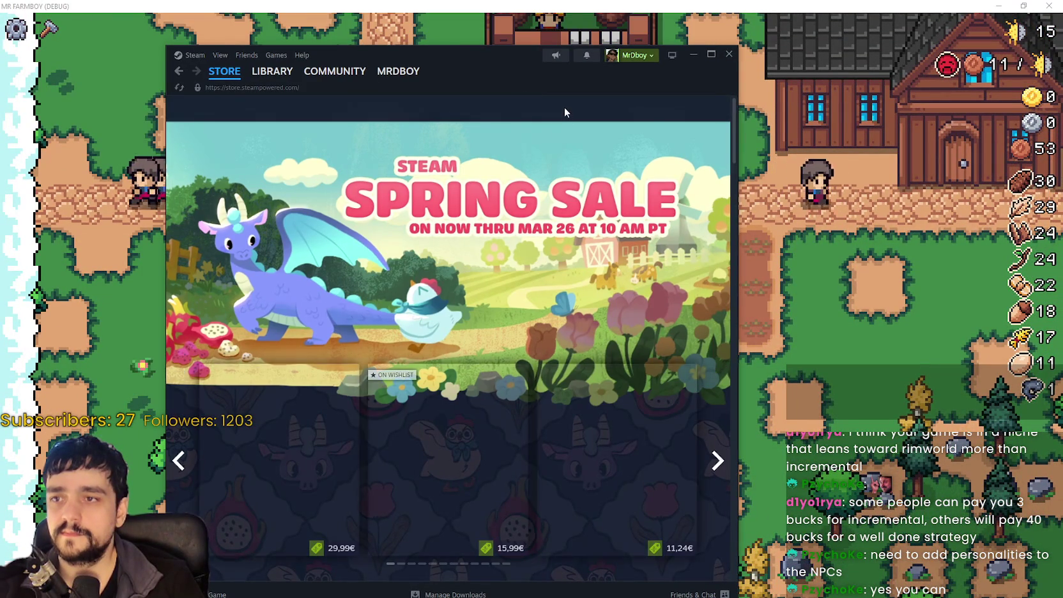
click(564, 106)
text(Rim)
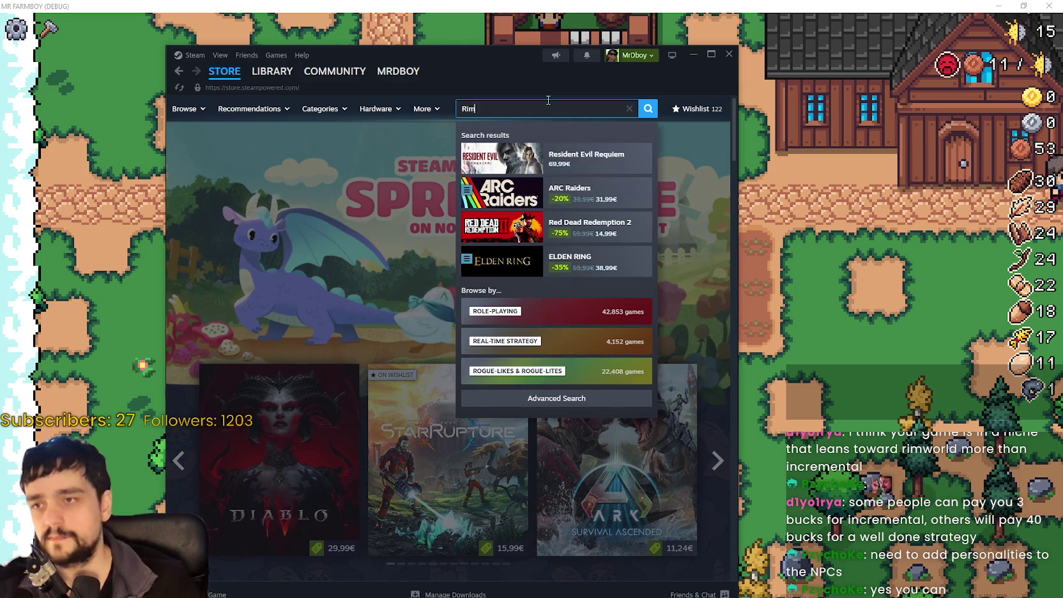
text(worl)
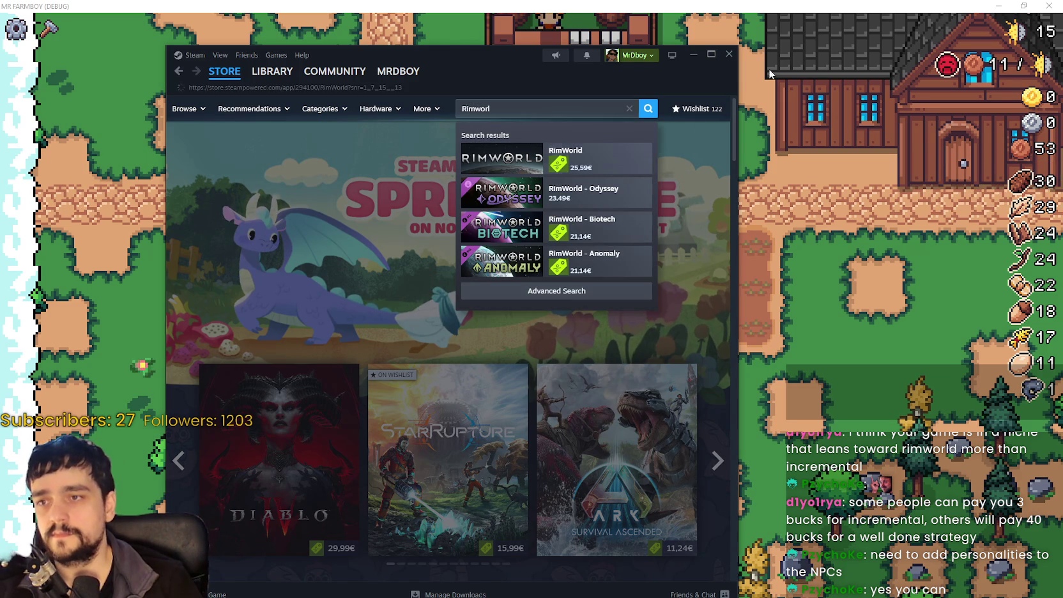
drag(529, 77, 595, 62)
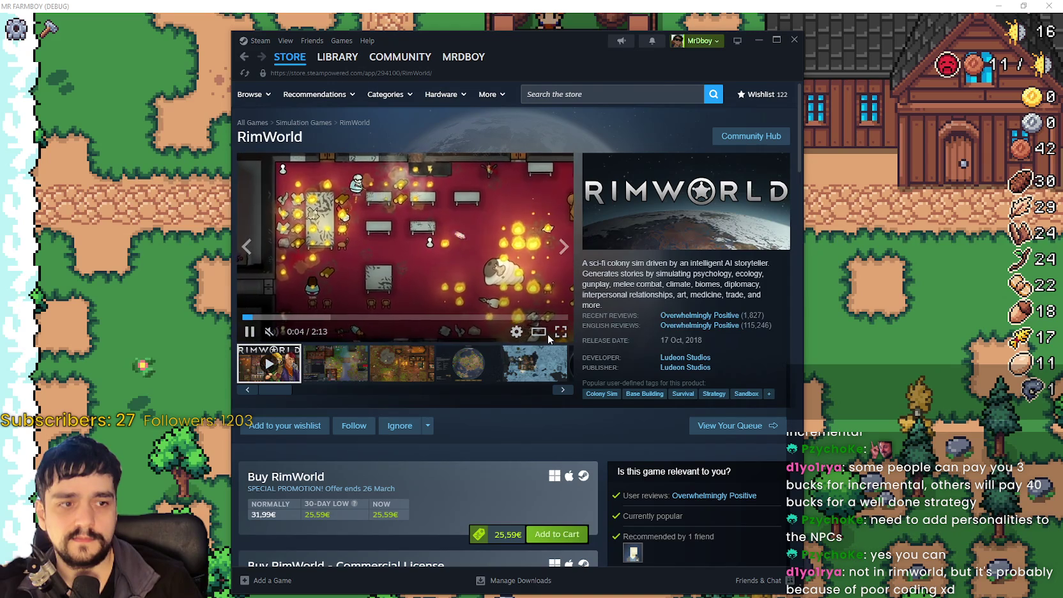
View RimWorld's screenshots full screen from the second one onward, then exit to the store page.
click(340, 374)
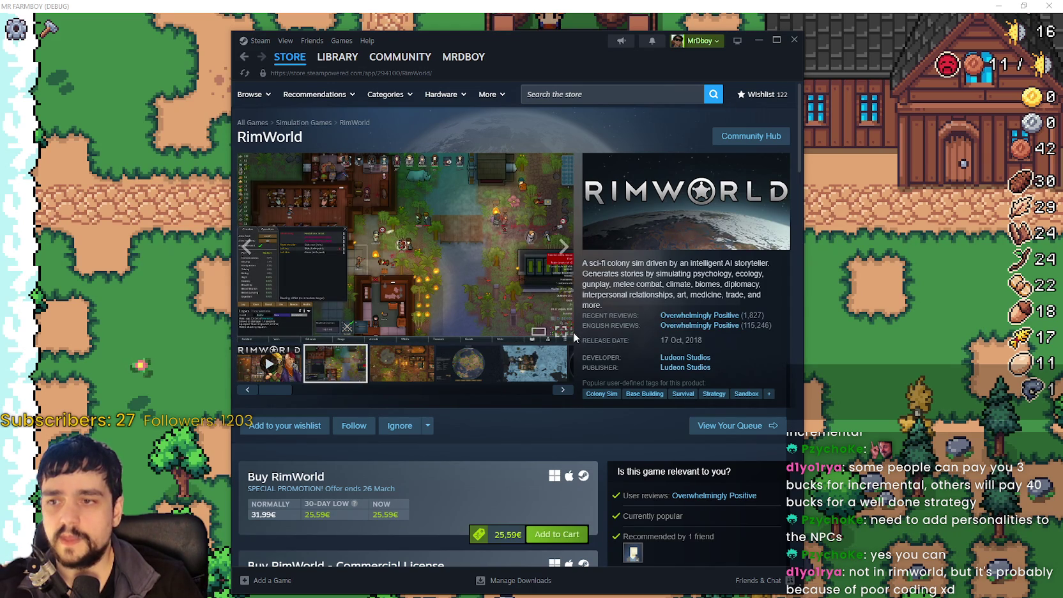
click(565, 332)
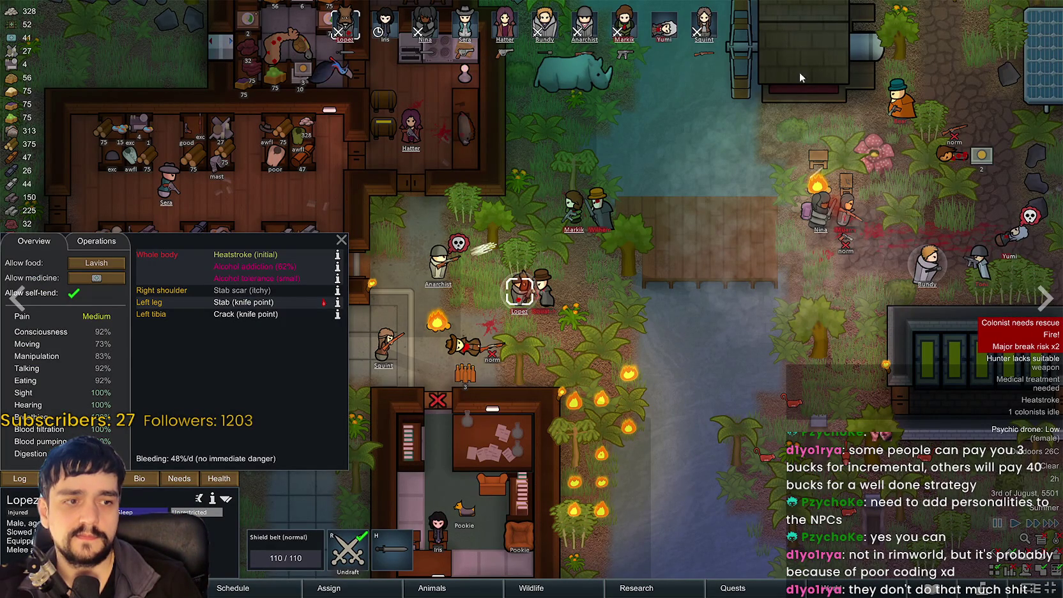
click(1047, 314)
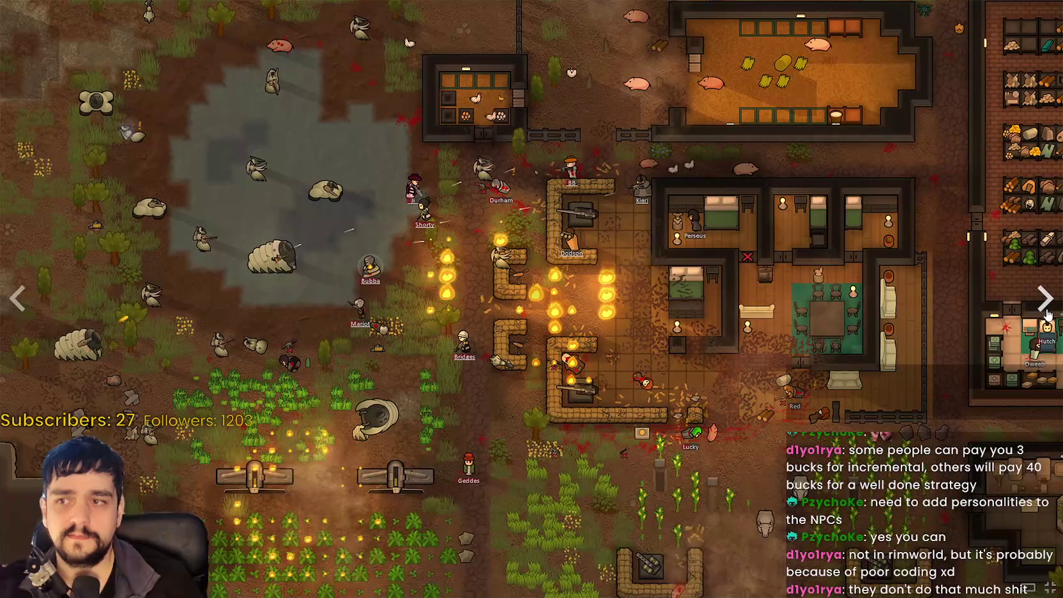
click(1047, 314)
click(1048, 315)
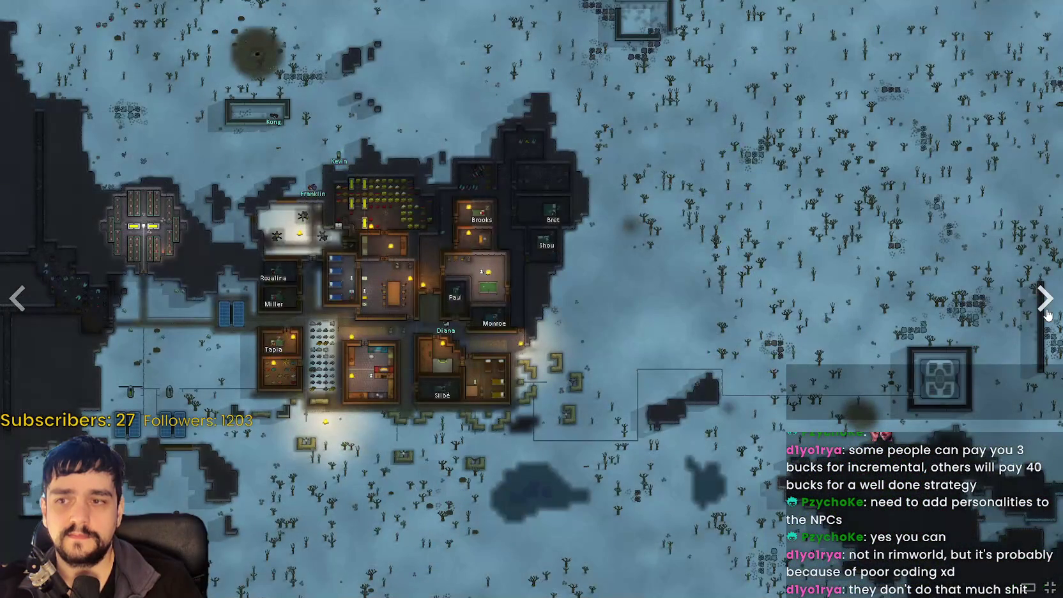
click(1045, 312)
click(1043, 310)
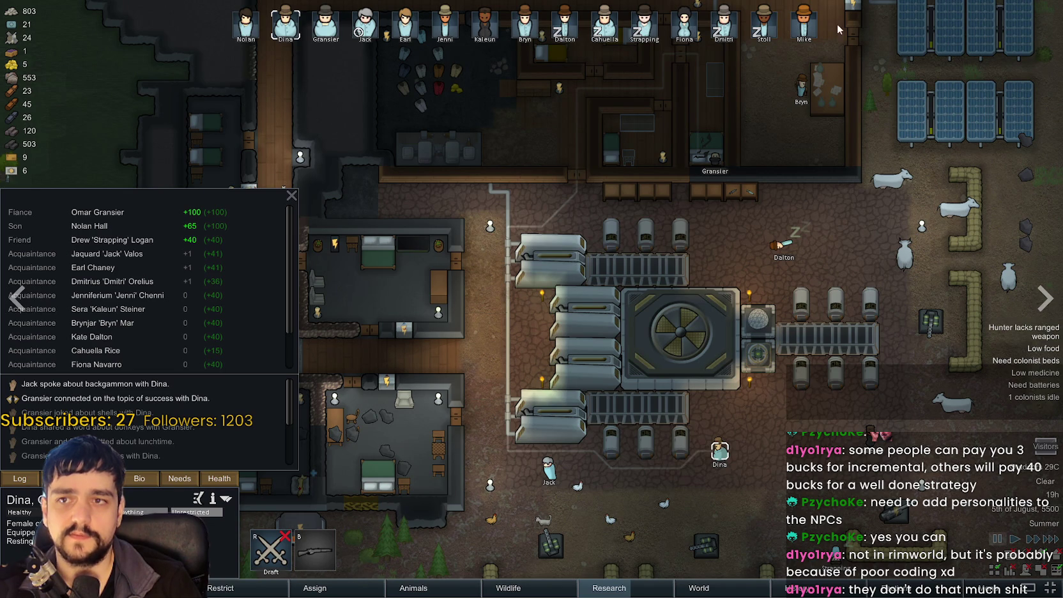
click(1050, 303)
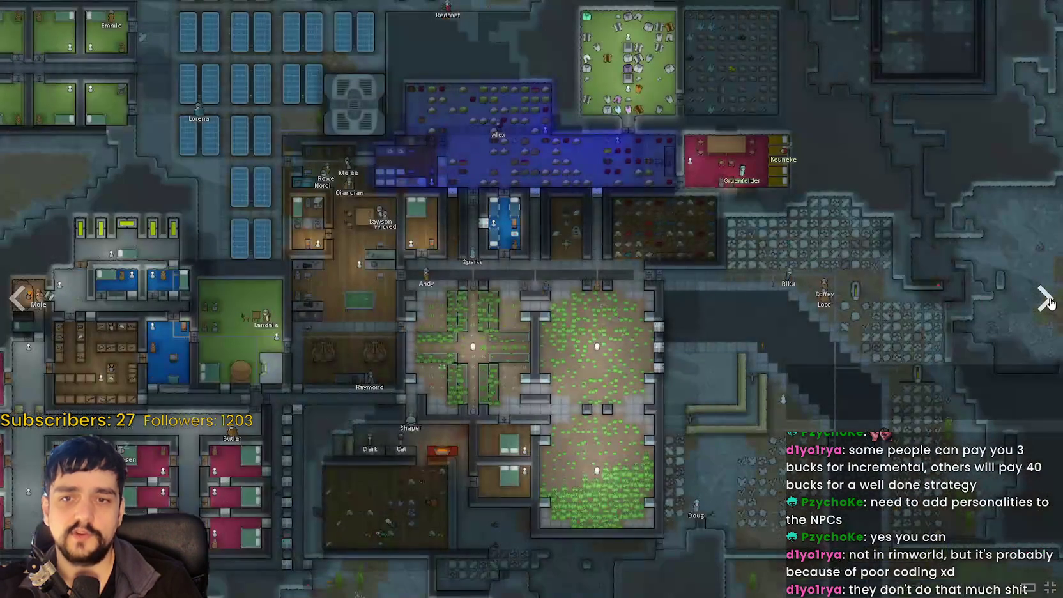
click(1049, 303)
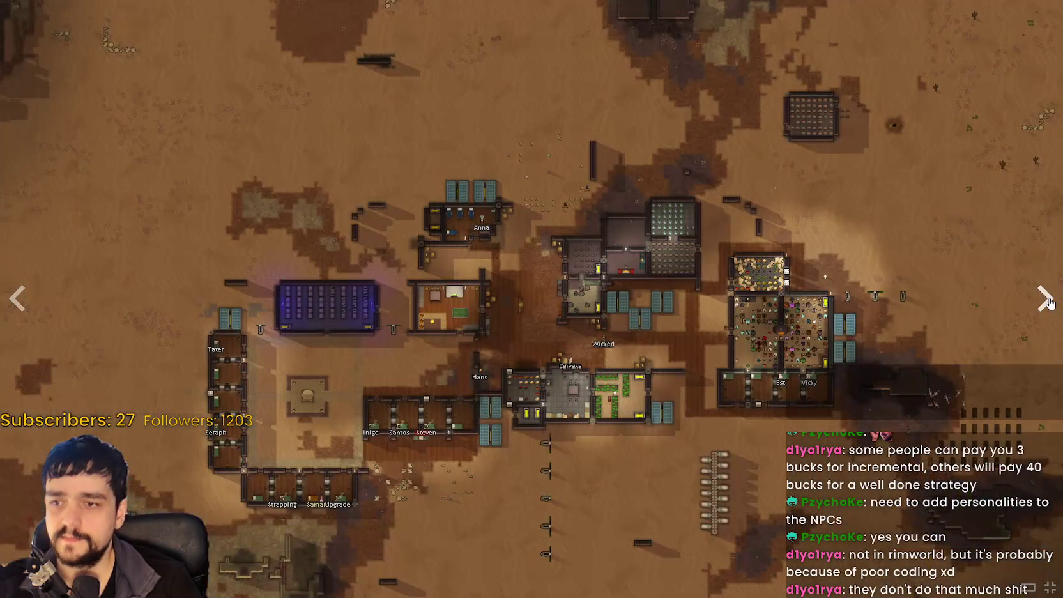
click(1050, 303)
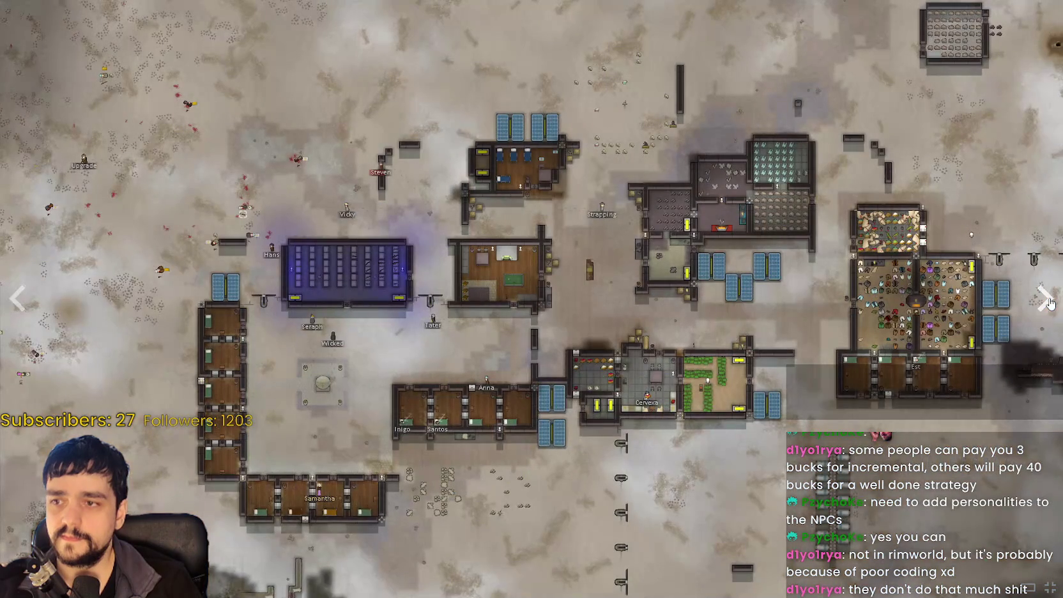
click(1049, 303)
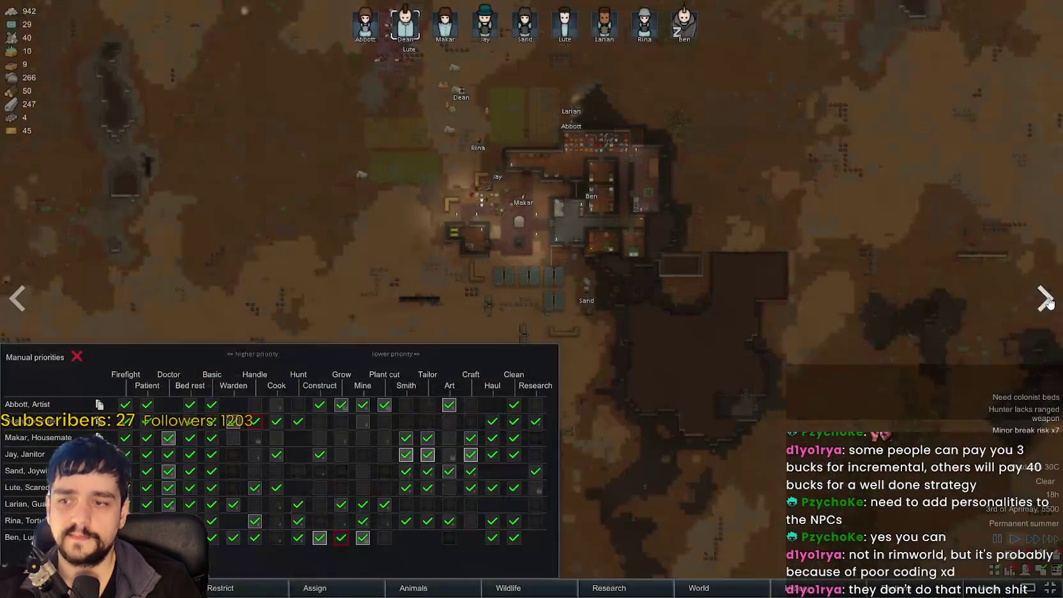
click(1047, 301)
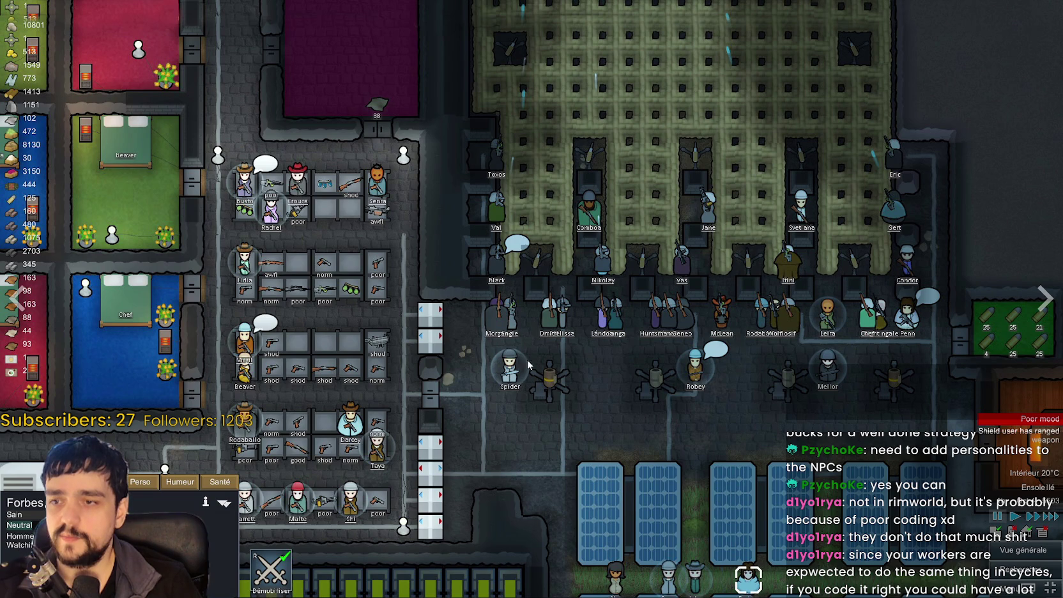
click(1041, 324)
click(1034, 327)
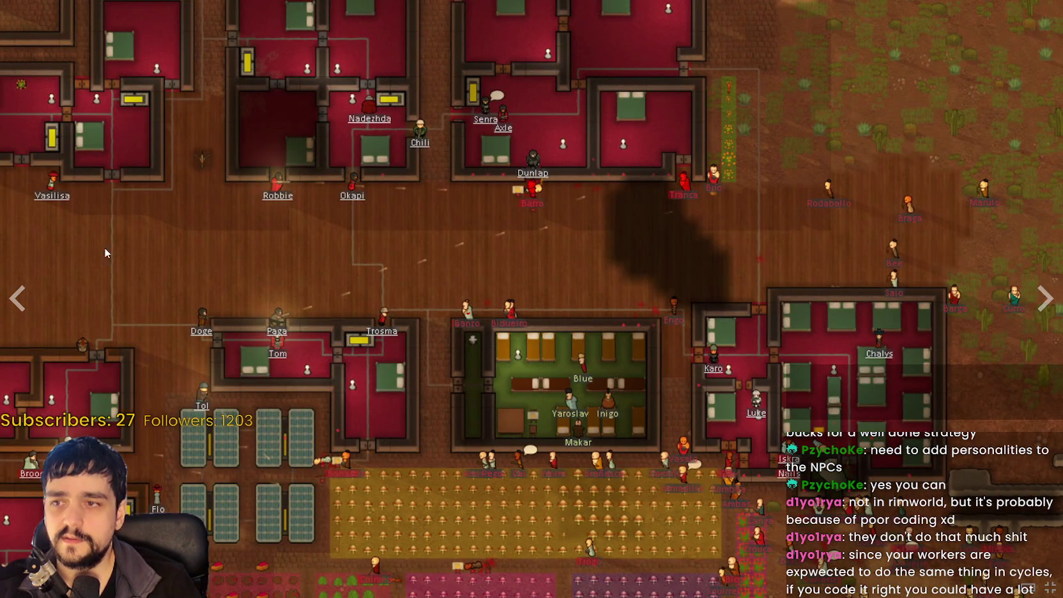
click(1045, 300)
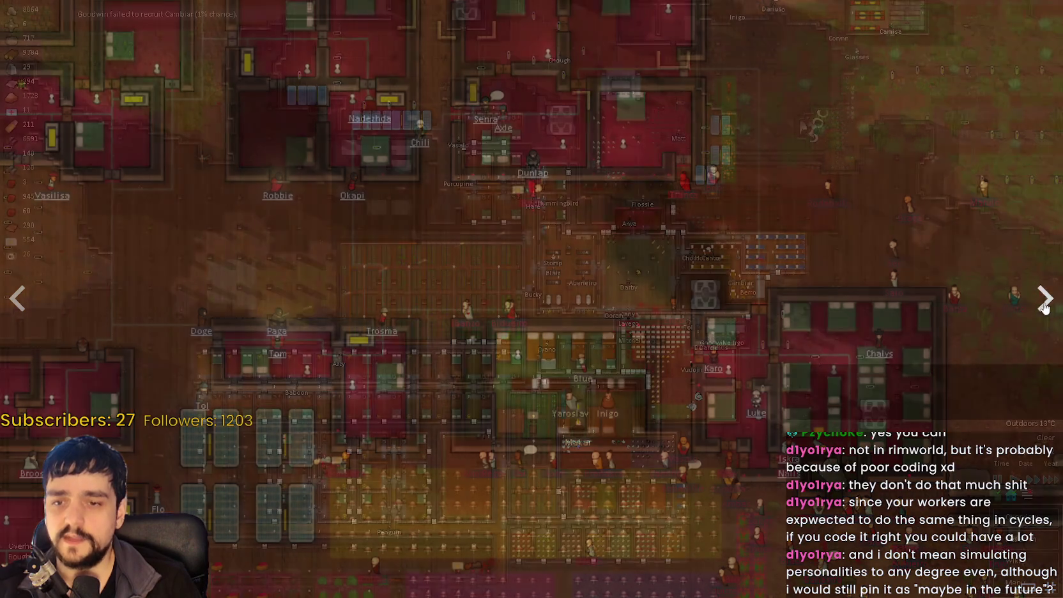
key(Escape)
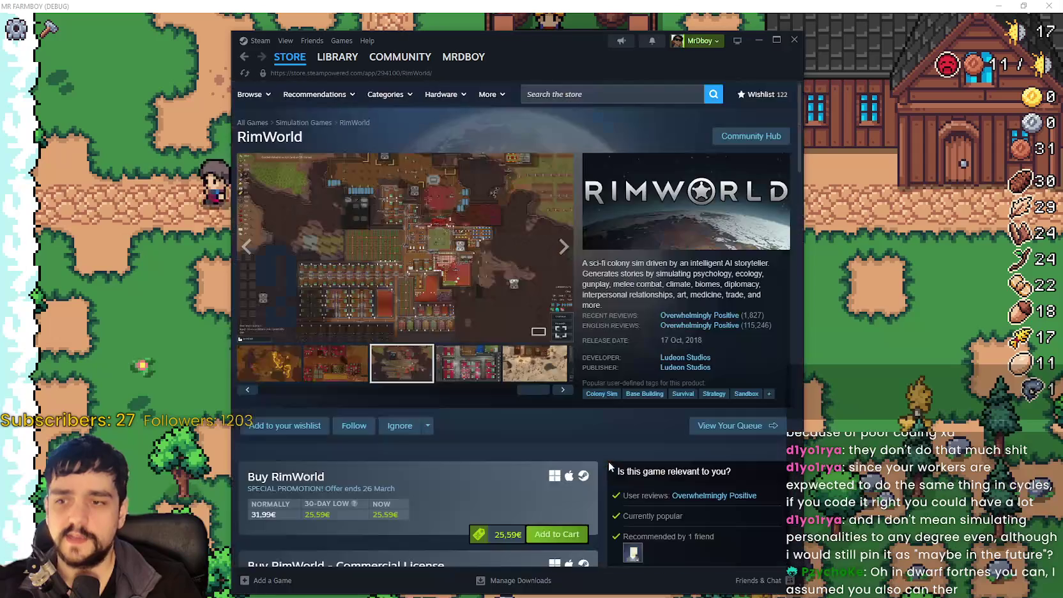
Switch back to Mr Farmboy and walk the farmer to the top of the crop field.
key(alt+Tab)
key(d)
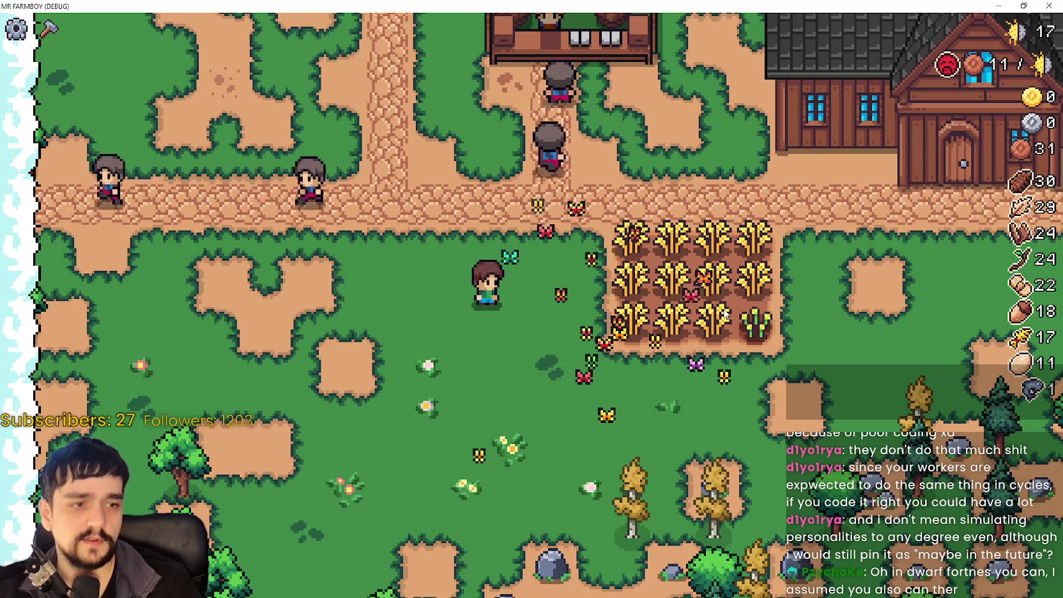
key(w)
key(d)
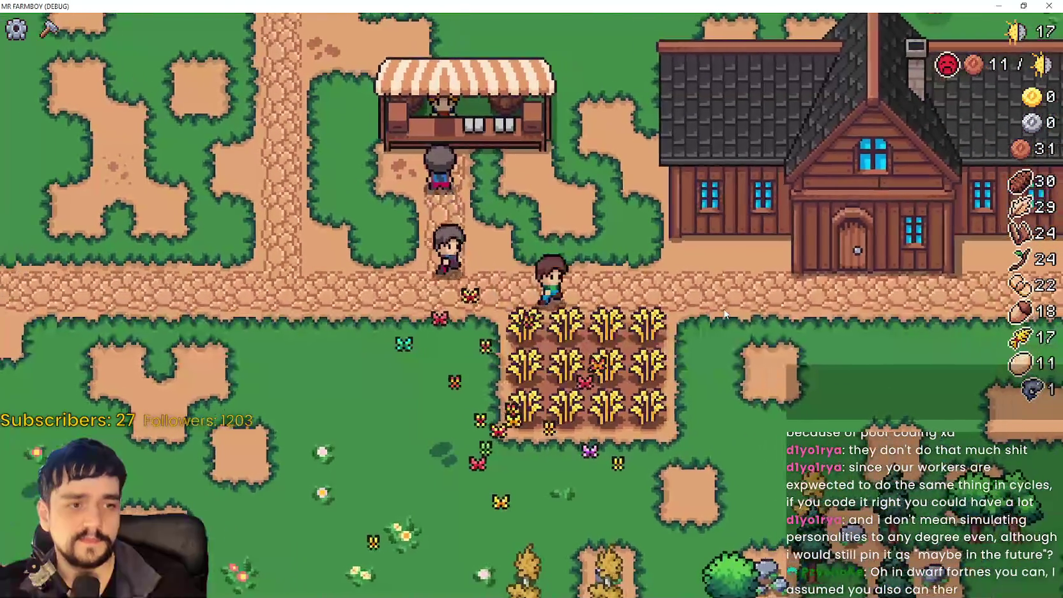
key(s)
key(a)
key(a)
key(w)
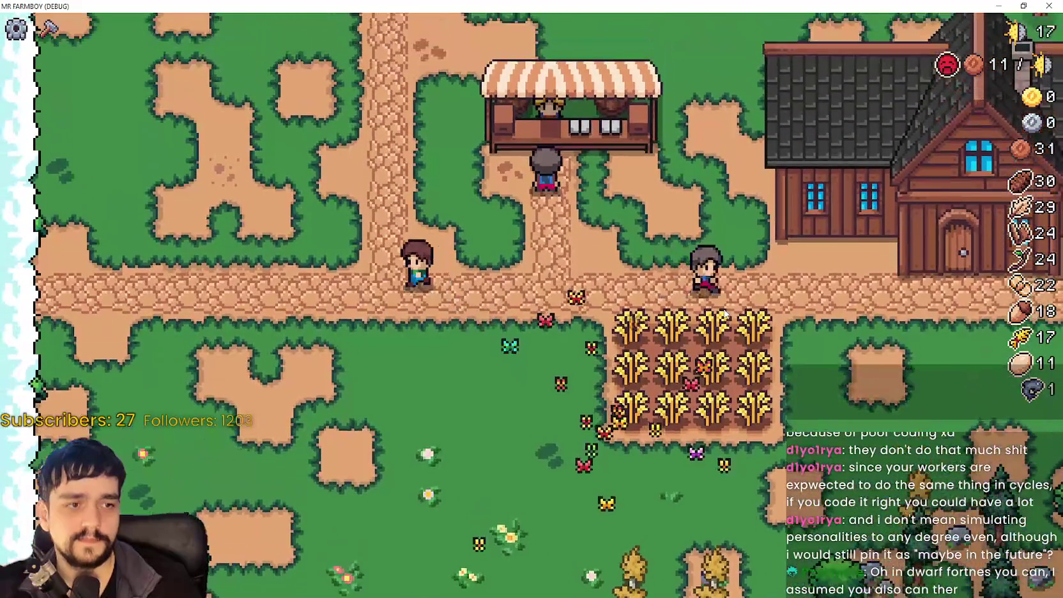
key(d)
key(d)
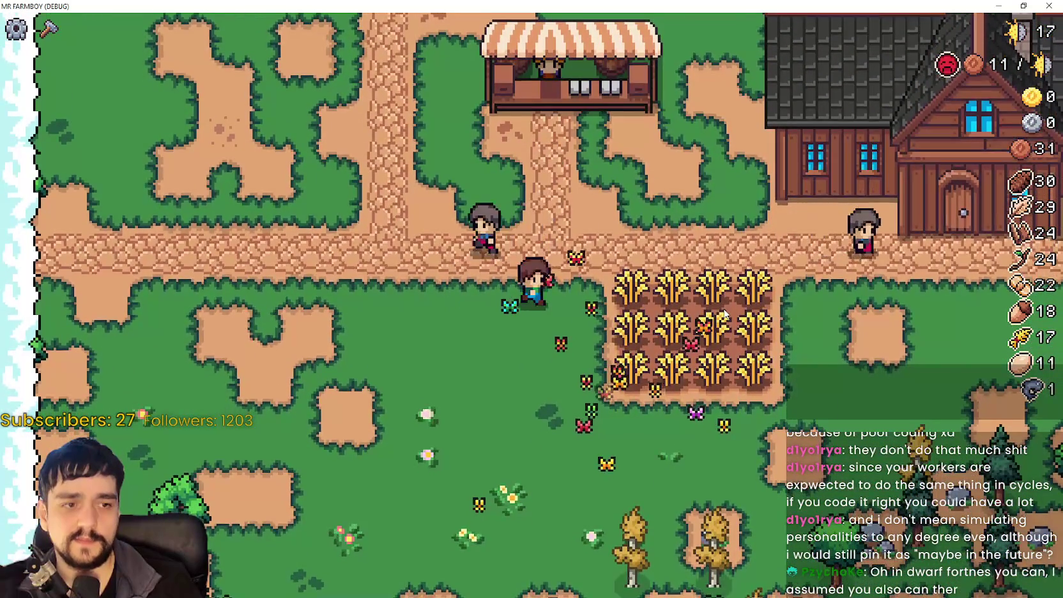
key(w)
Harvest the wheat along the field's top row.
key(s)
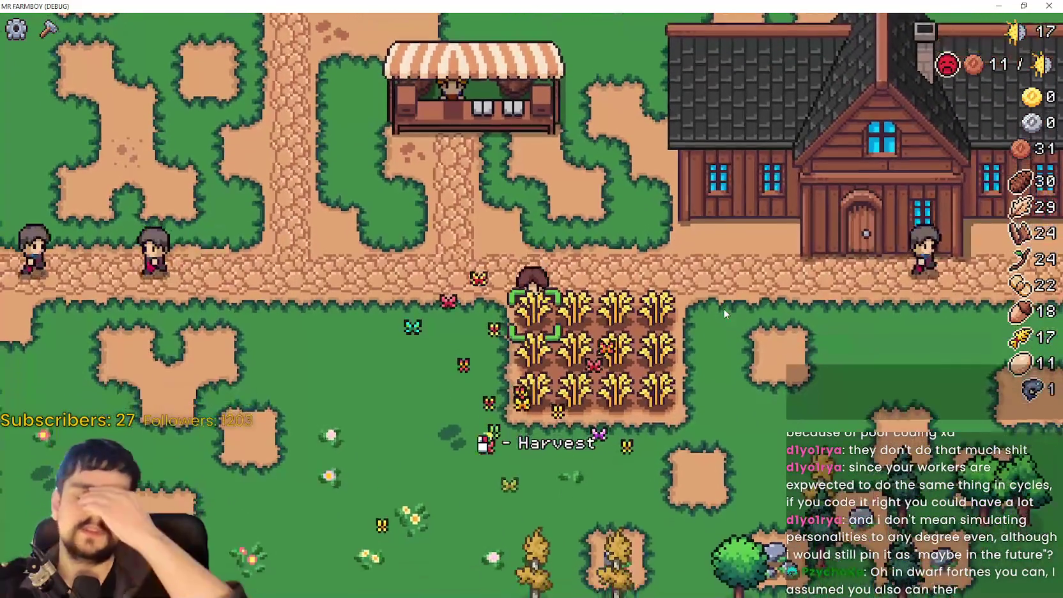
key(e)
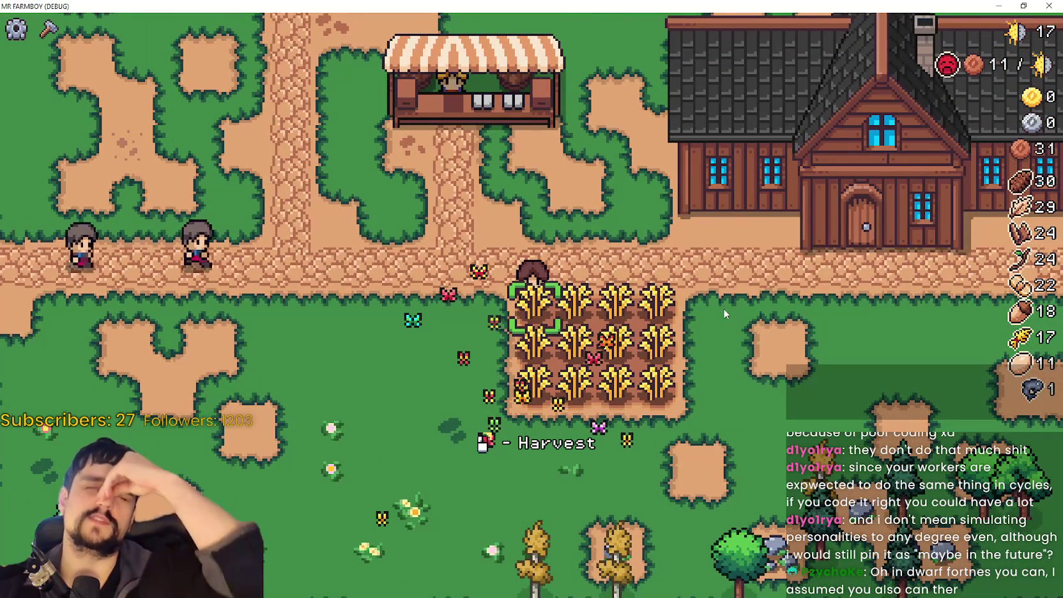
key(d)
key(e)
key(d)
key(e)
key(d)
key(e)
key(s)
key(e)
Harvest the wheat in the middle and bottom rows.
key(a)
key(e)
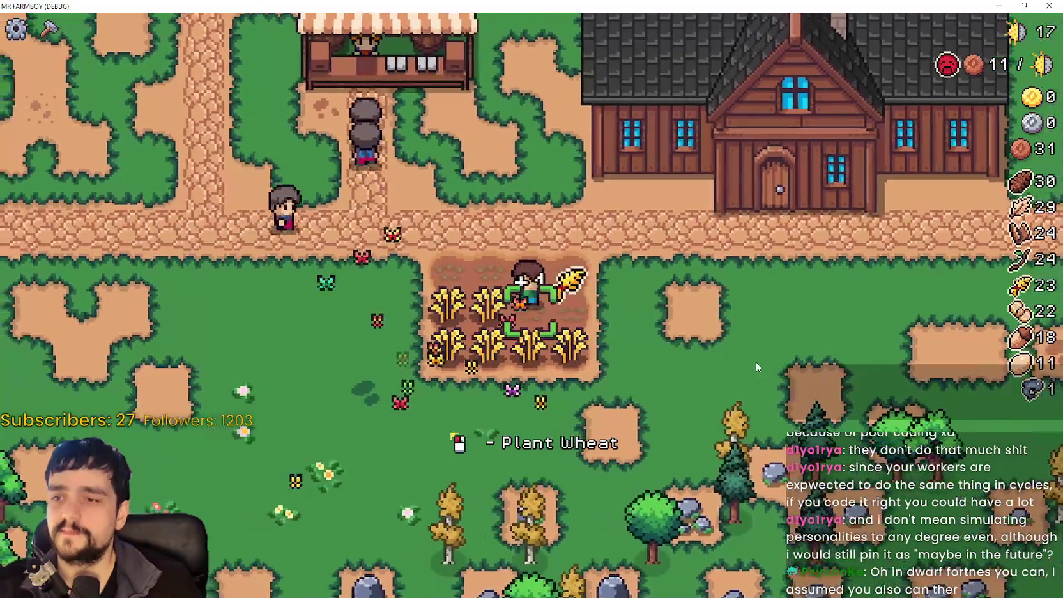
key(a)
key(e)
key(a)
key(e)
key(s)
key(e)
key(d)
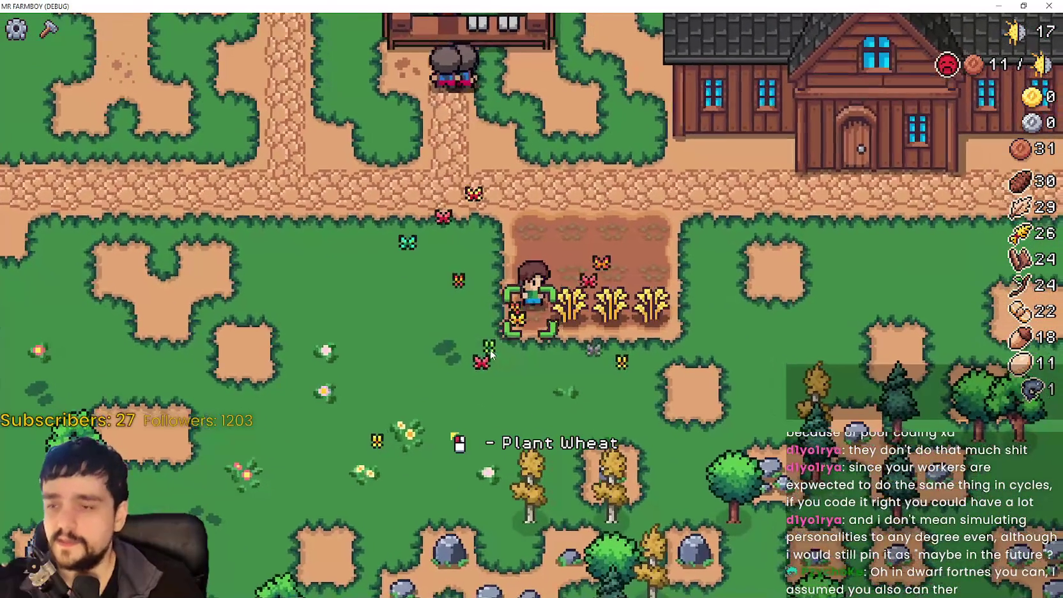
key(e)
key(d)
key(e)
key(d)
key(e)
Plant wheat across the field's top row.
key(a)
key(a)
key(a)
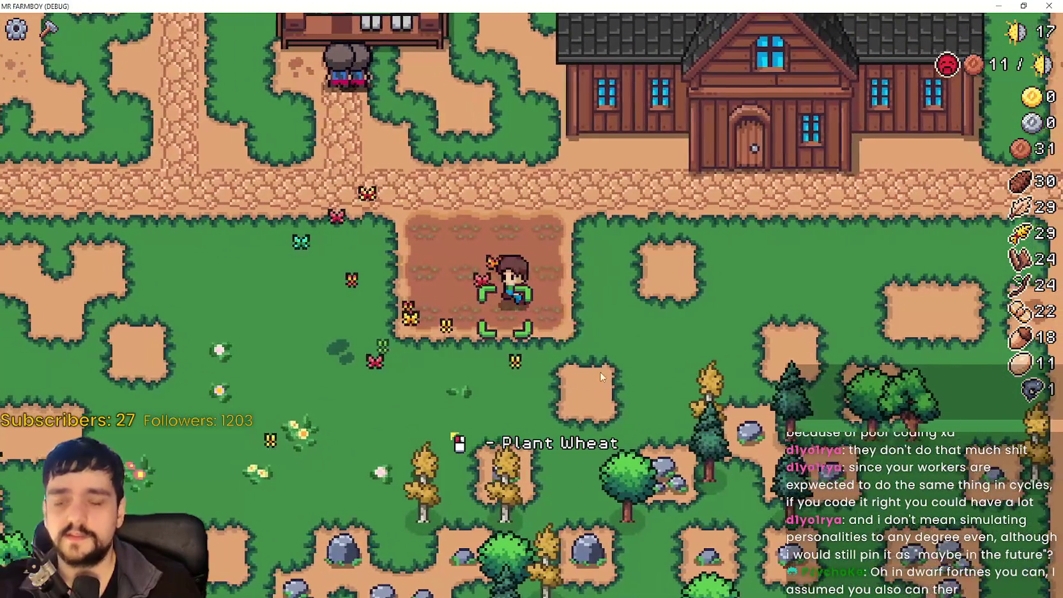
key(w)
key(w)
key(e)
key(e)
key(d)
key(e)
key(e)
key(d)
key(e)
key(e)
key(s)
Plant wheat on the second row and remaining tiles, finishing at the bottom-right.
key(e)
key(e)
key(a)
key(s)
key(e)
key(e)
key(a)
key(e)
key(d)
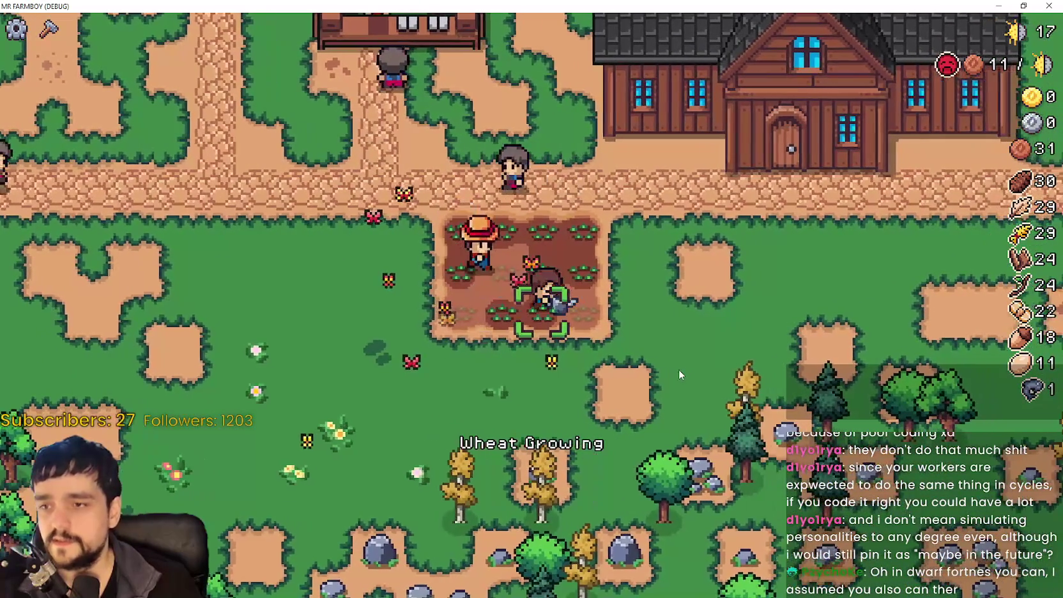
key(e)
key(d)
Close the crafting panel and open the Player House's Advancements.
key(c)
key(c)
click(830, 255)
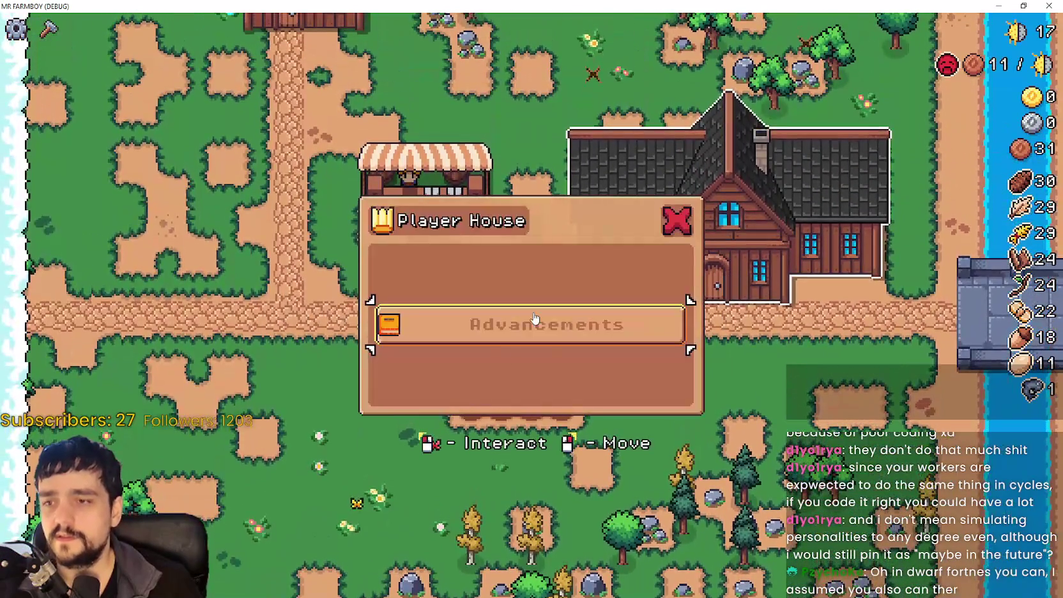
click(535, 319)
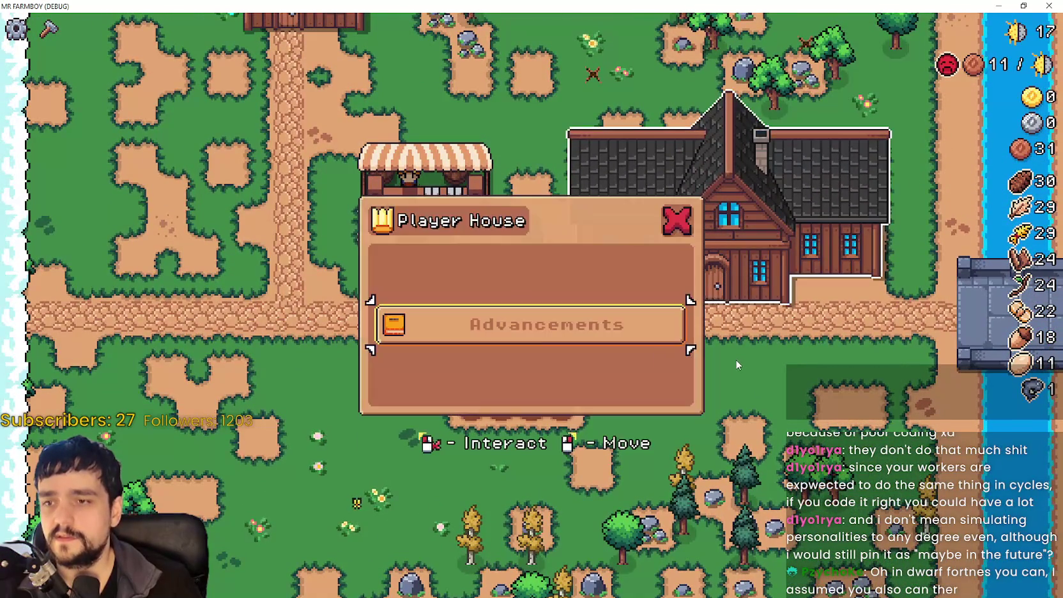
Close the Advancements panel and bring up the browser playing the Mr. Farmboy video.
click(936, 82)
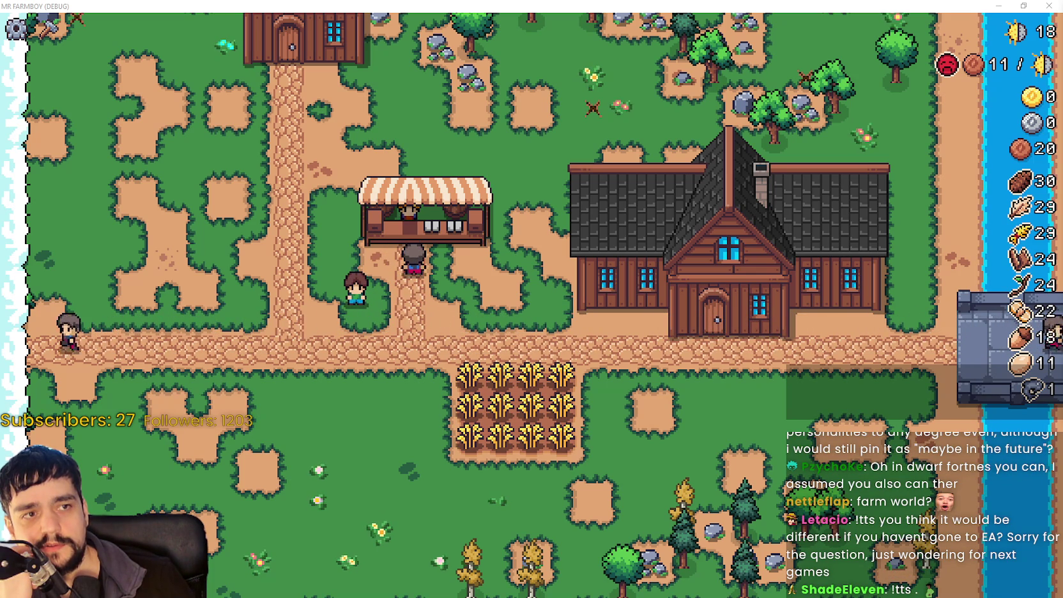
key(alt+Tab)
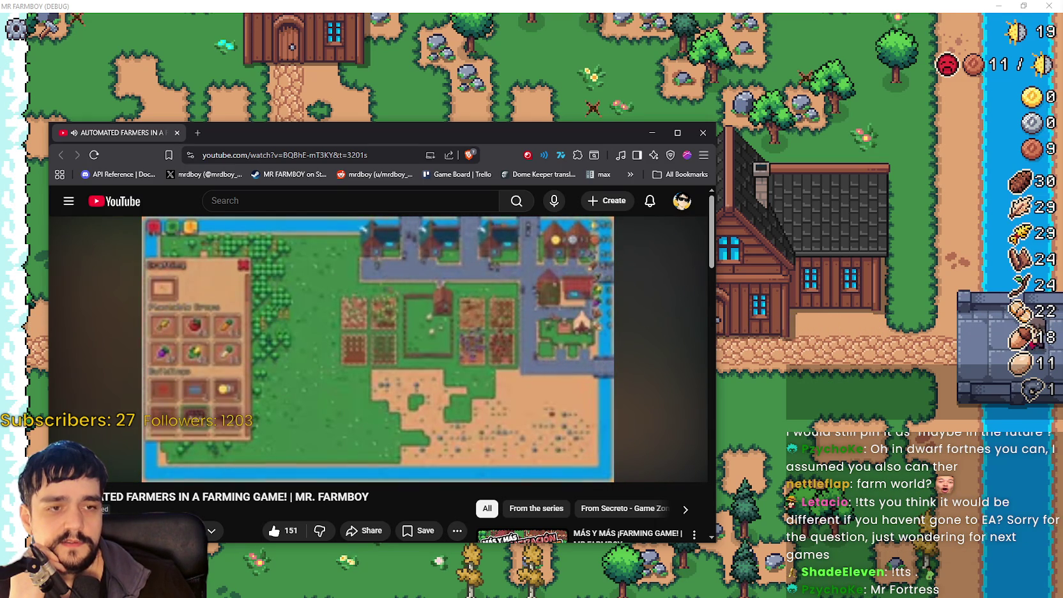
Pause the farming video, choose a different playback quality, and maximize the browser window.
drag(553, 133, 617, 89)
click(445, 295)
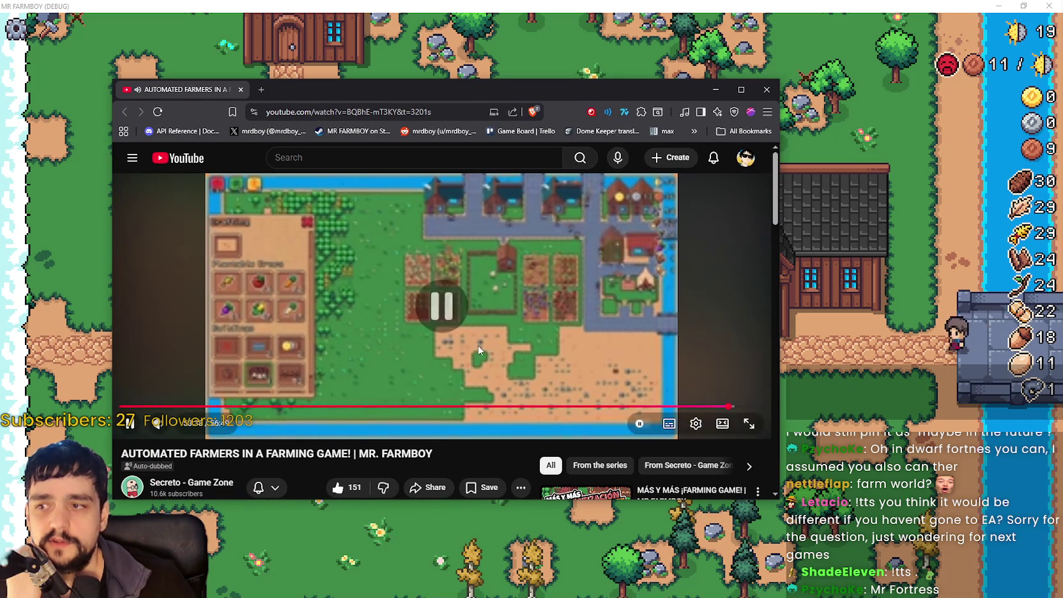
click(696, 423)
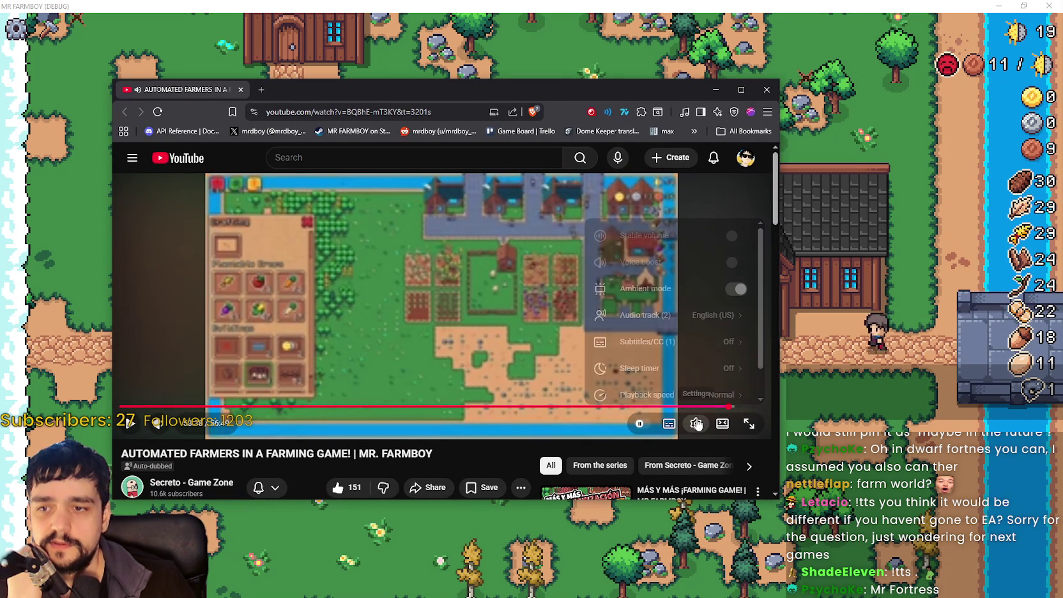
scroll(698, 364, down, 1)
click(696, 384)
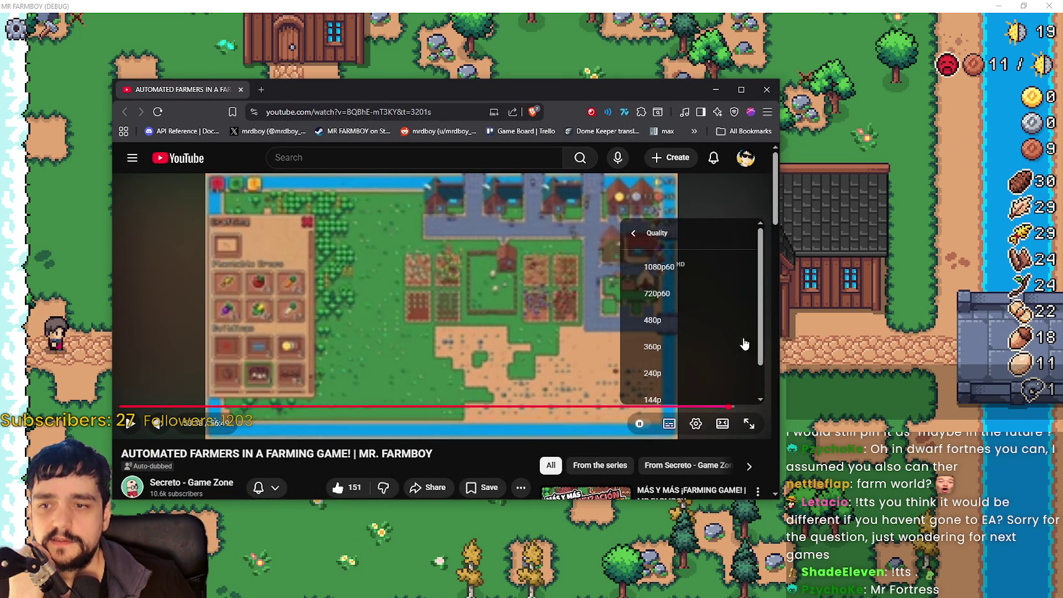
click(696, 266)
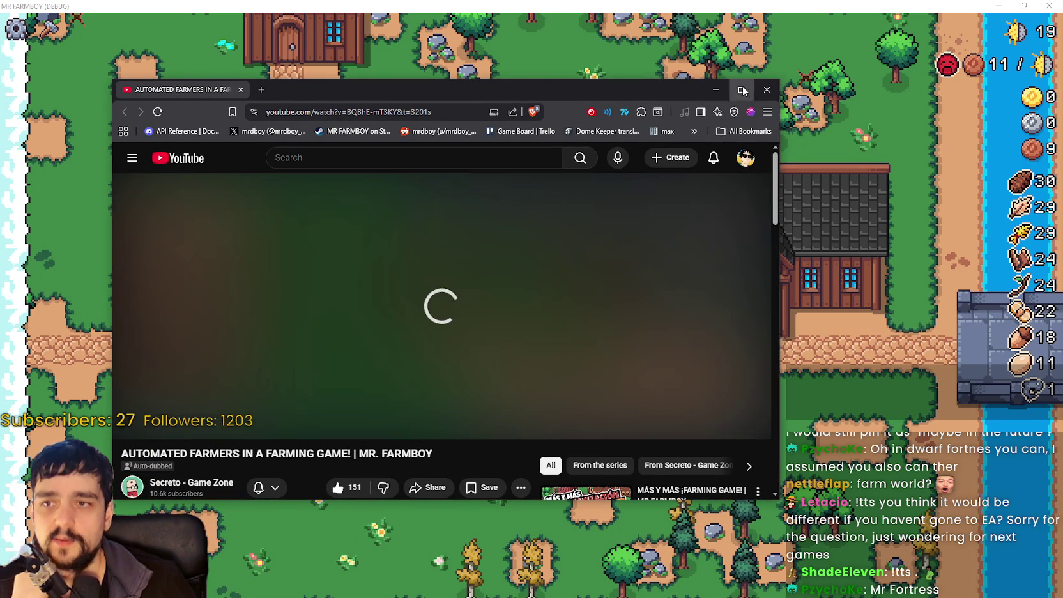
click(741, 89)
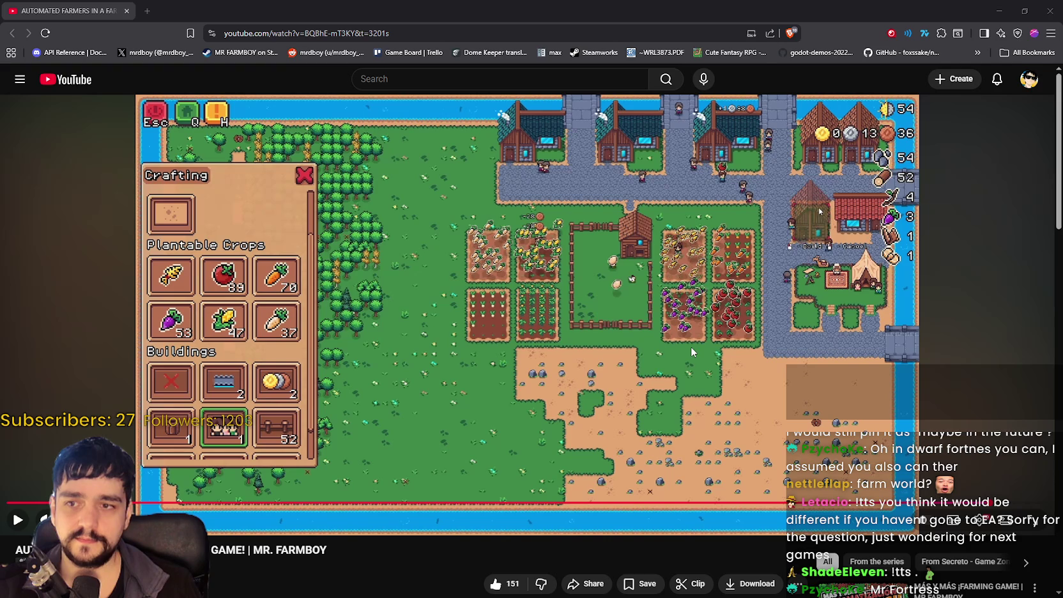
Seek back to the advancements screen with the Bridge tooltip and resume playback.
mouse_move(1011, 501)
mouse_down()
mouse_move(29, 508)
mouse_move(37, 504)
mouse_up()
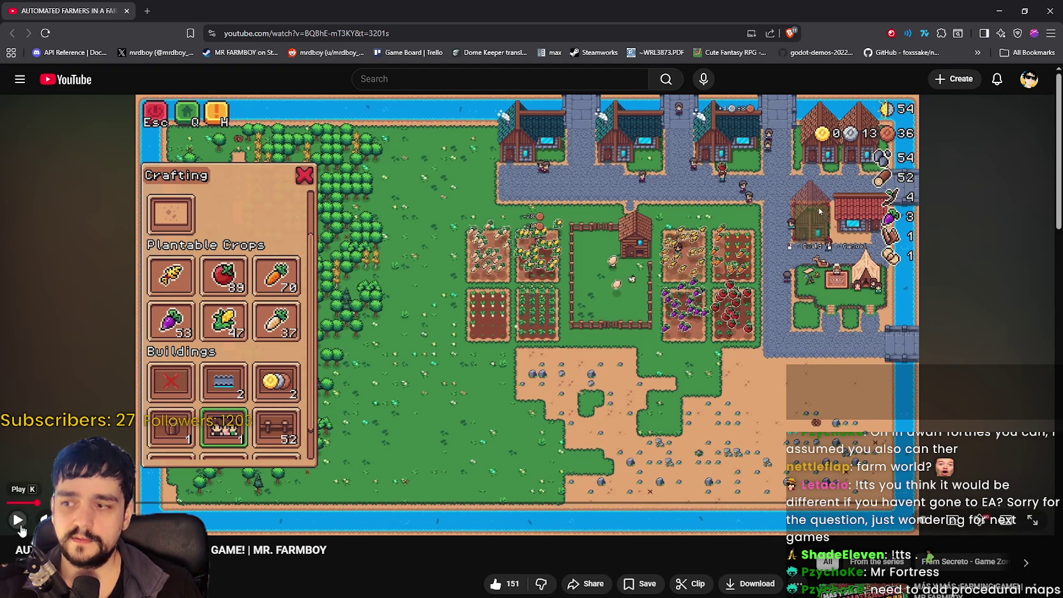
mouse_move(19, 503)
mouse_down()
mouse_move(277, 472)
mouse_move(358, 448)
mouse_up()
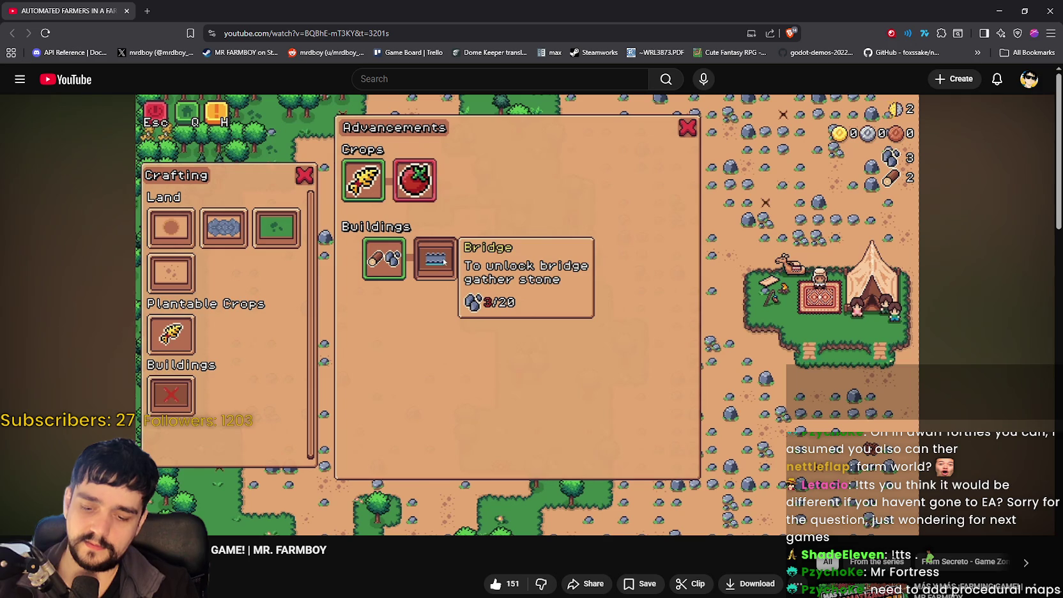
click(545, 316)
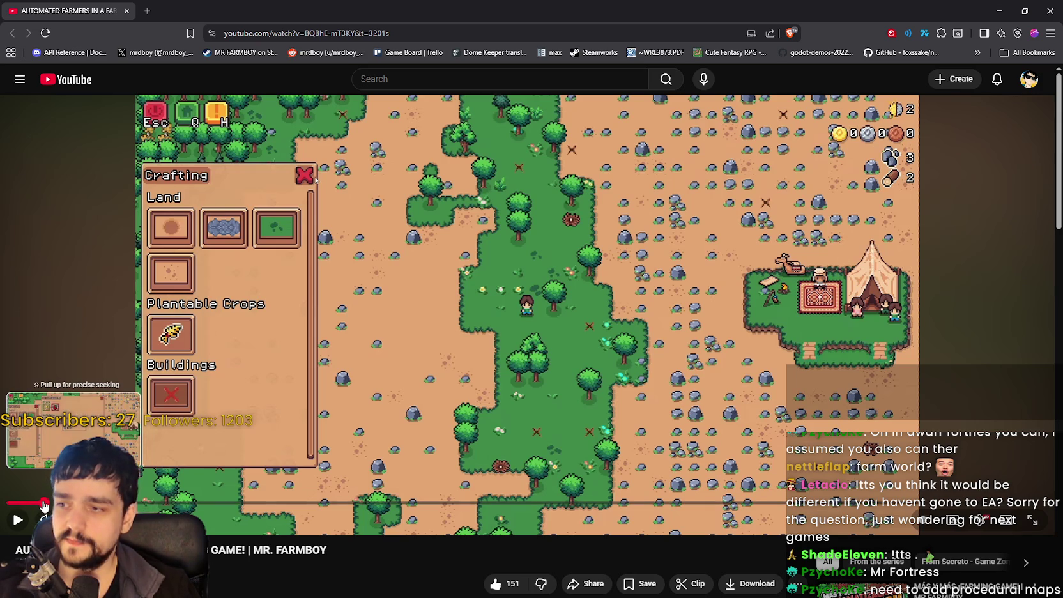
click(43, 504)
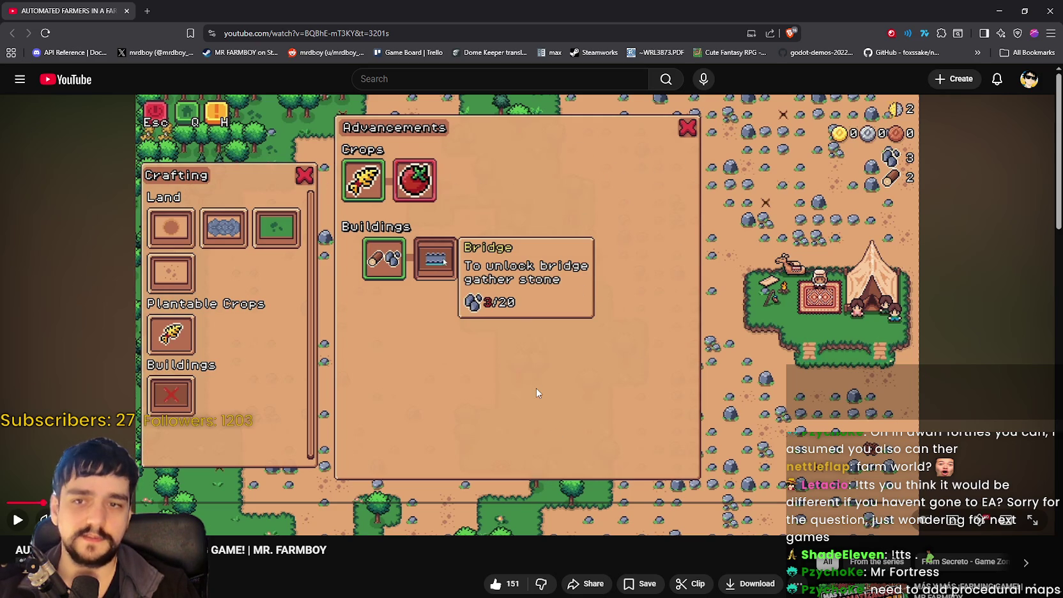
click(597, 425)
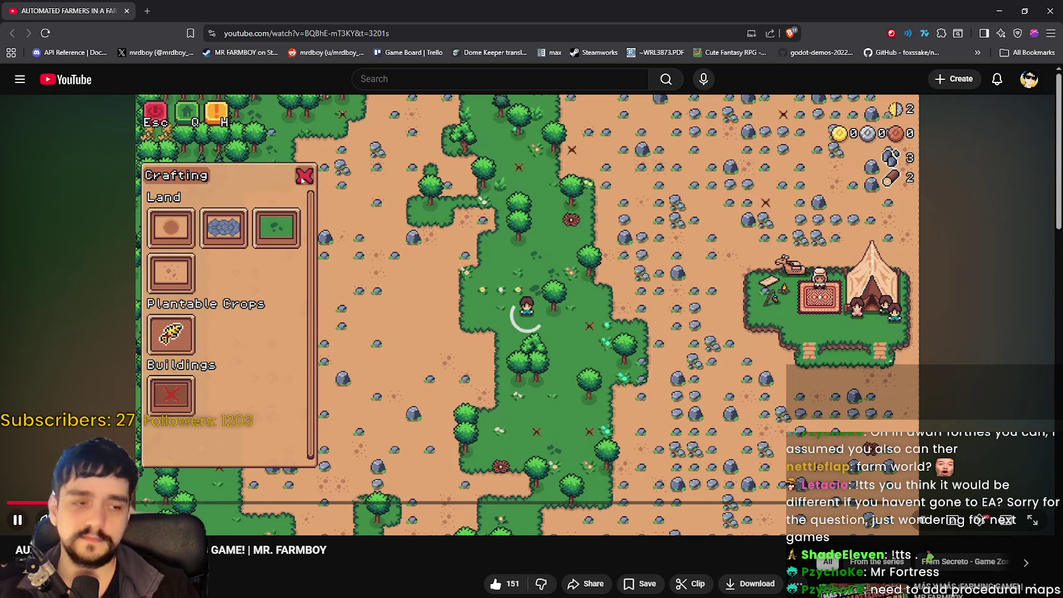
Set the video's playback quality to 720p60.
click(982, 520)
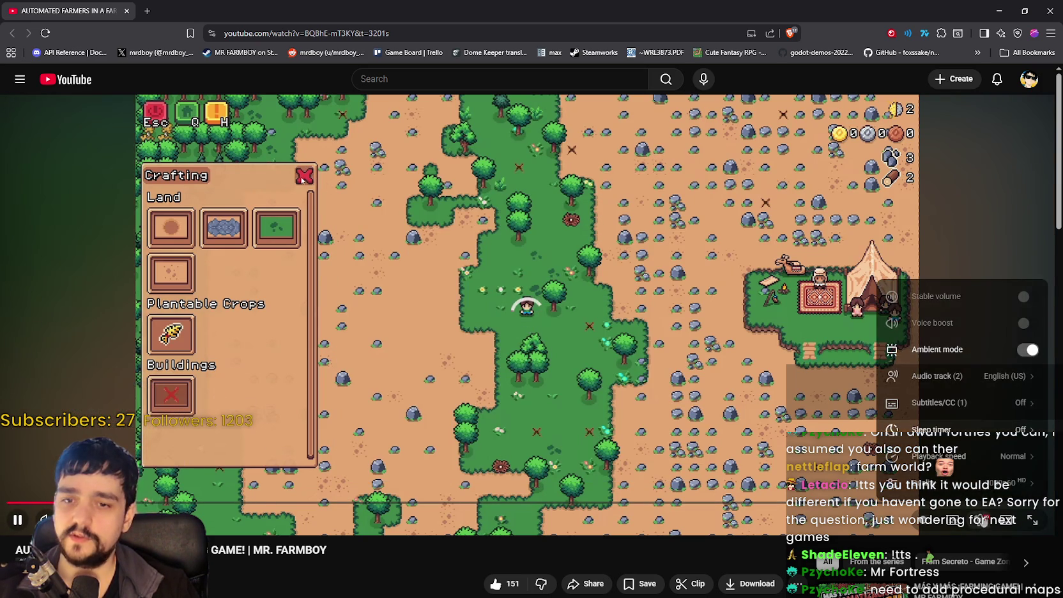
click(958, 485)
click(963, 348)
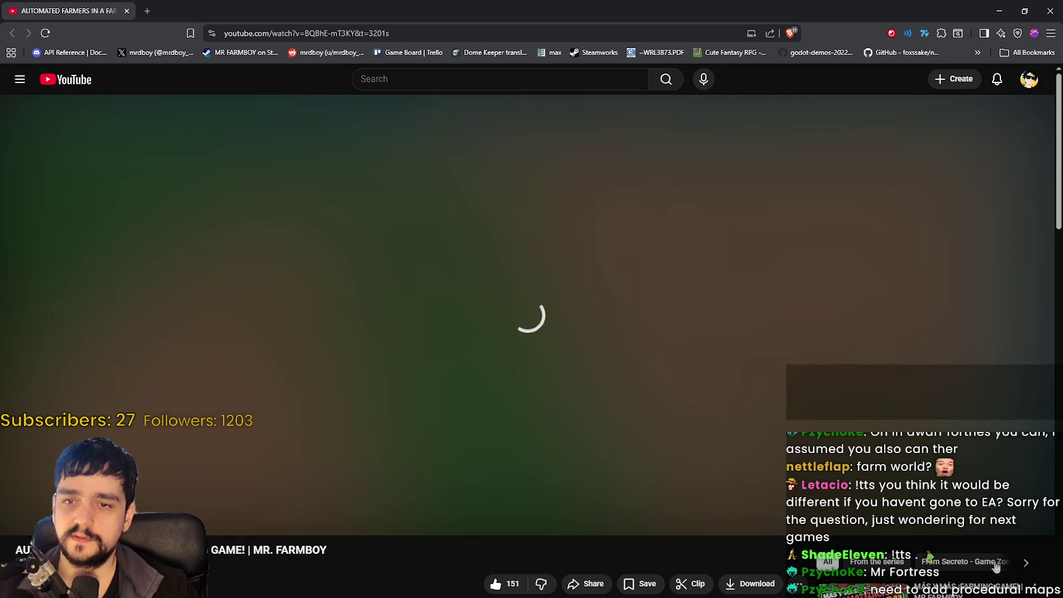
Switch the audio track to Spanish (US) original and check the subtitle options.
click(979, 520)
click(972, 379)
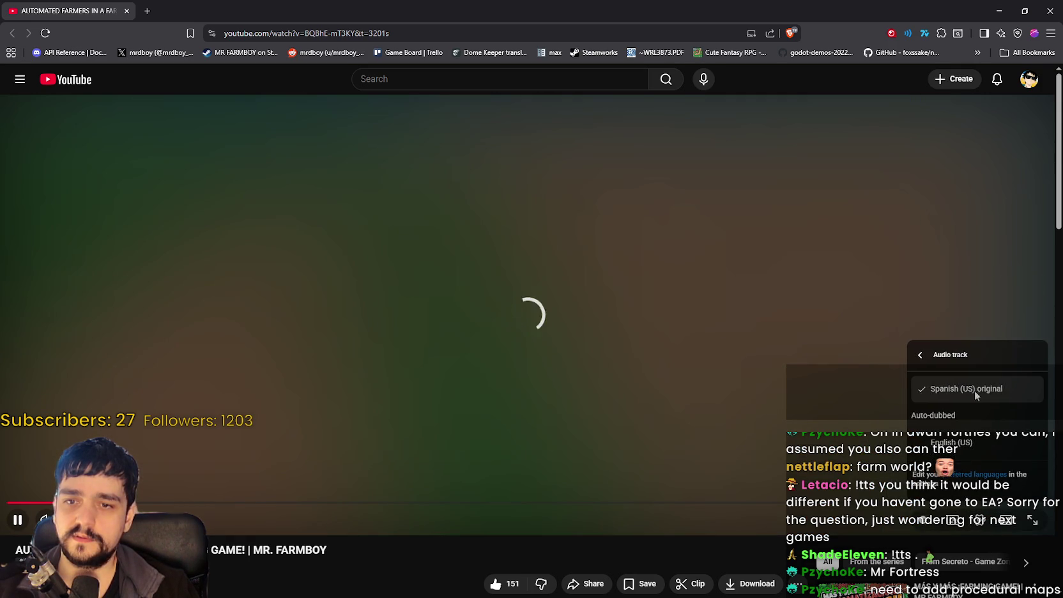
click(974, 395)
click(926, 404)
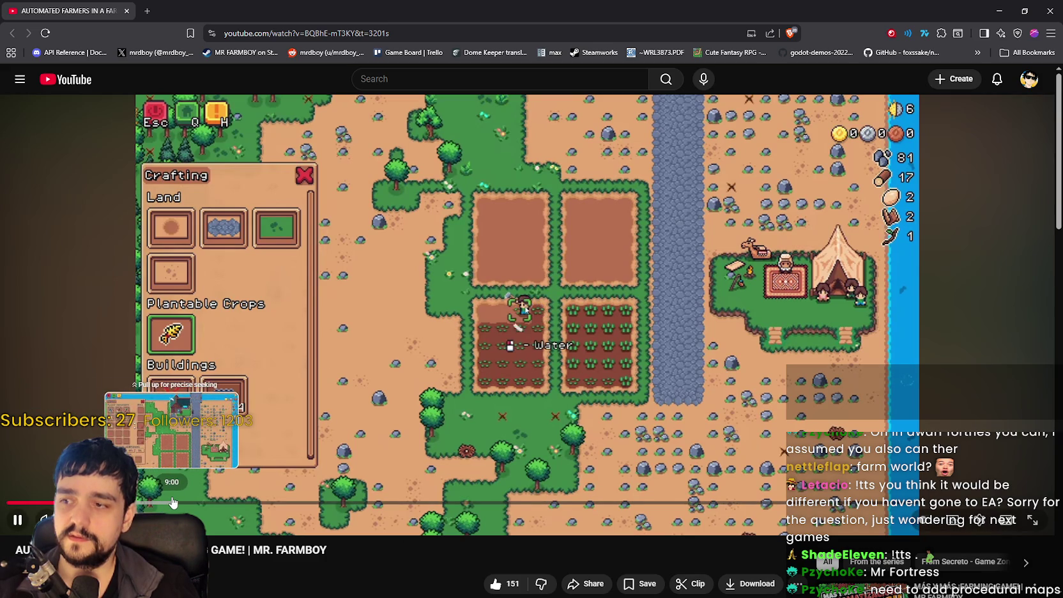
Skip to around 9:00 in the video and pick a different playback quality.
click(172, 502)
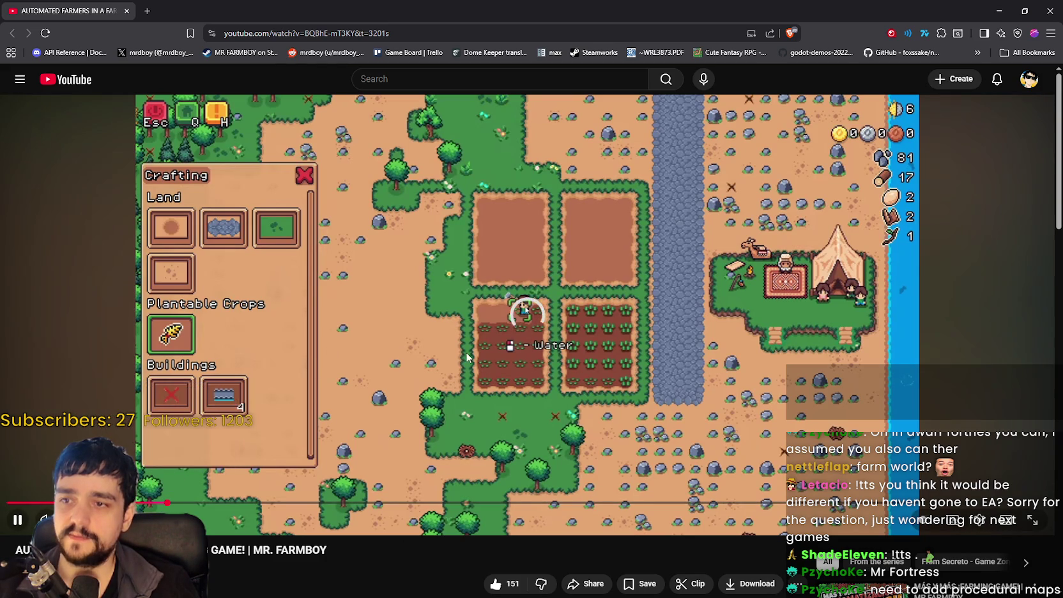
click(979, 519)
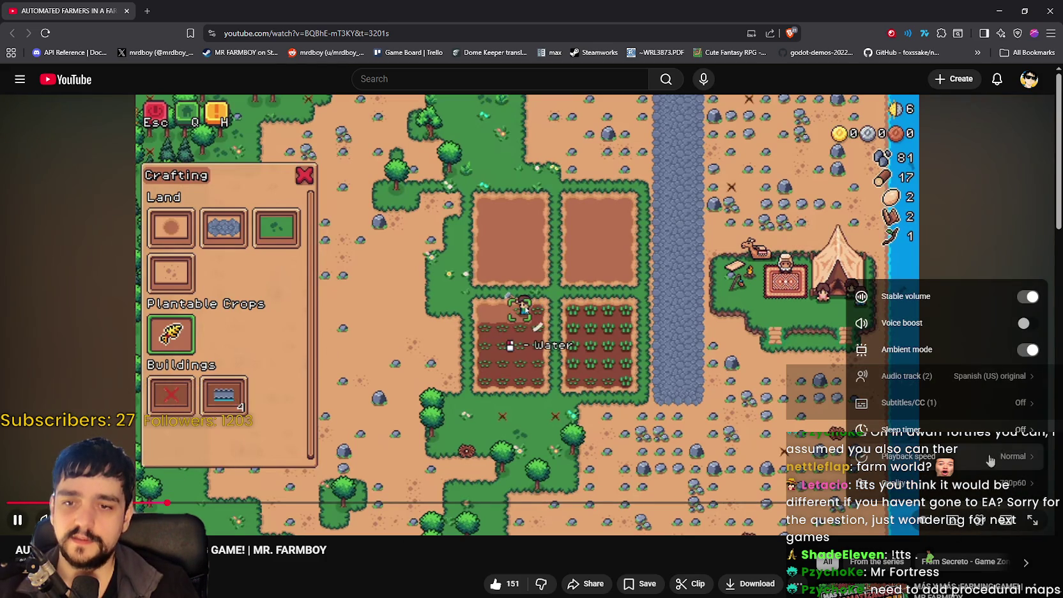
click(945, 484)
click(1021, 323)
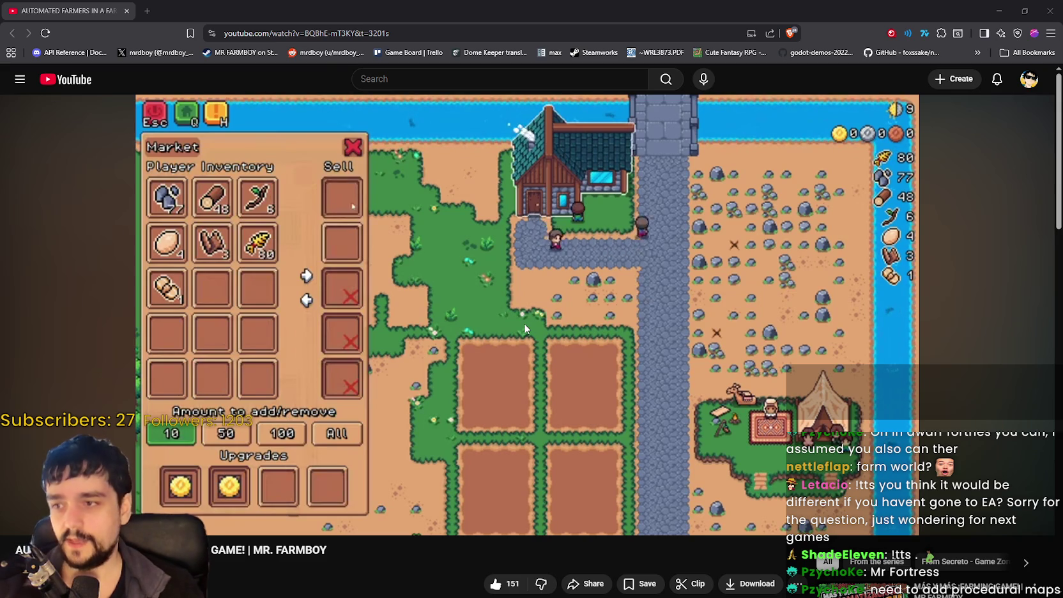
click(721, 262)
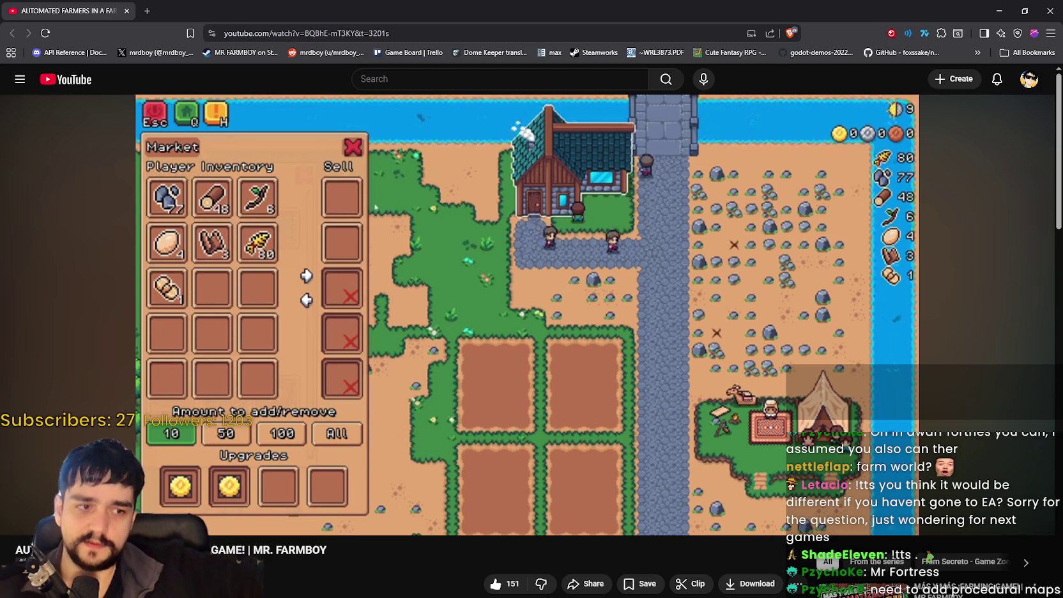
click(429, 221)
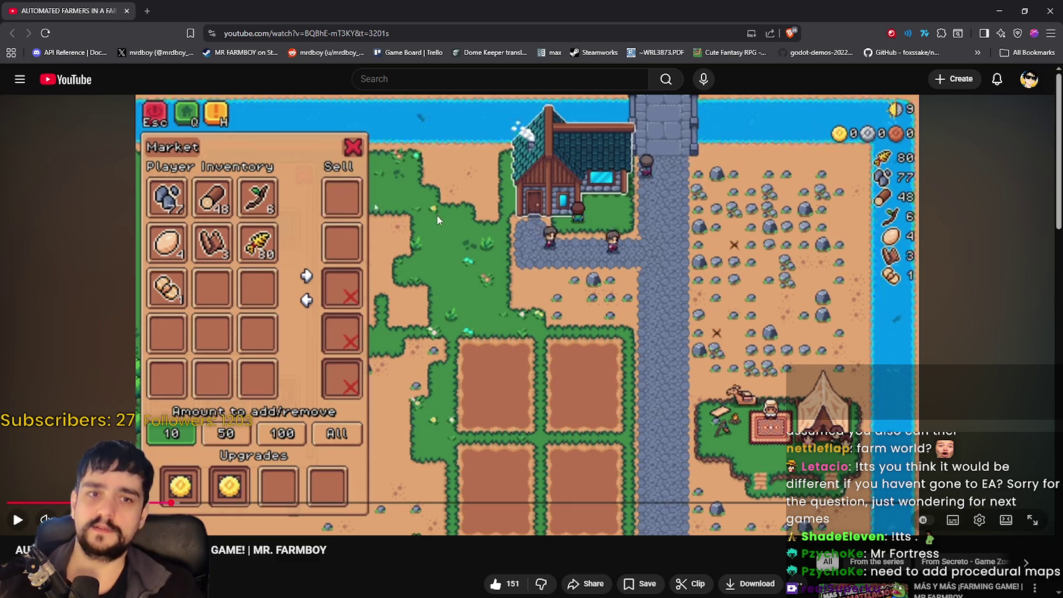
click(588, 233)
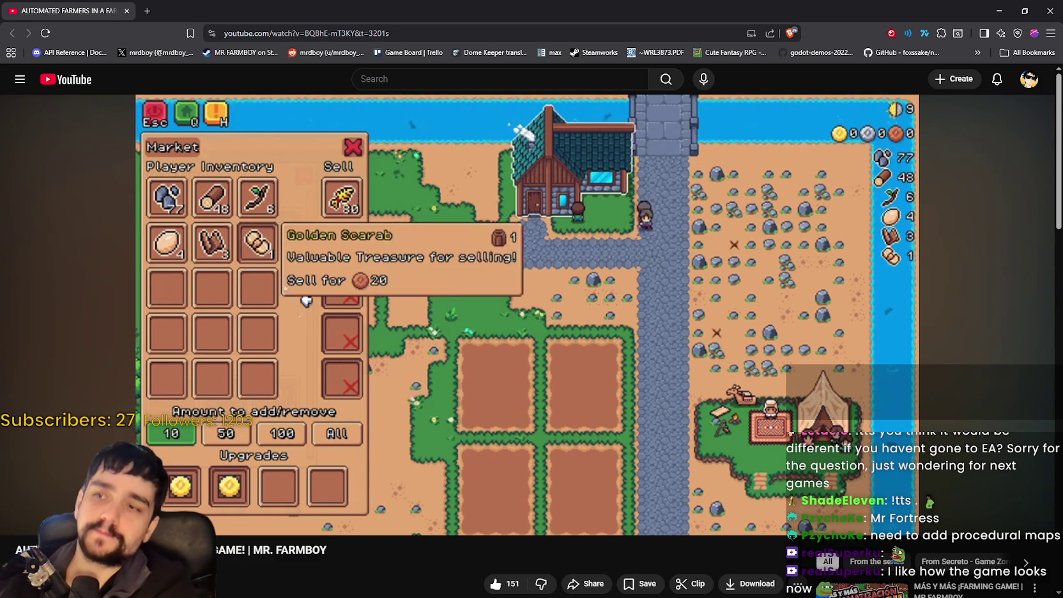
mouse_move(320, 428)
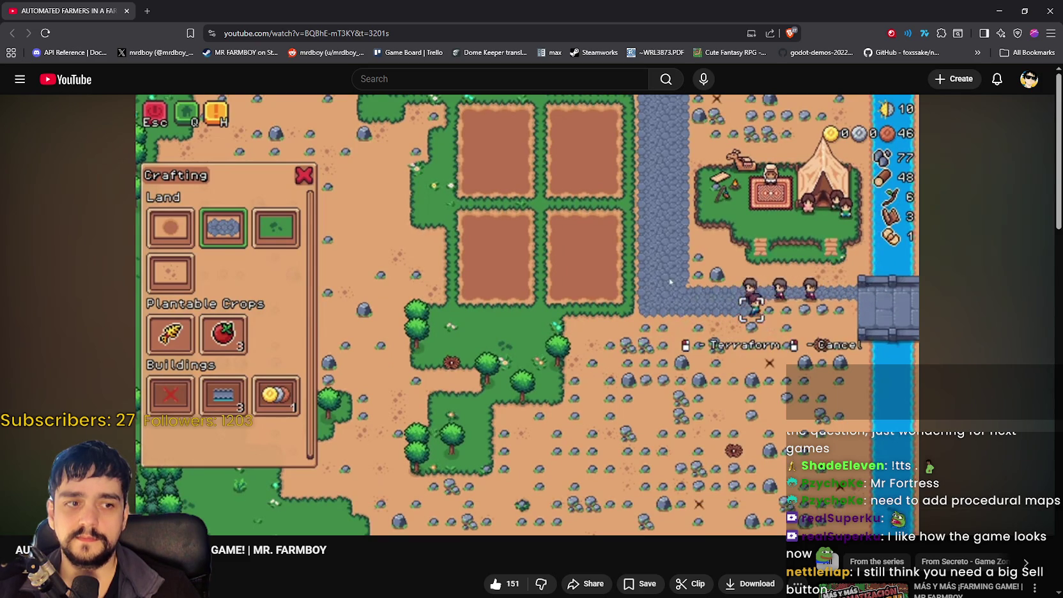
Scrub the video forward to around 23:04 and pause it there.
mouse_move(348, 530)
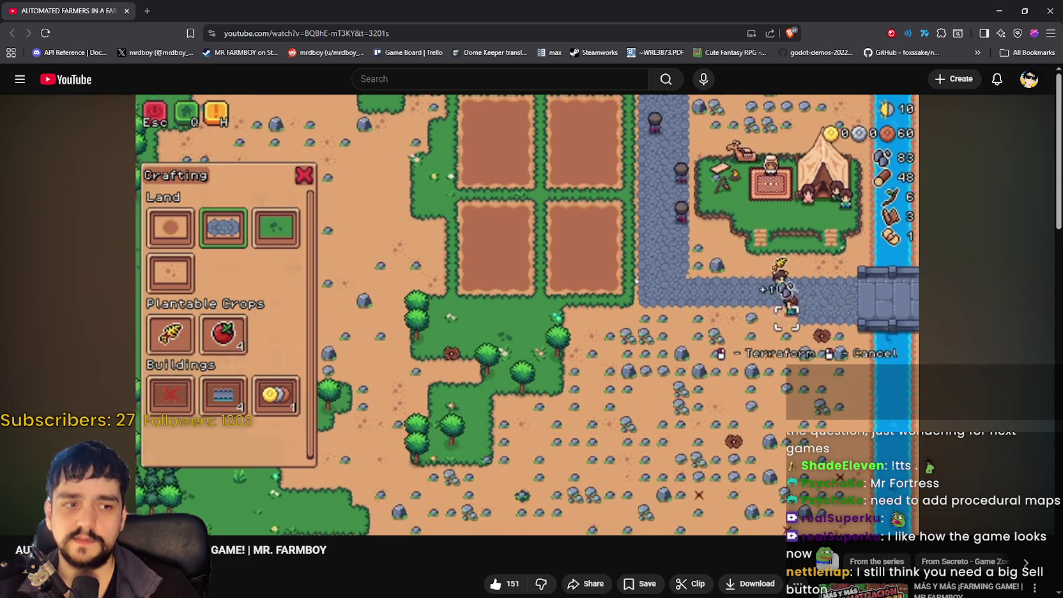
mouse_move(539, 326)
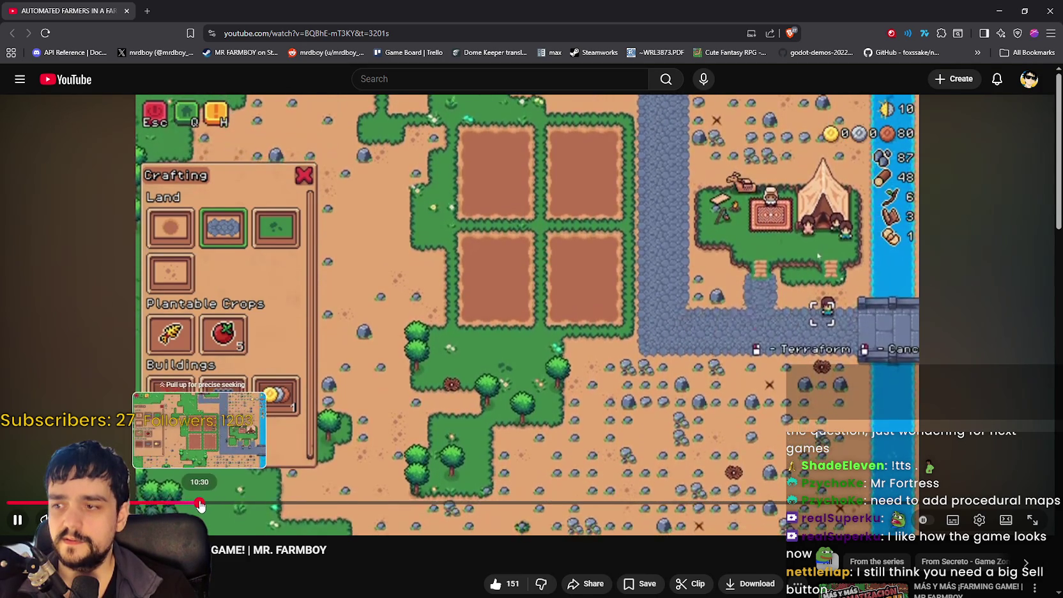
click(200, 504)
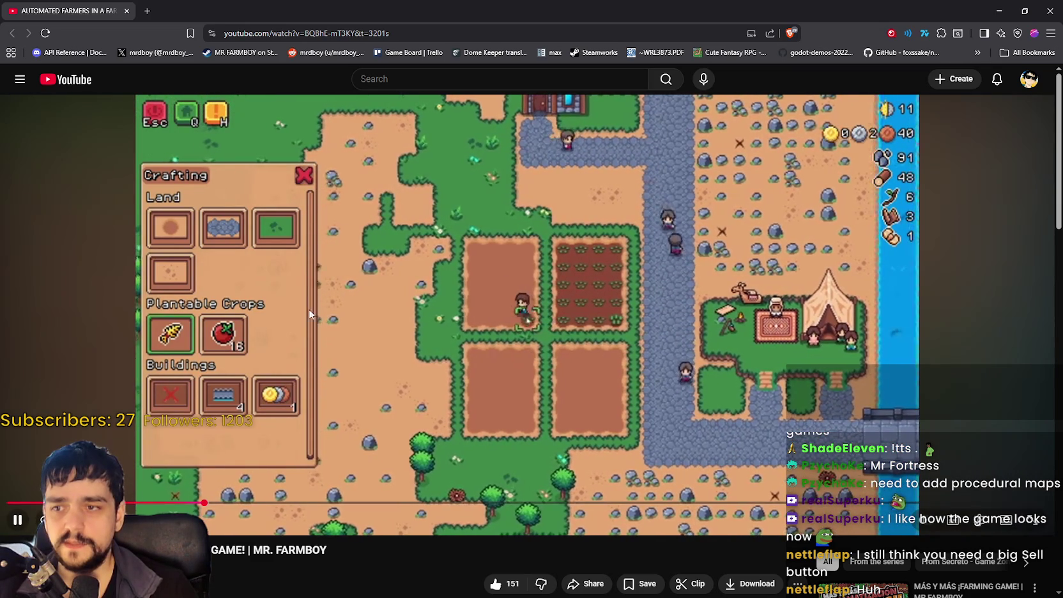
drag(205, 504, 213, 505)
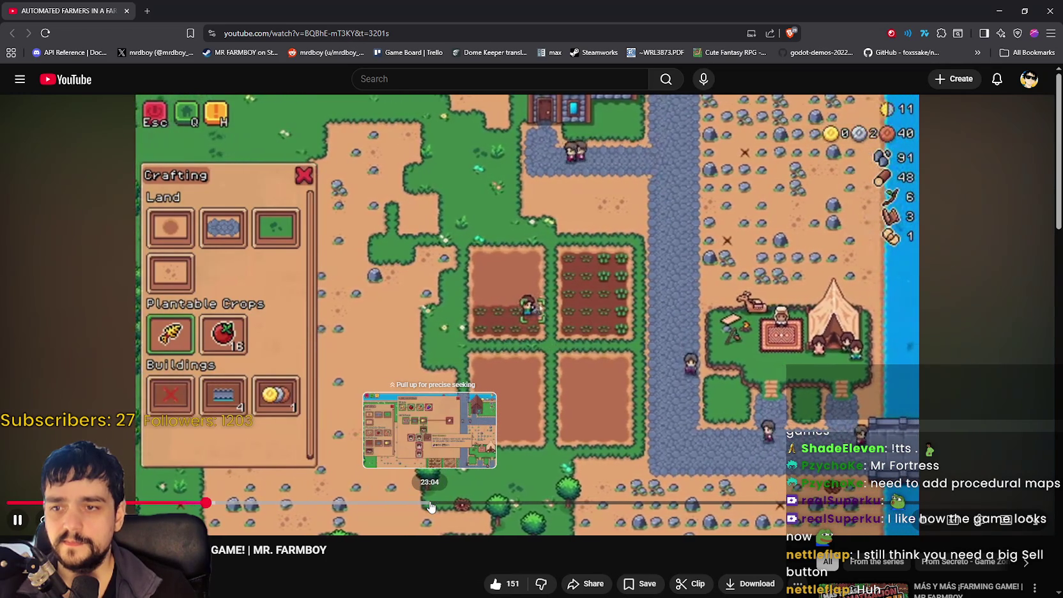
mouse_move(430, 506)
mouse_down()
mouse_move(461, 506)
mouse_move(423, 509)
mouse_up()
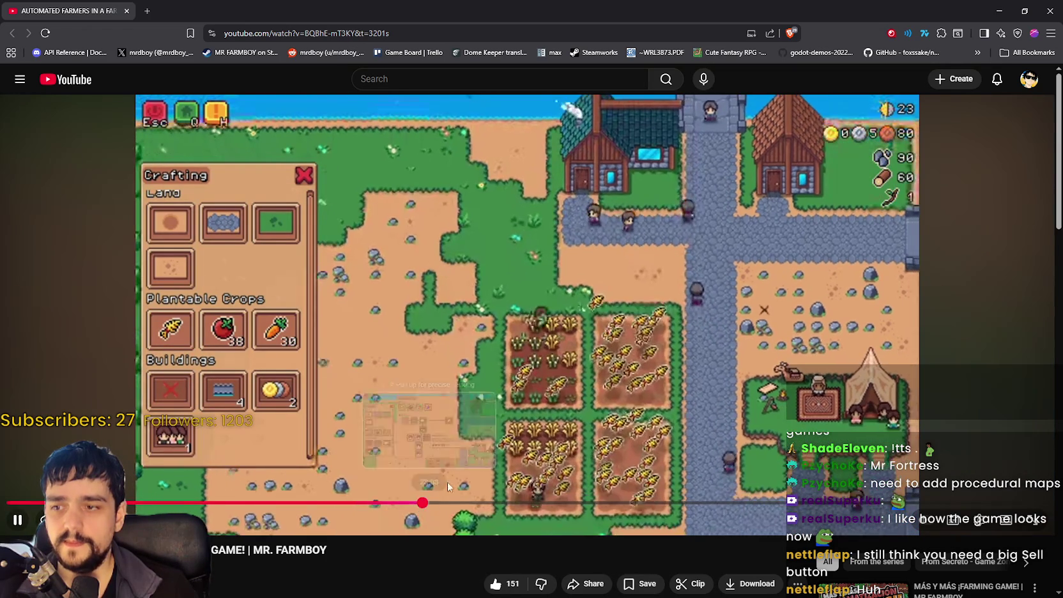
key(space)
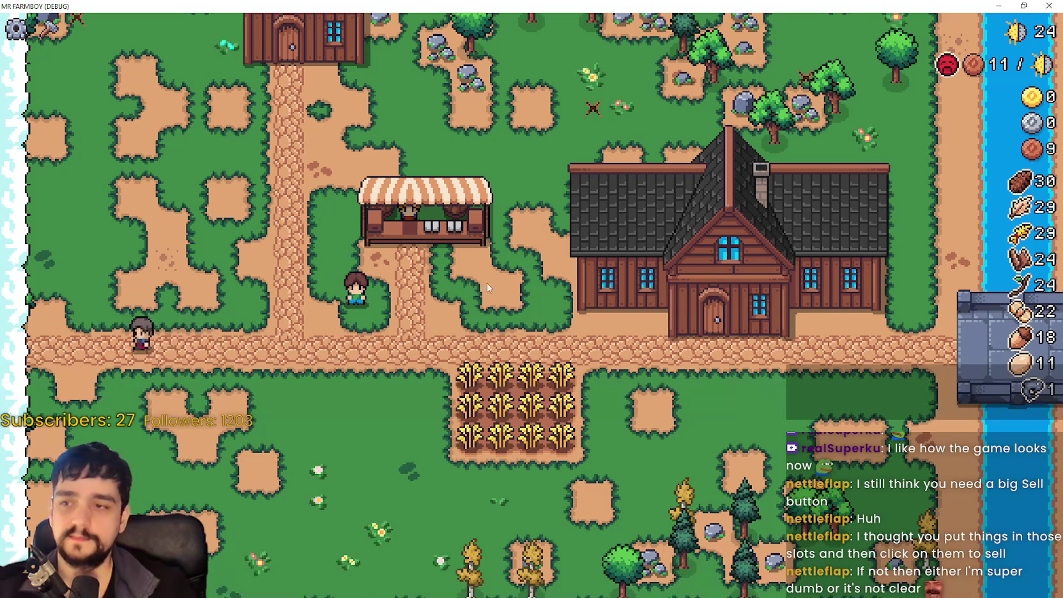
Walk the farmer onto the wheat plot and harvest its top and middle rows.
key(w)
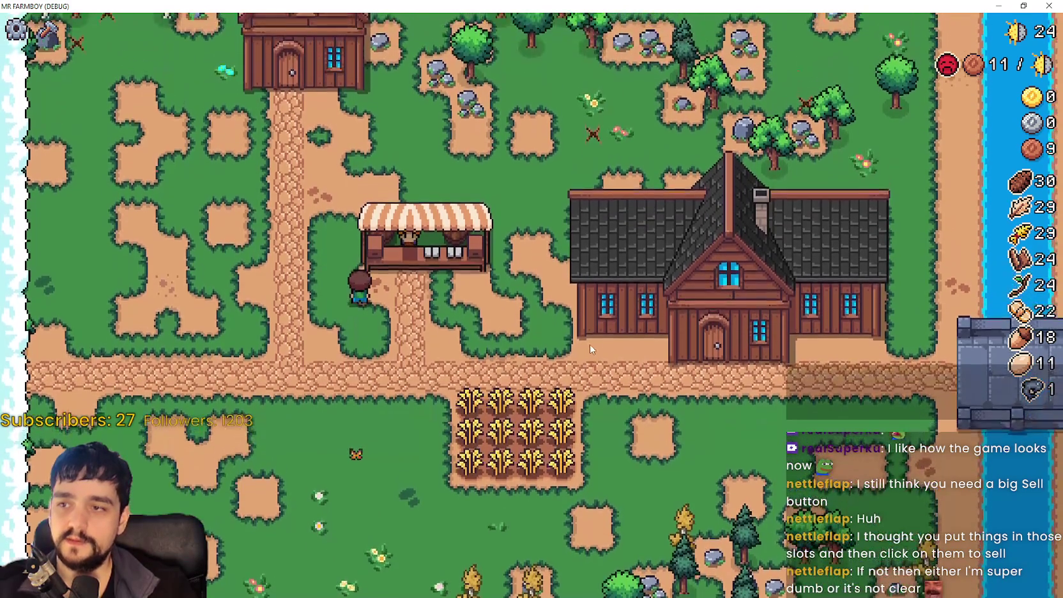
key(c)
click(131, 210)
key(d)
key(s)
key(c)
key(s)
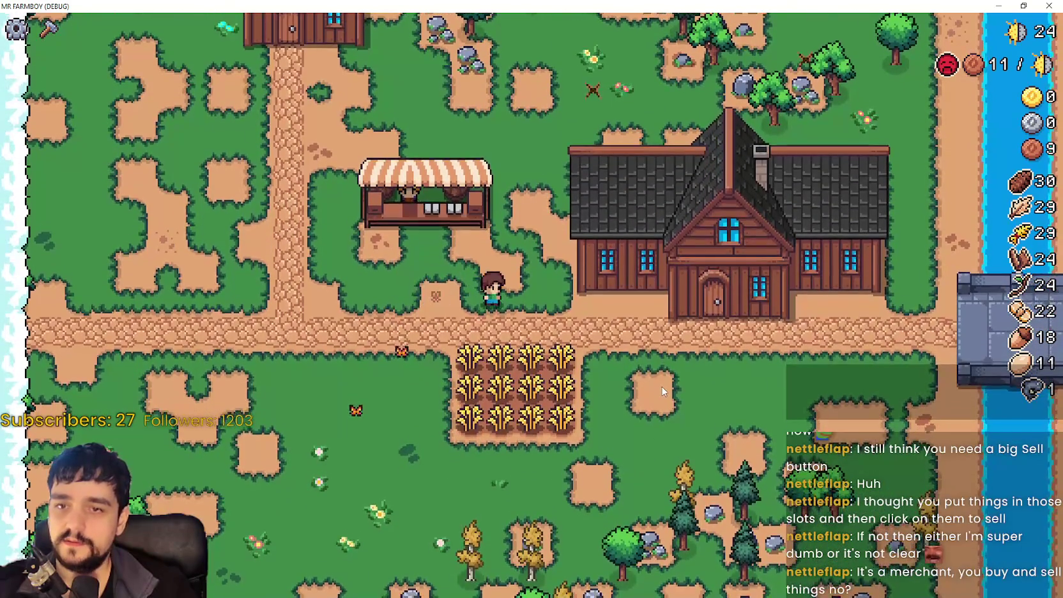
key(d)
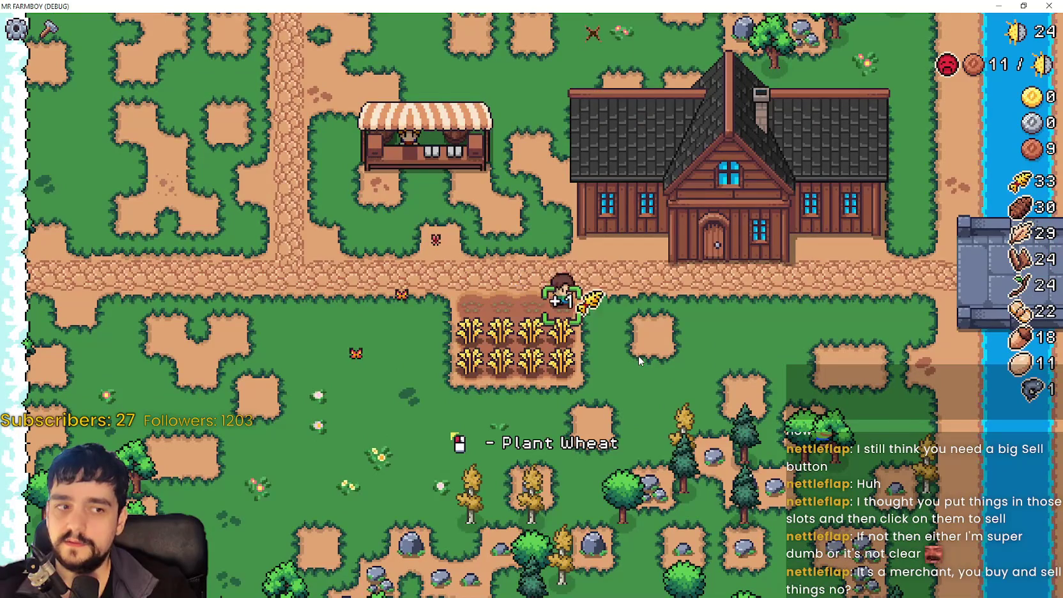
key(s)
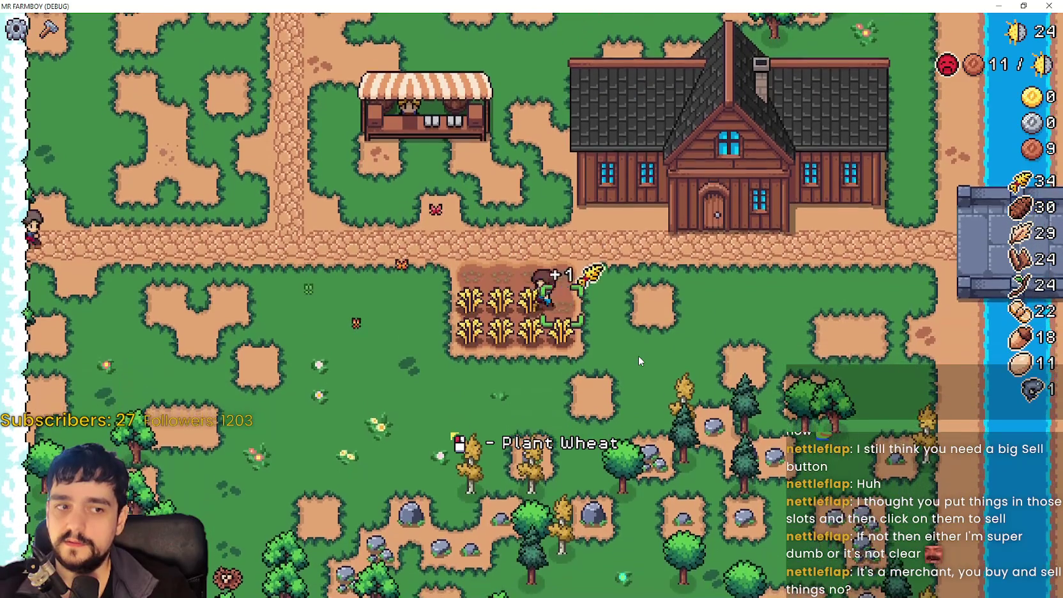
key(a)
key(w)
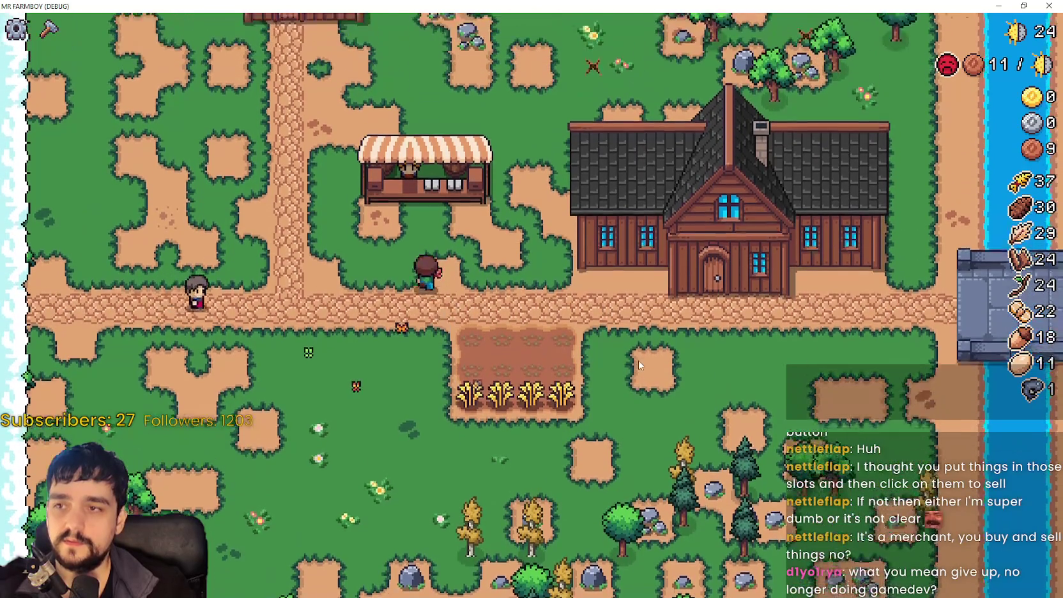
key(w)
Put all the harvested wheat up for sale at the market stall.
key(e)
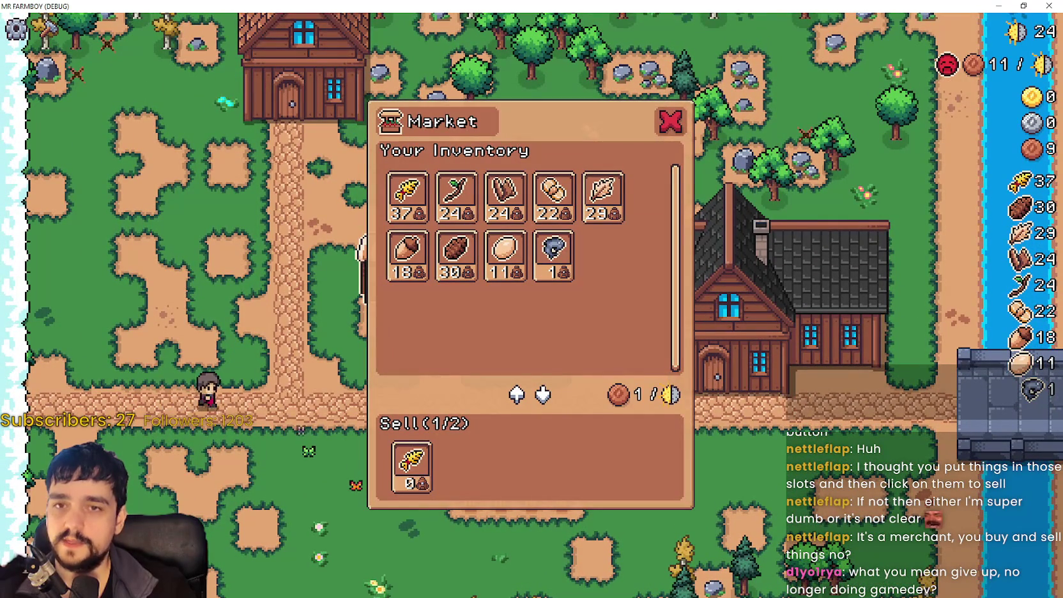
click(412, 466)
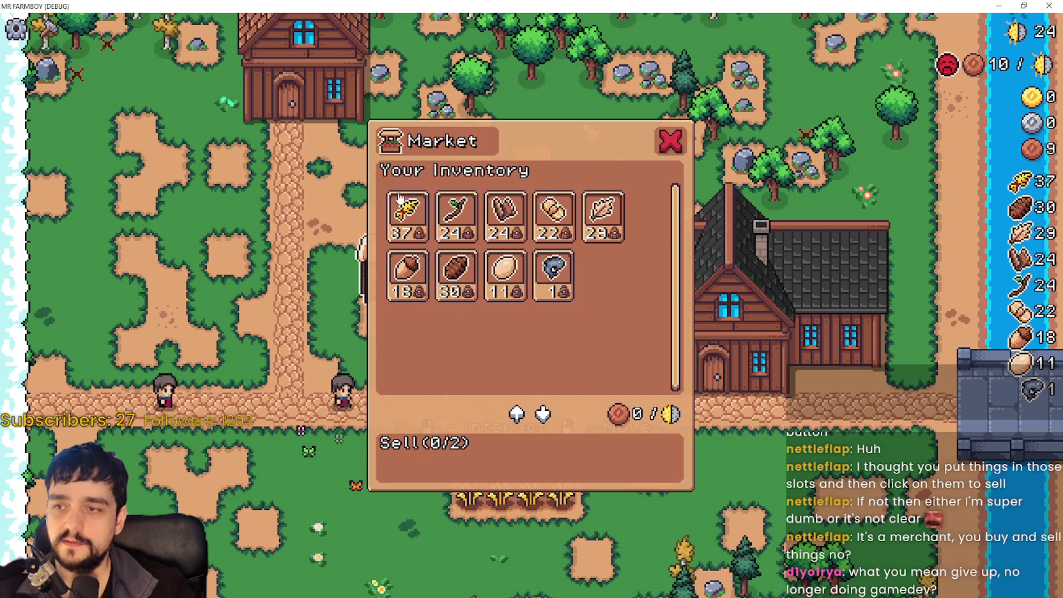
click(407, 195)
key(s)
key(c)
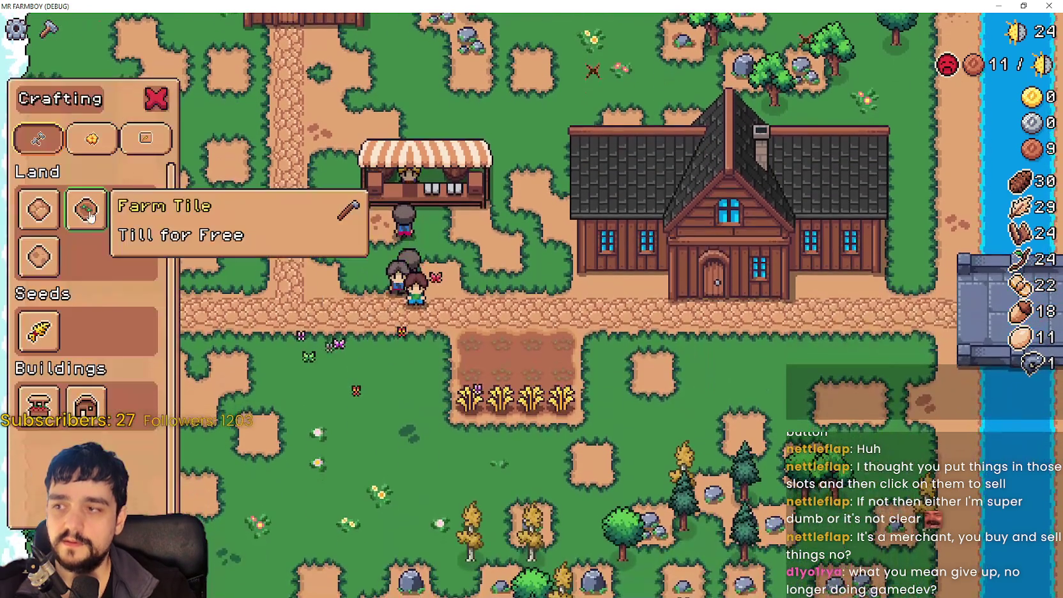
Cancel a stray farm-tile placement and add the radishes to the market sale.
click(90, 217)
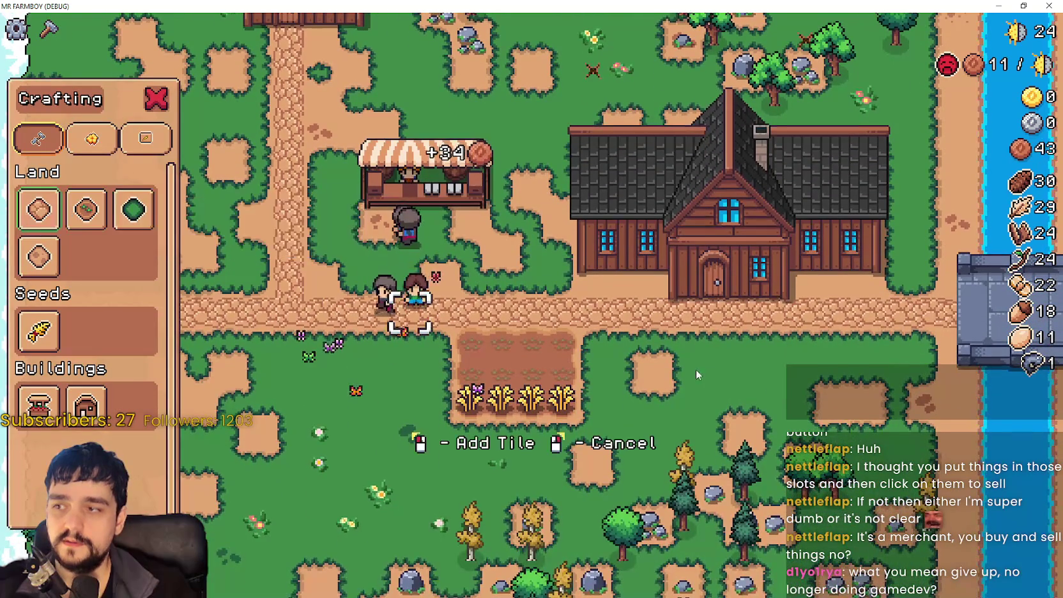
key(w)
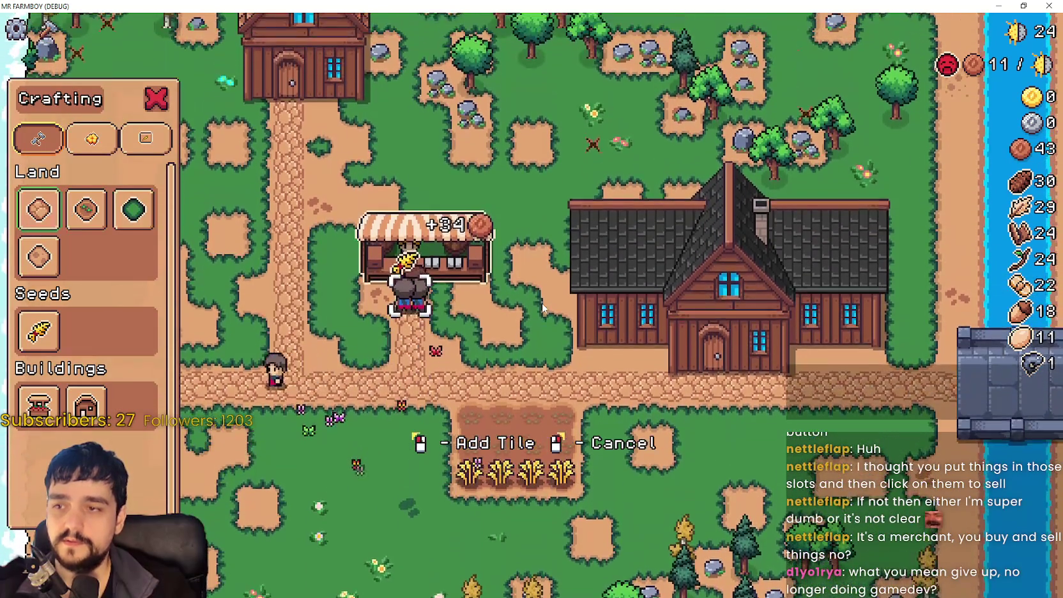
right_click(542, 303)
scroll(542, 303, up, 3)
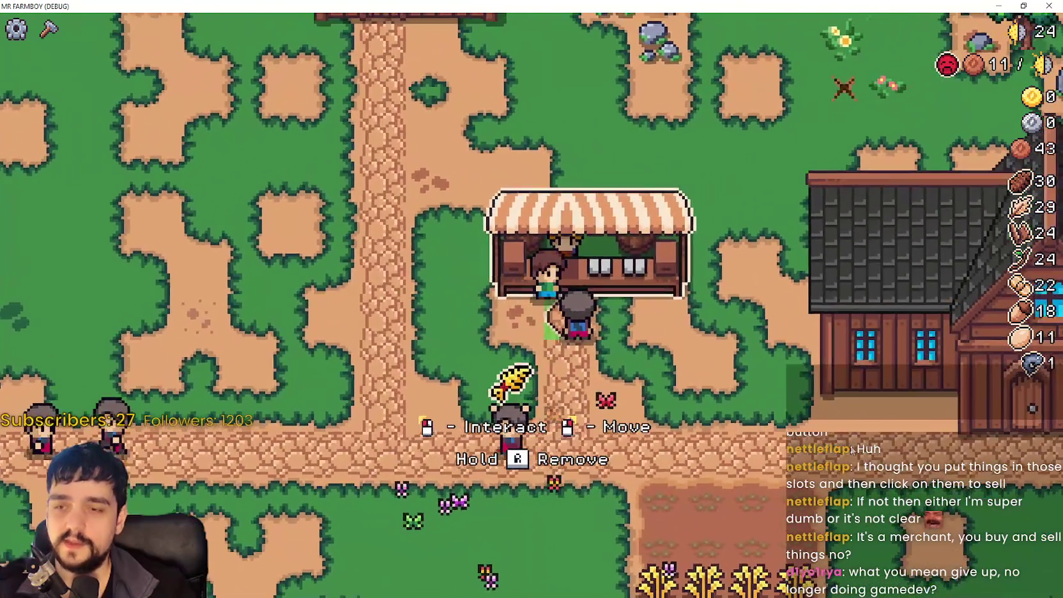
click(851, 449)
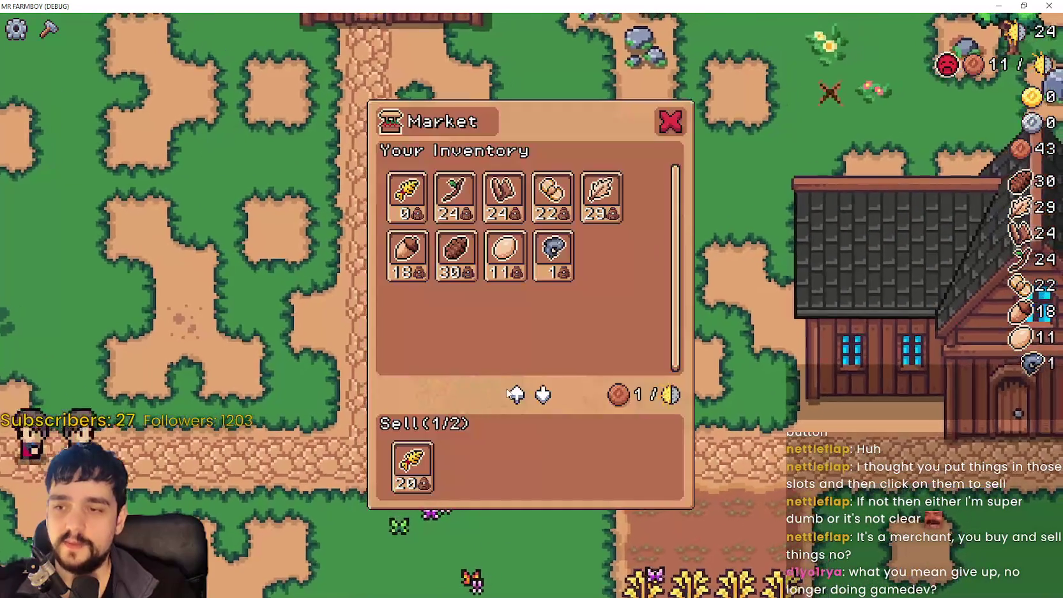
click(455, 195)
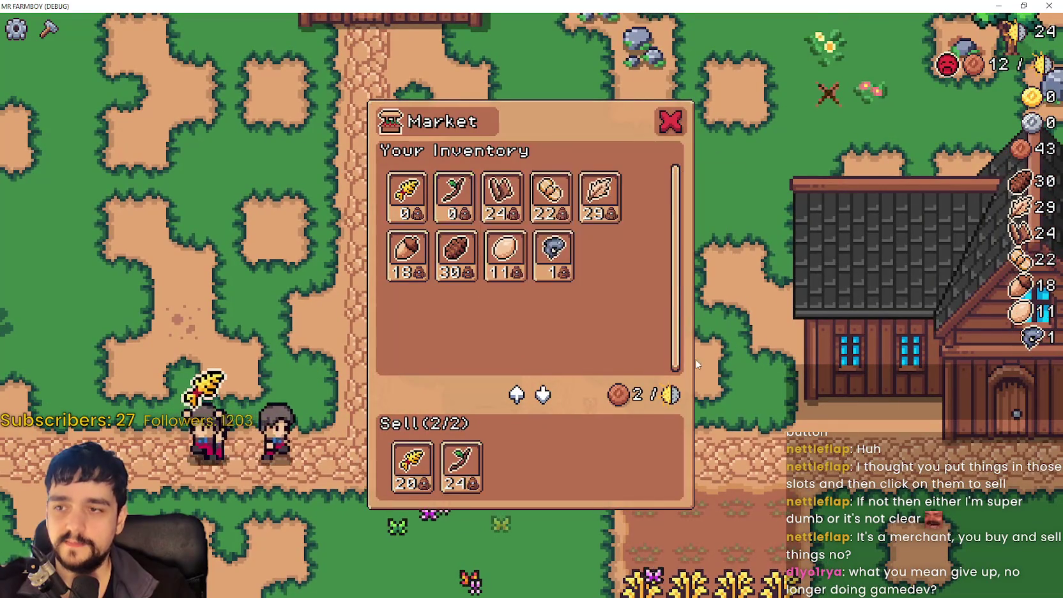
key(s)
scroll(809, 417, down, 2)
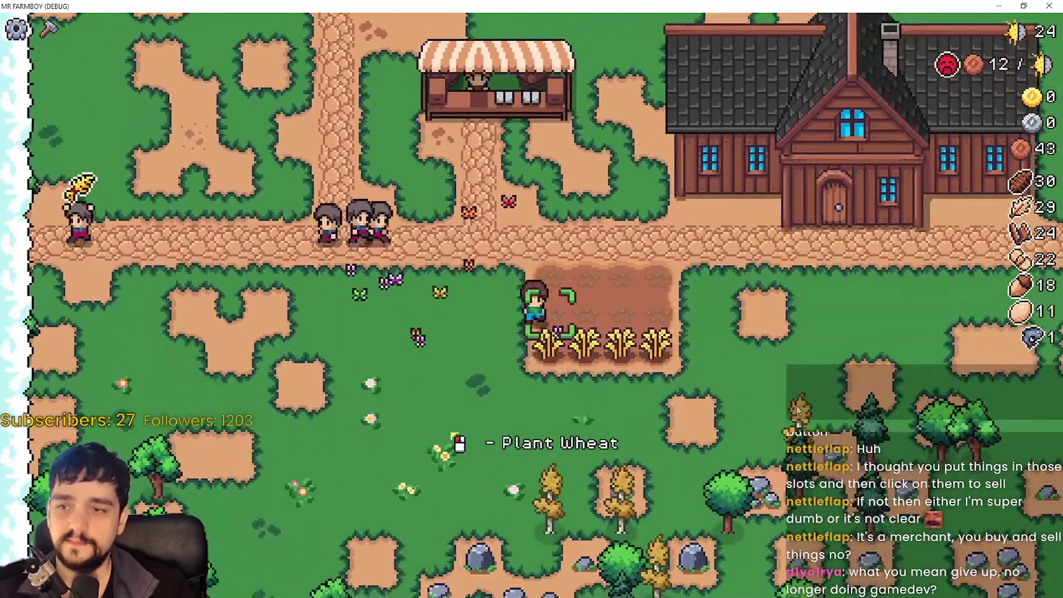
Harvest the remaining wheat row and open the Player House advancements.
key(d)
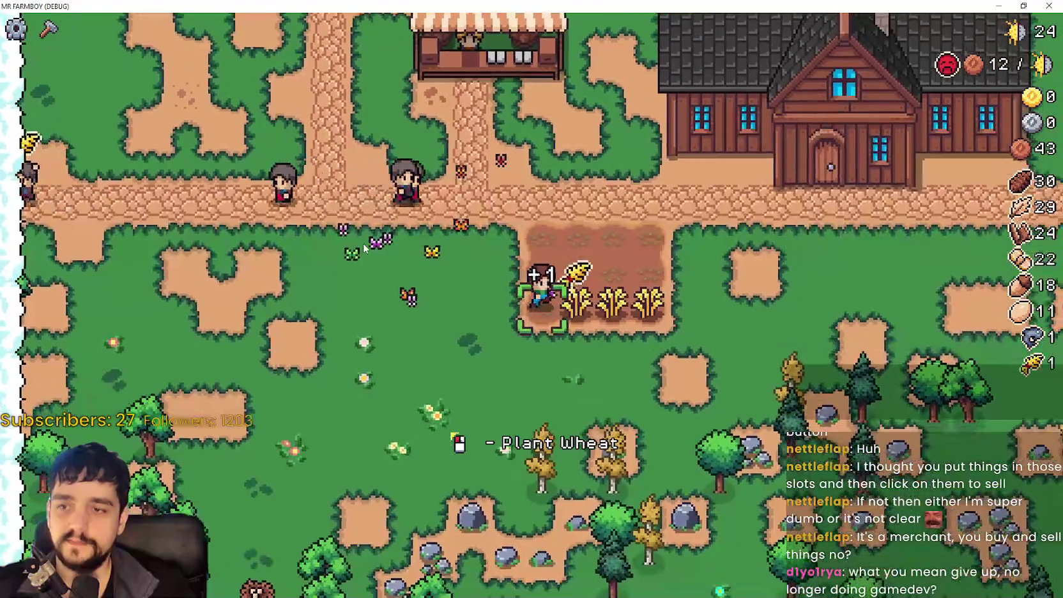
scroll(614, 288, down, 2)
key(w)
key(c)
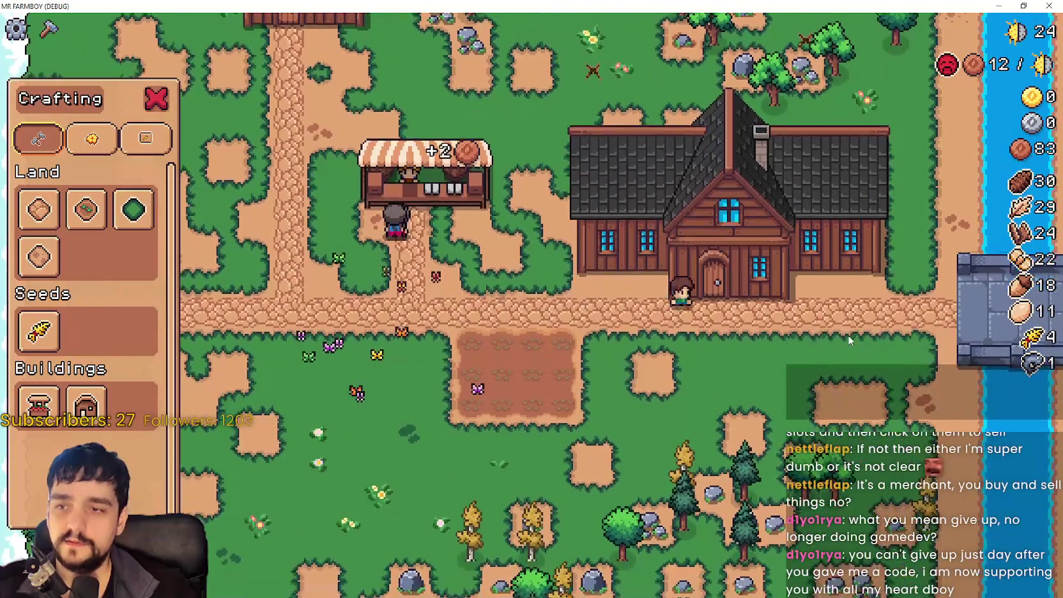
click(852, 336)
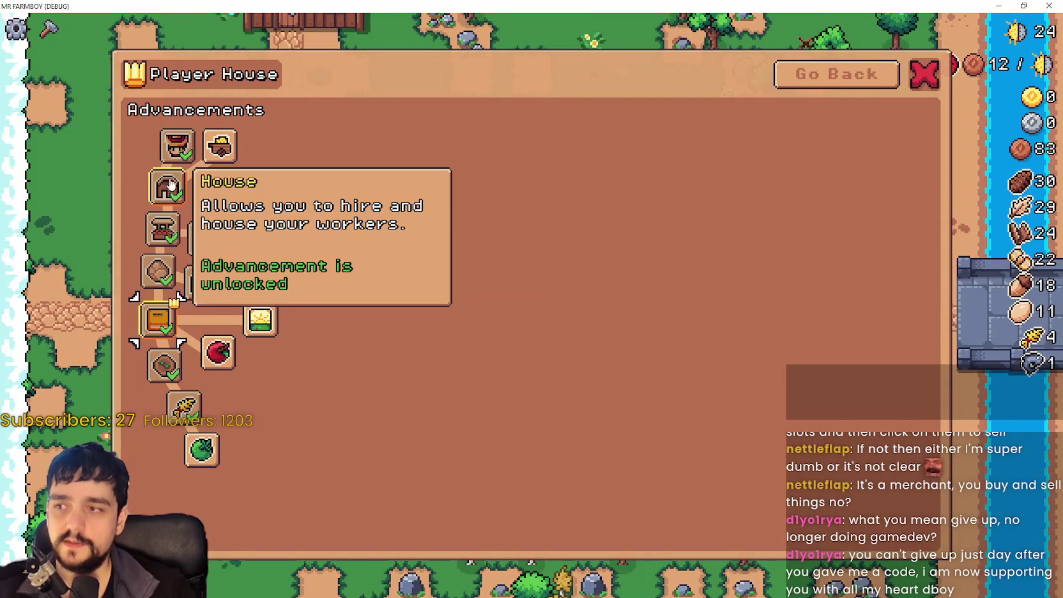
mouse_move(162, 249)
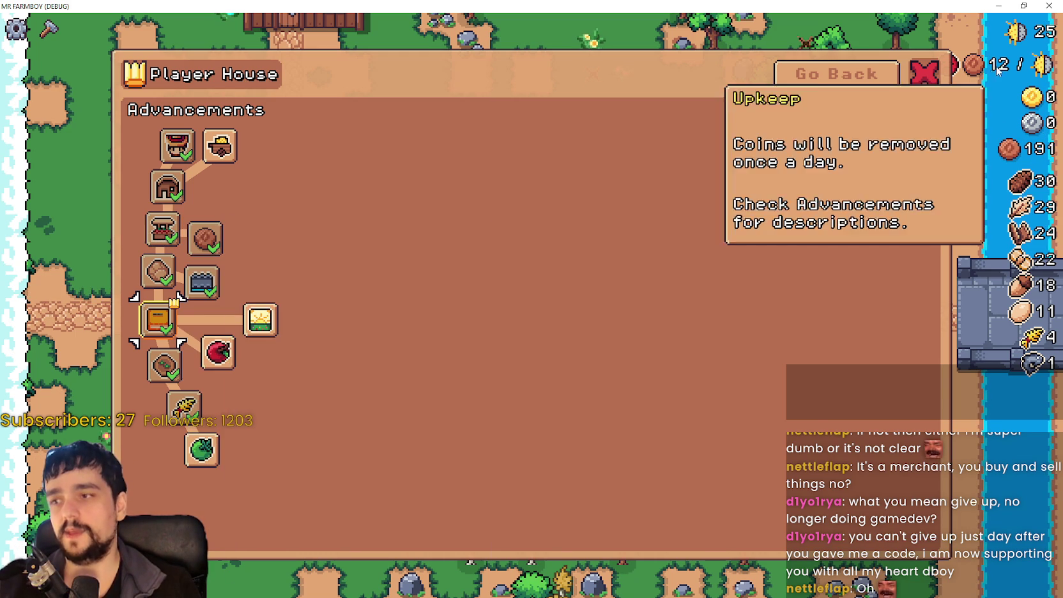
click(837, 74)
Close the Player House window and walk the farmer up the path to the market.
click(626, 450)
key(s)
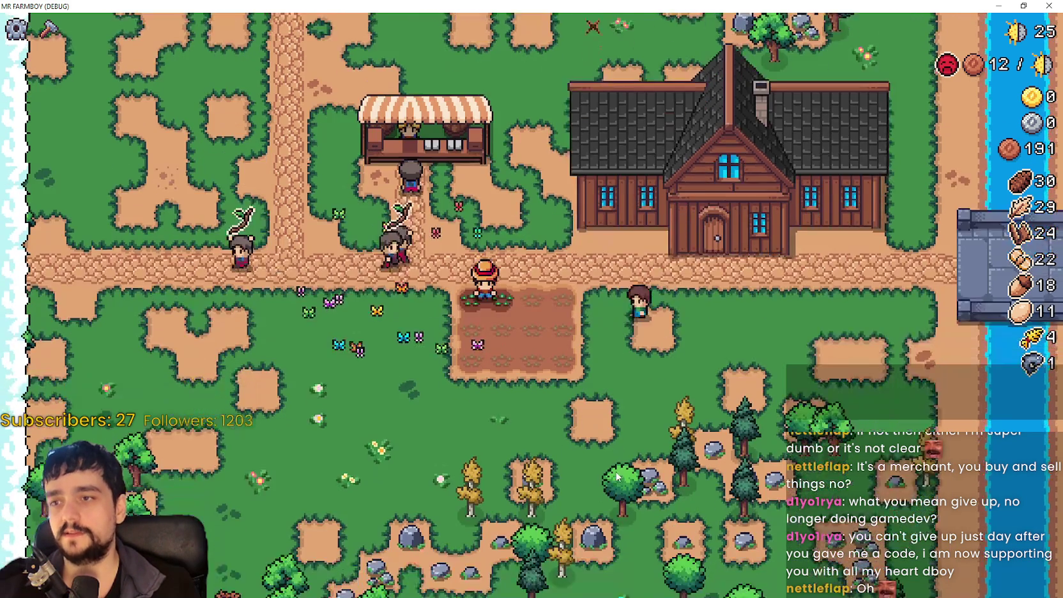
key(a)
key(w)
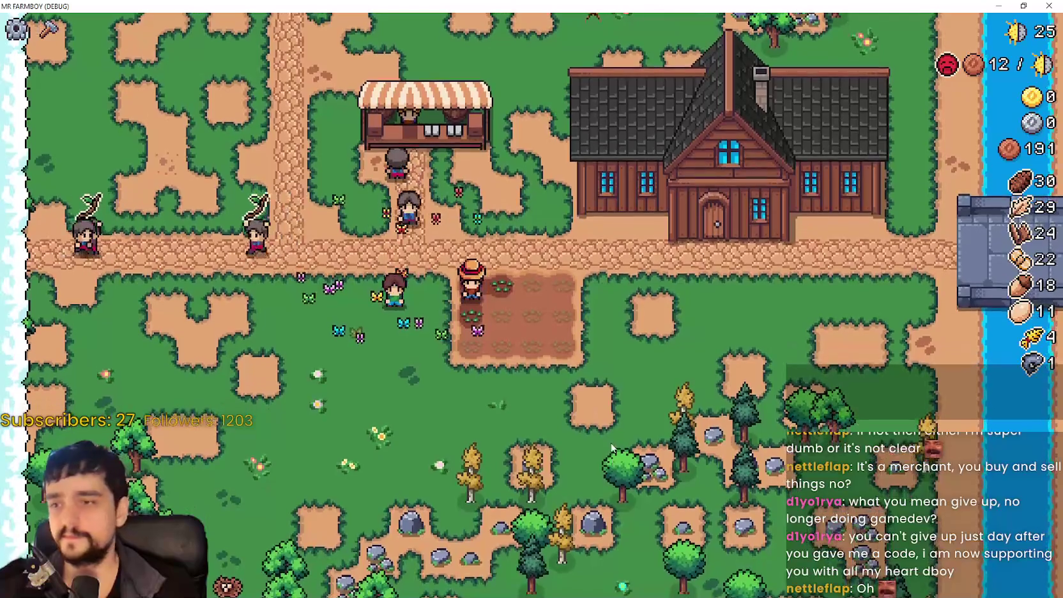
key(d)
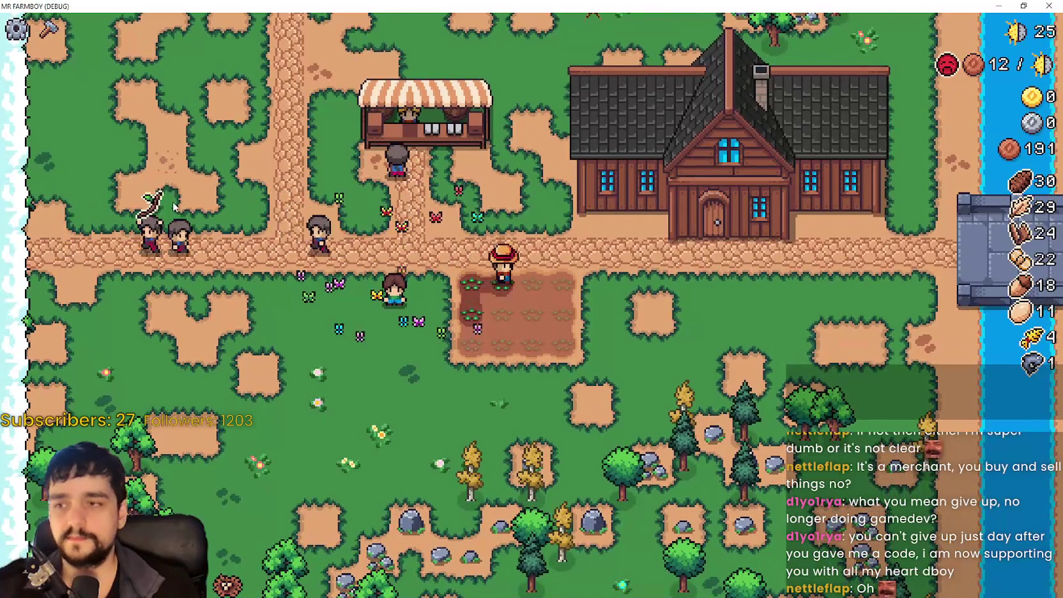
key(d)
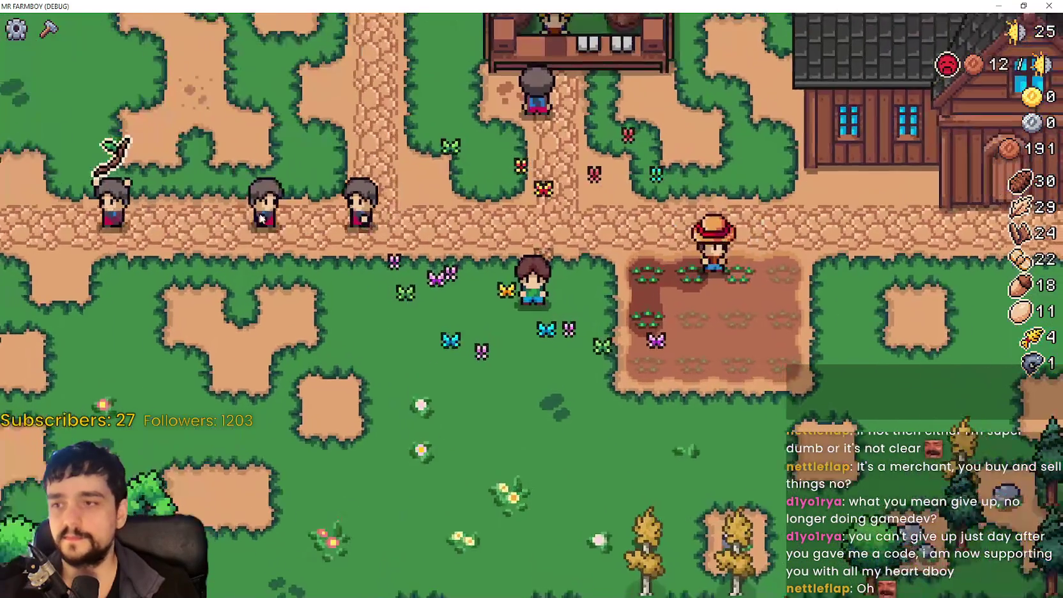
key(a)
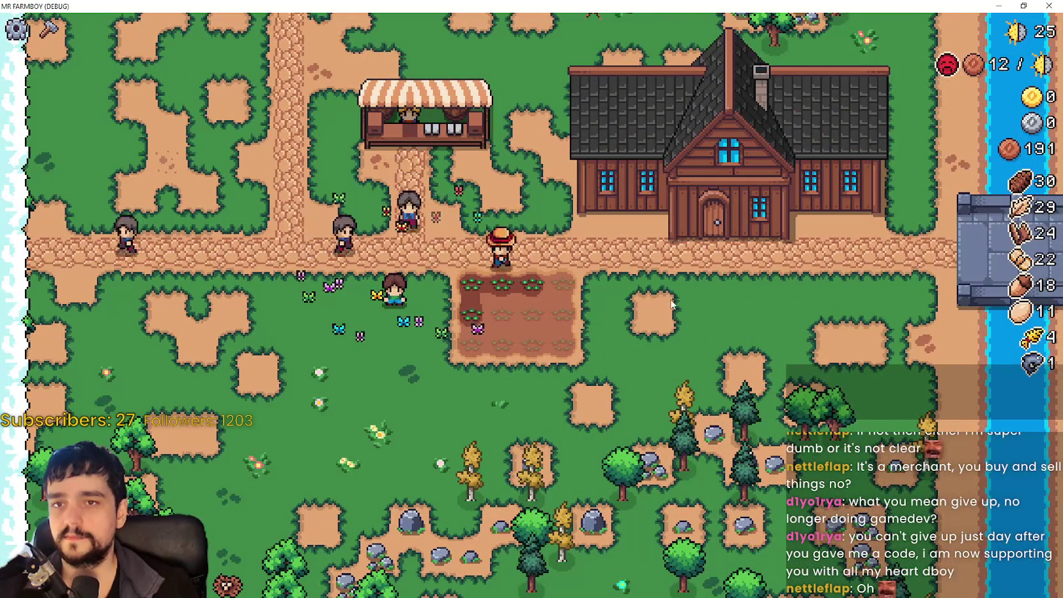
scroll(639, 328, up, 3)
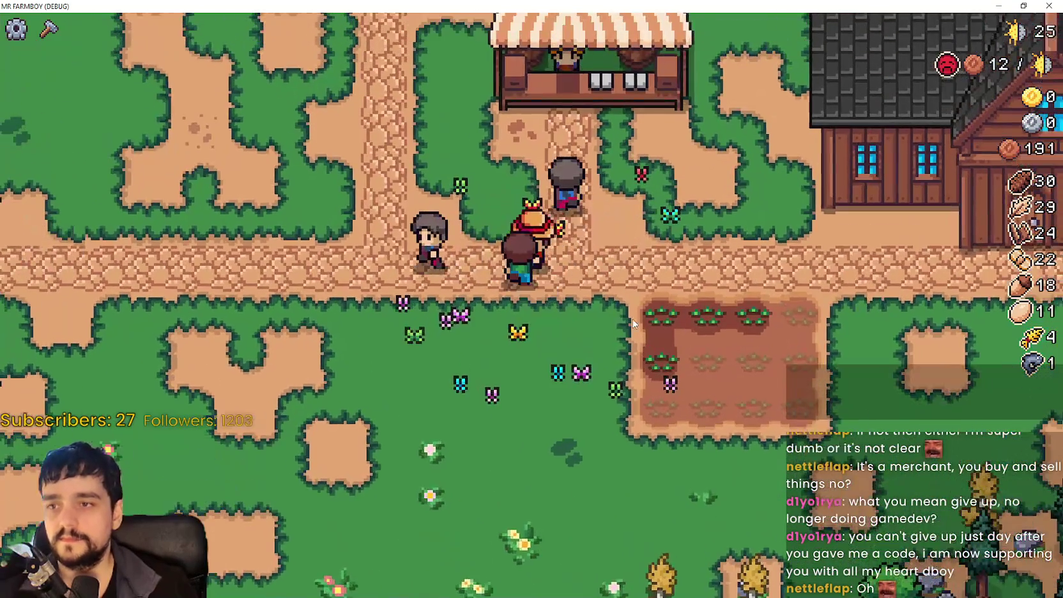
scroll(632, 318, down, 2)
key(a)
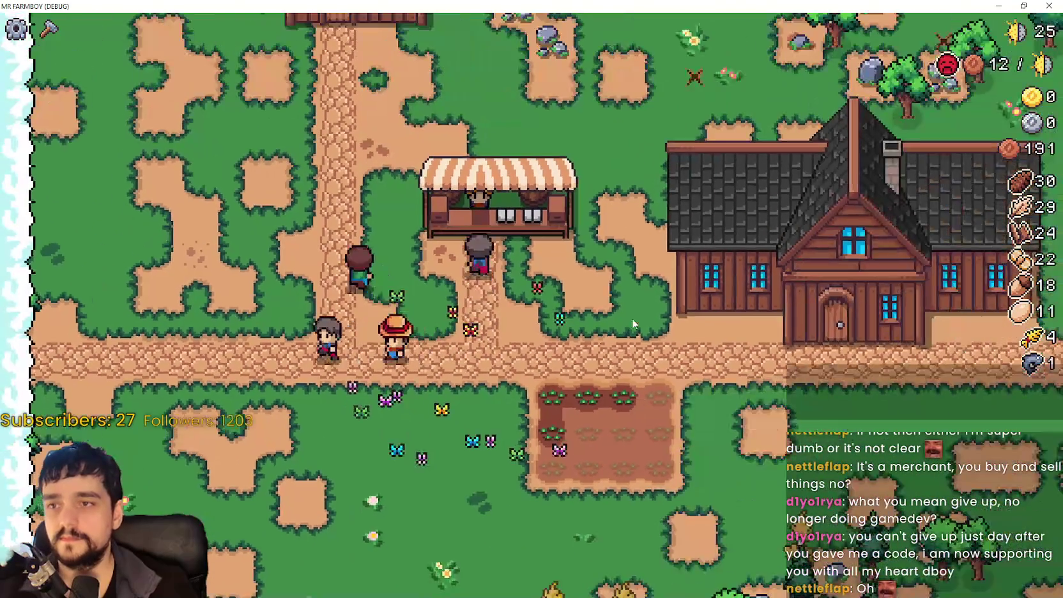
key(w)
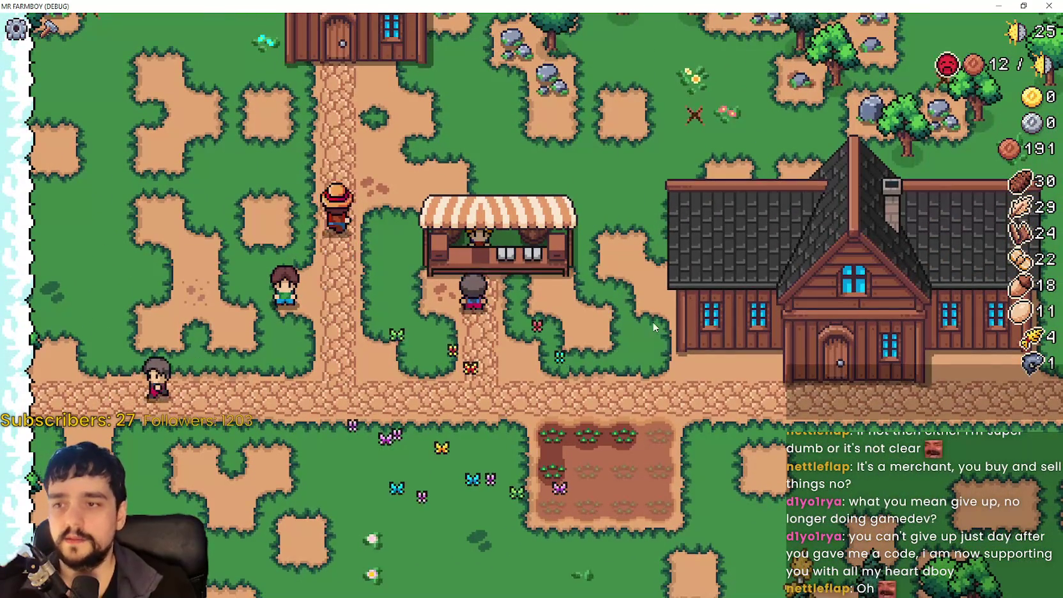
Put two more stacks of goods up for sale, then resume the YouTube video.
key(b)
click(731, 361)
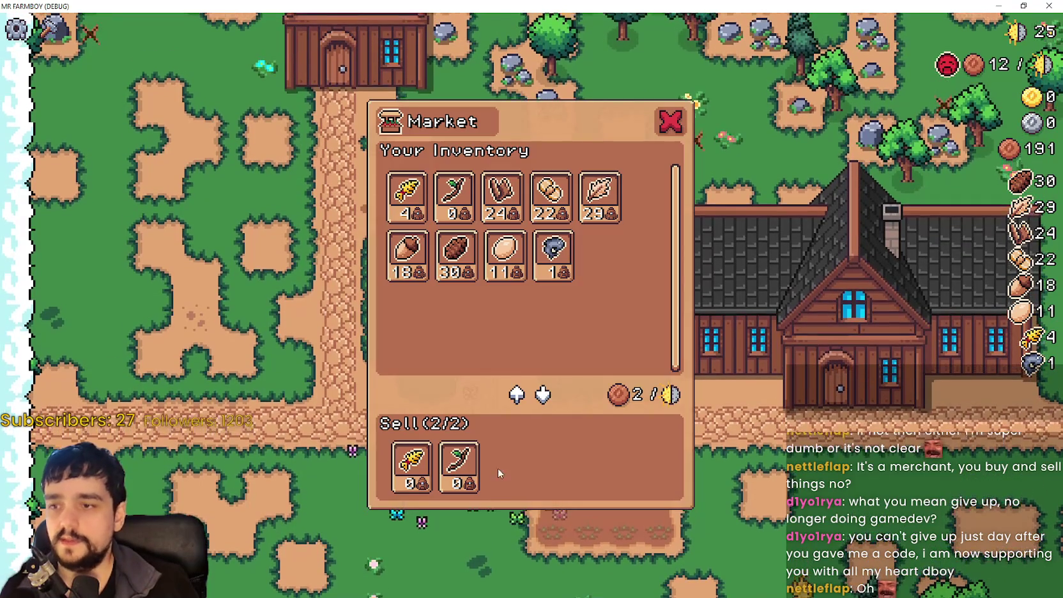
click(504, 216)
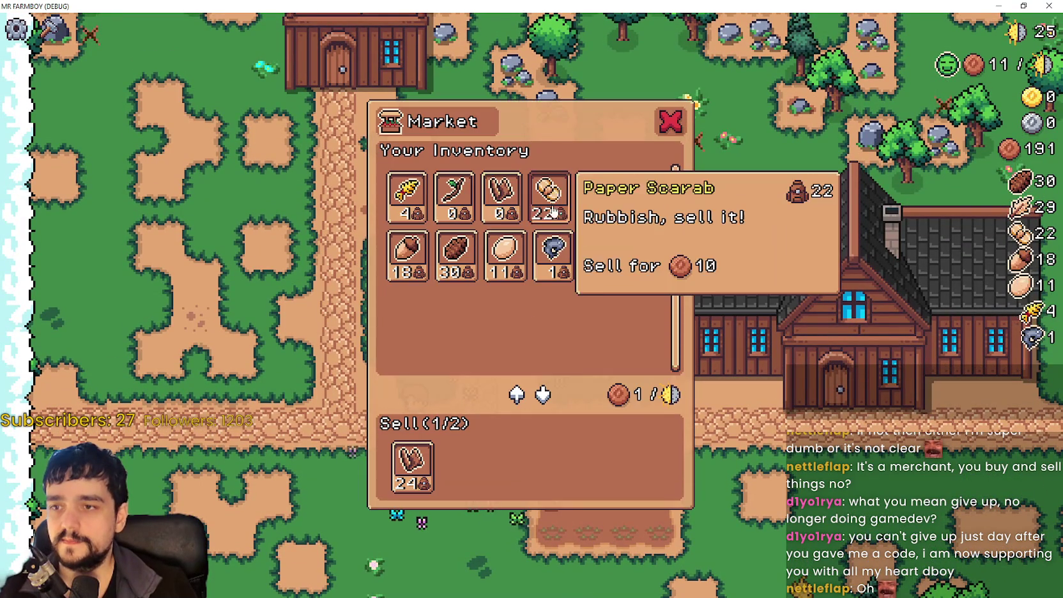
click(549, 199)
key(Escape)
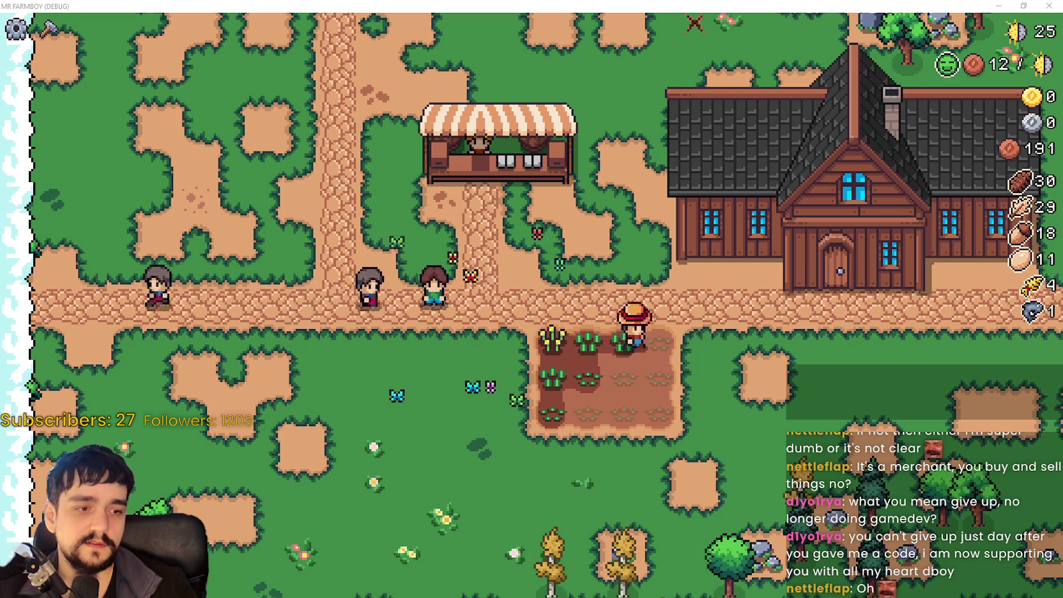
key(alt+Tab)
click(438, 265)
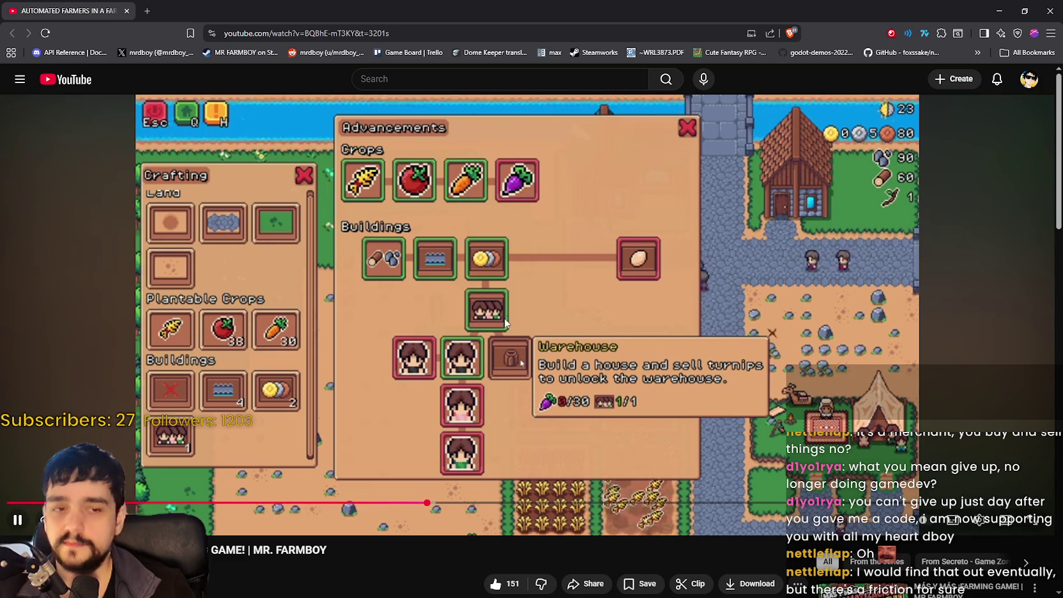
Jump the video ahead to 23:13, 32:03, 36:00 and beyond.
click(432, 505)
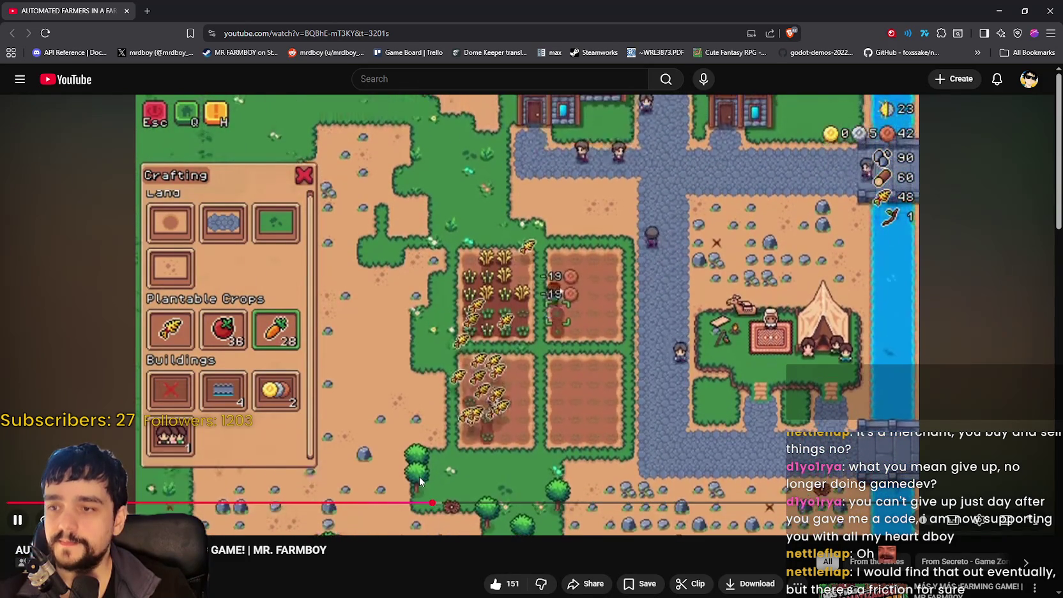
drag(439, 505, 513, 503)
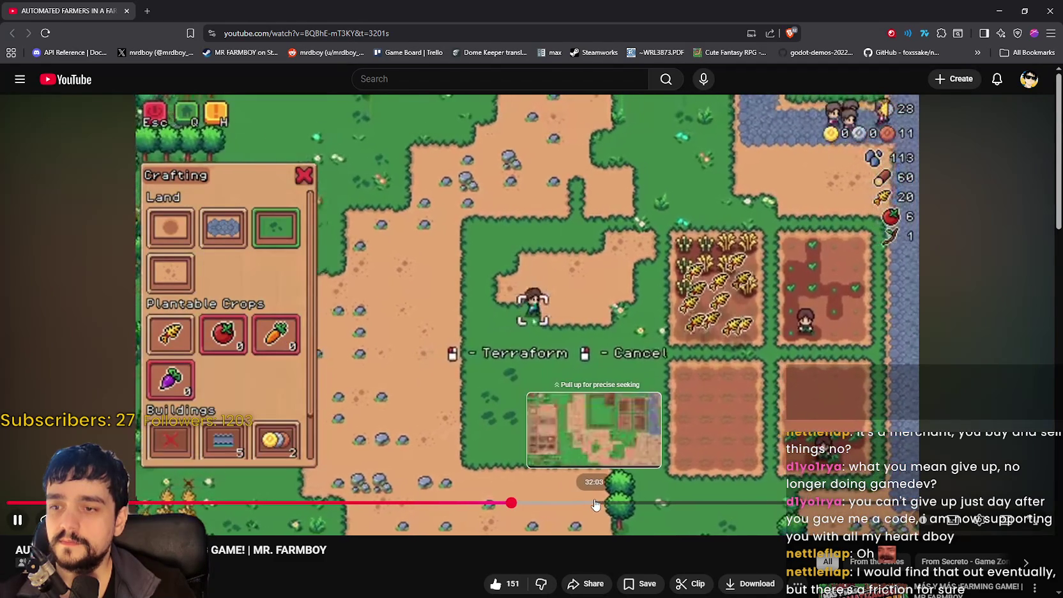
click(595, 504)
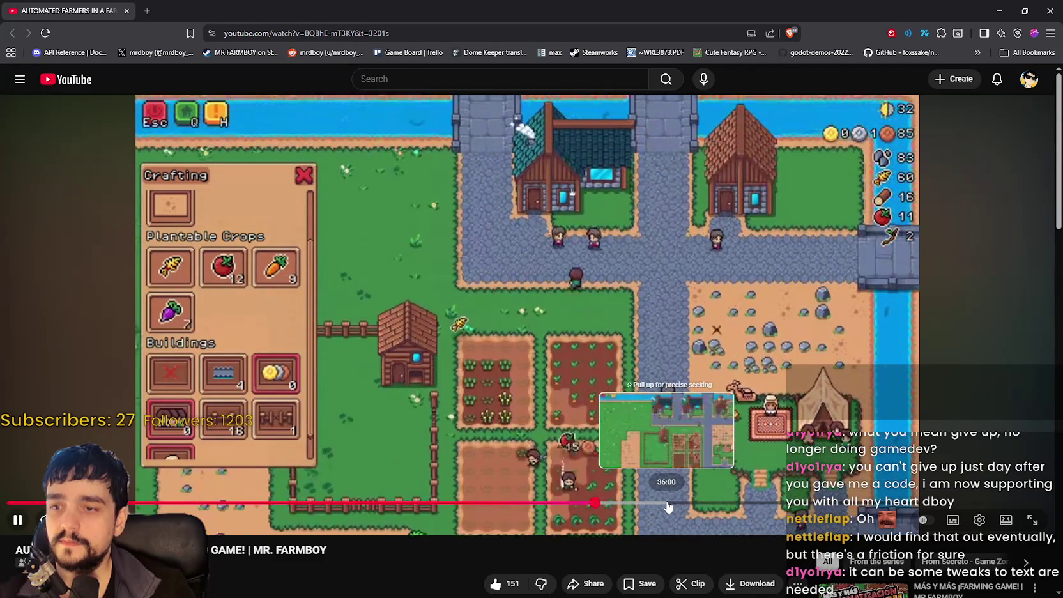
click(667, 504)
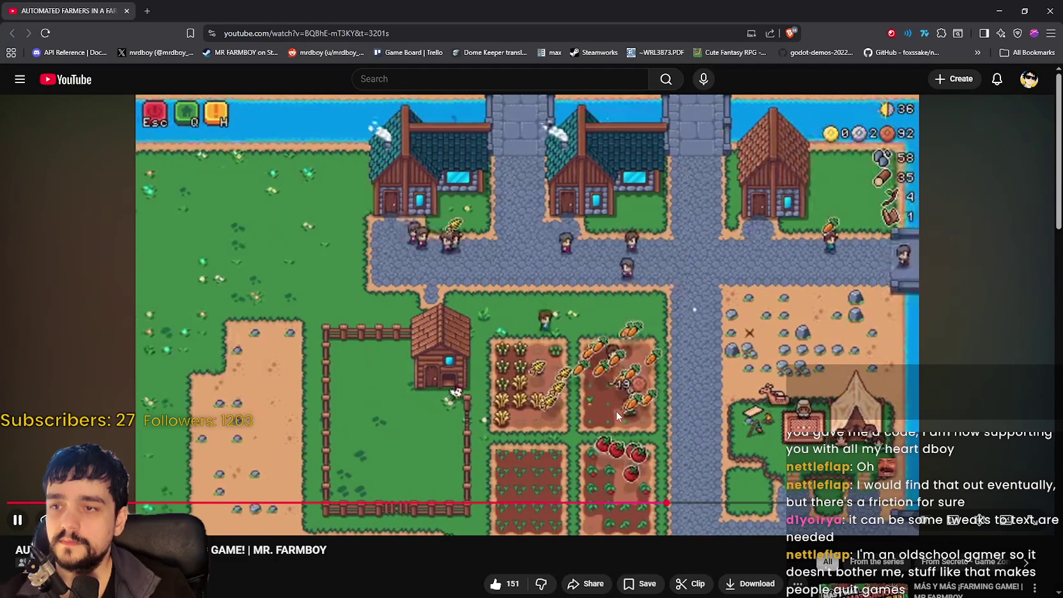
click(739, 503)
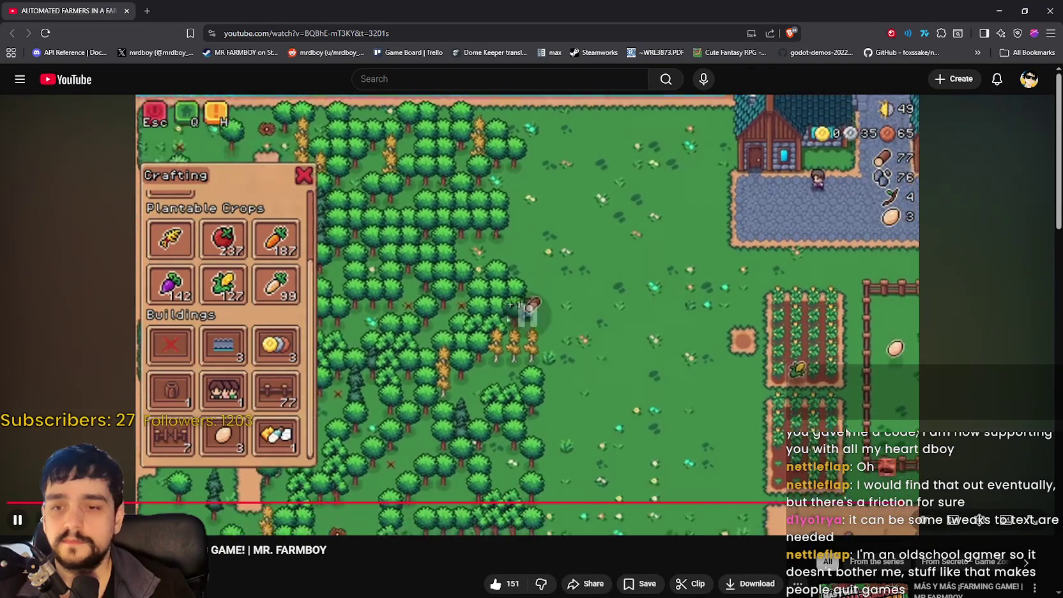
Pause and resume the video, then drag the playhead ahead to a later scene.
key(space)
key(space)
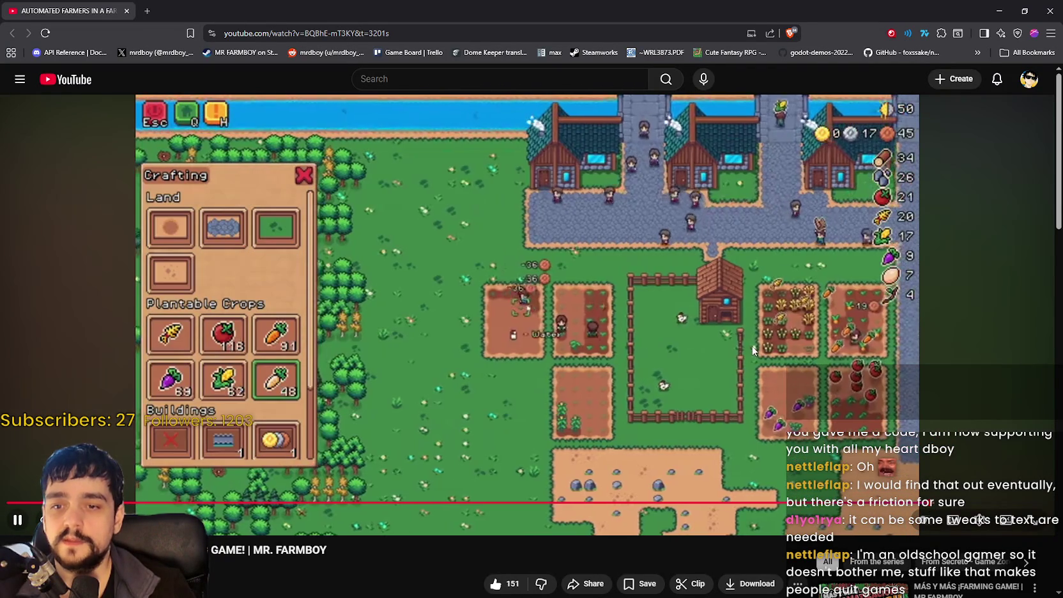
key(space)
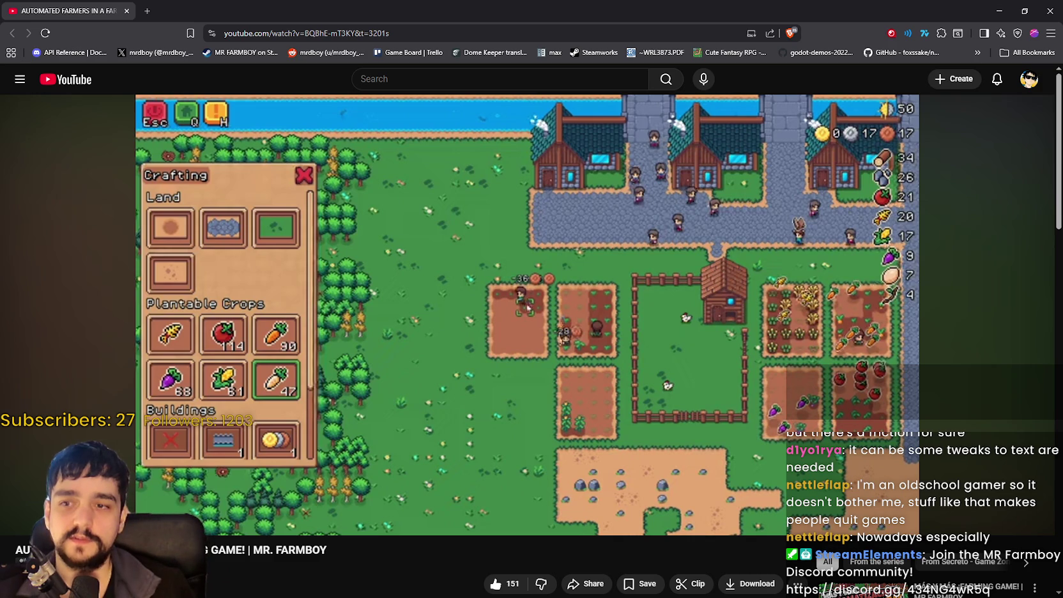
click(816, 331)
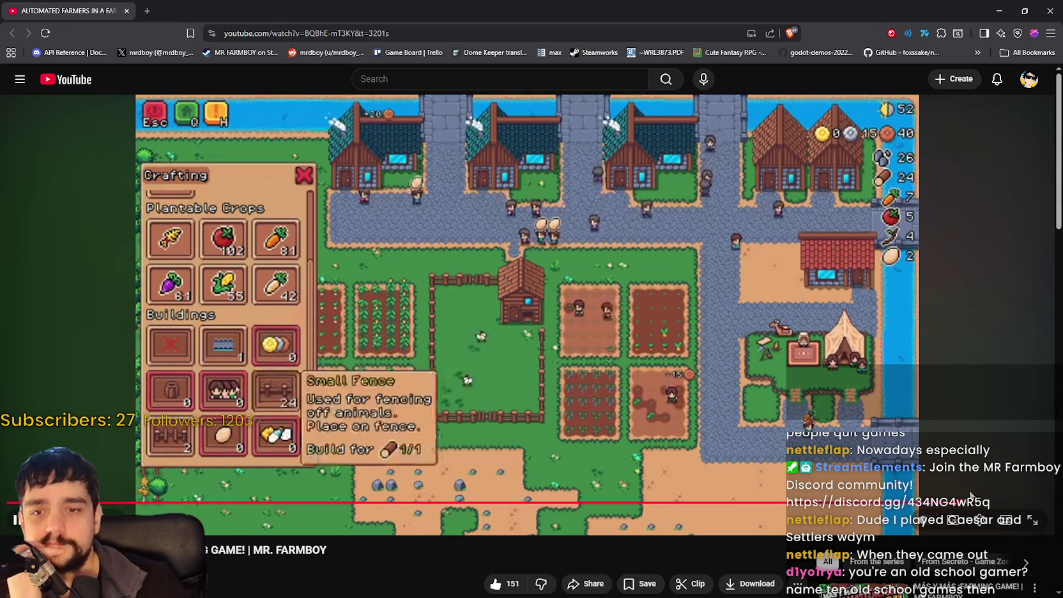
drag(967, 507, 981, 505)
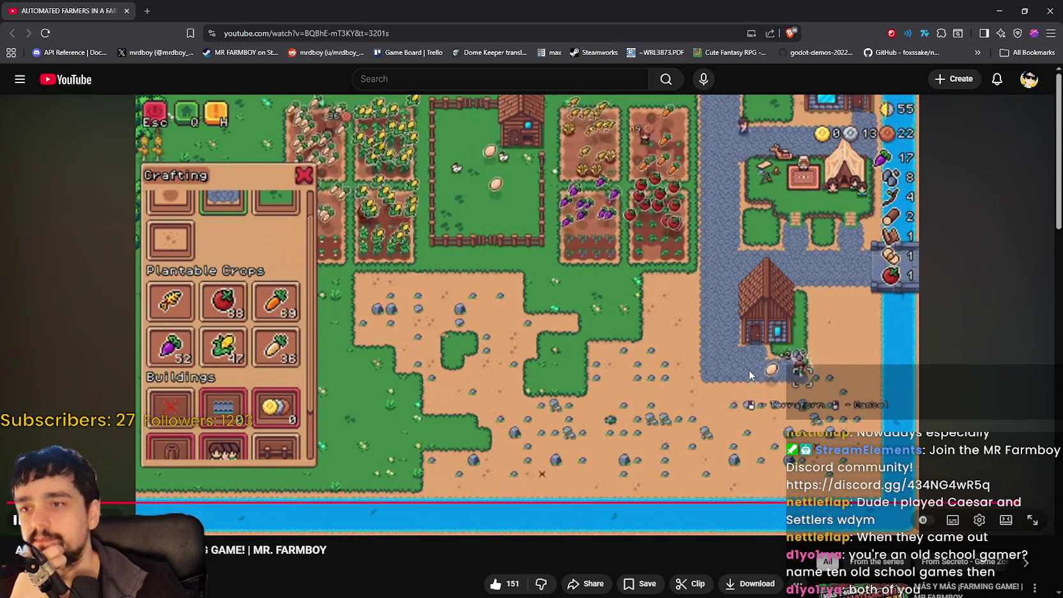
Pause the video, move the playhead to near its end, and close the browser.
key(space)
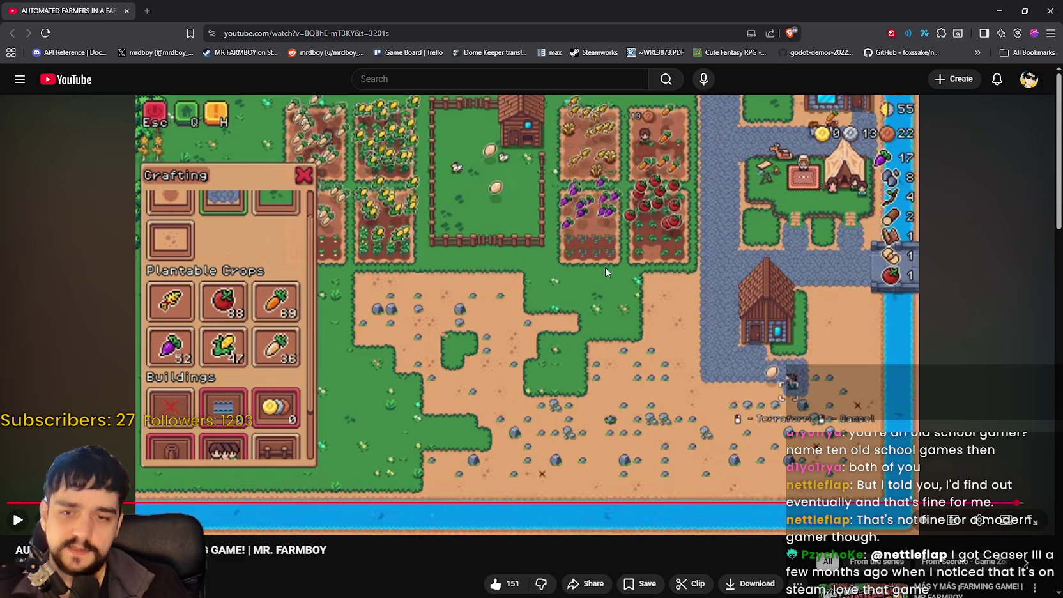
drag(1021, 506, 1030, 507)
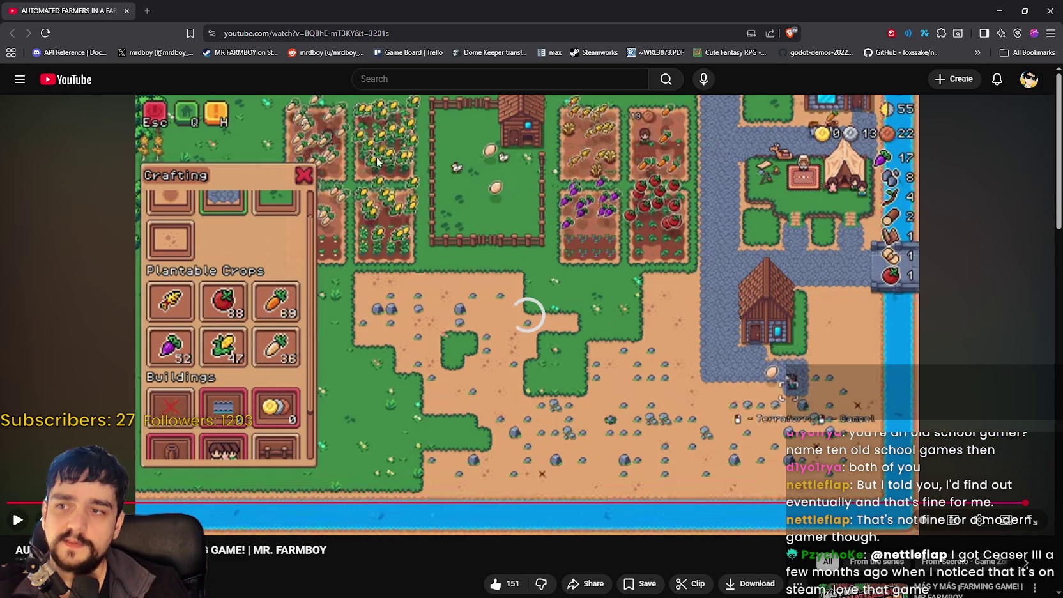
drag(1030, 507, 1043, 505)
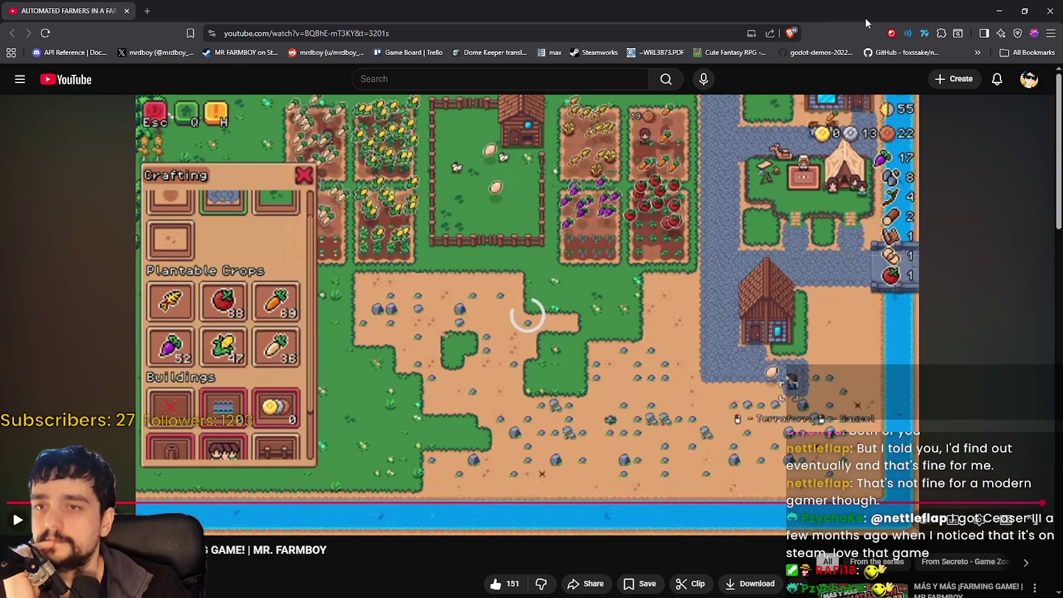
click(1041, 9)
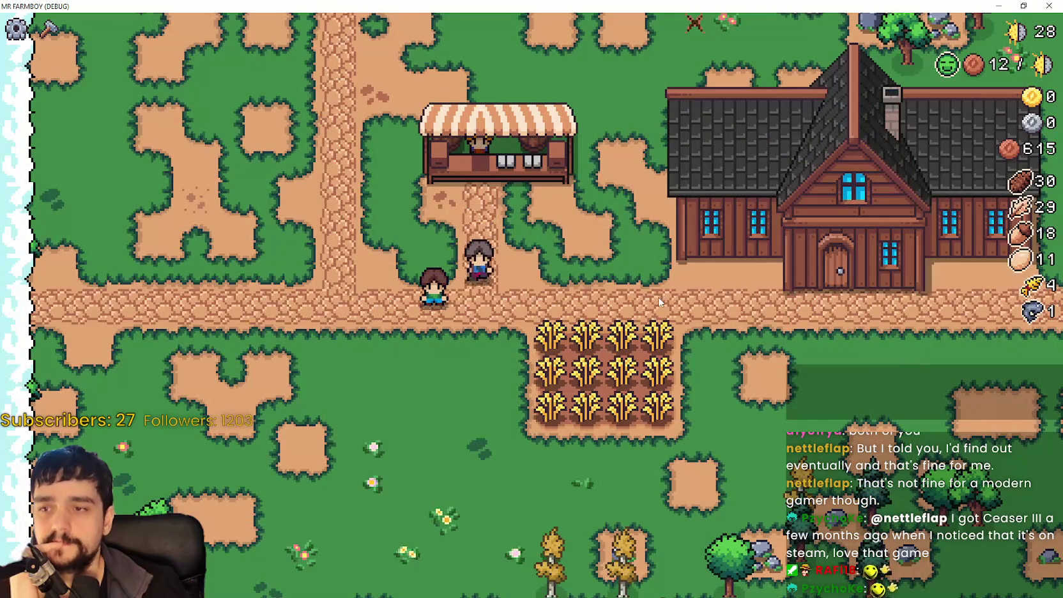
Harvest every row of the wheat patch and return to the field's top-left corner.
key(d)
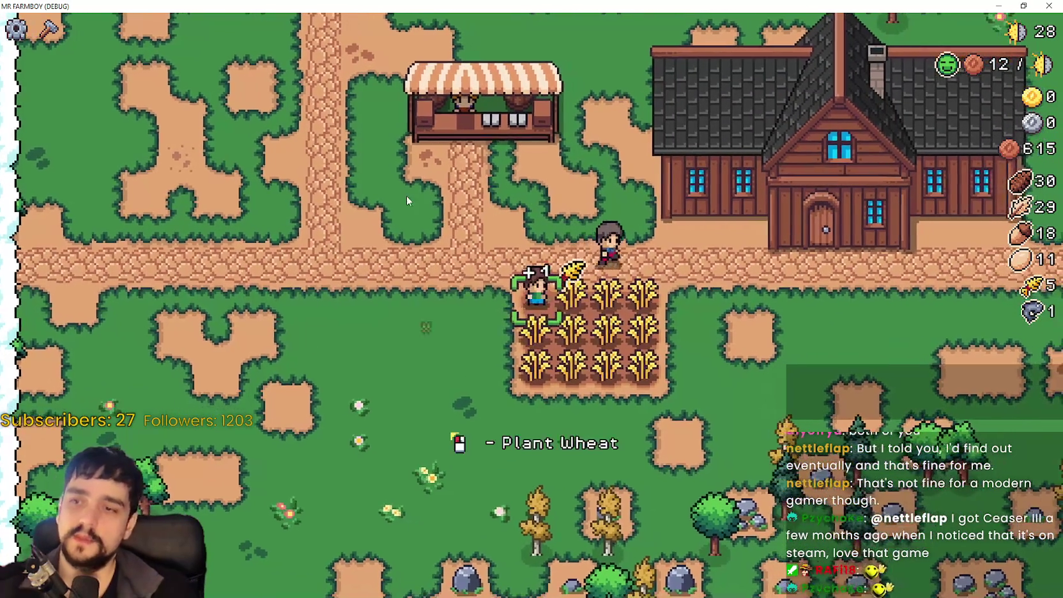
key(s)
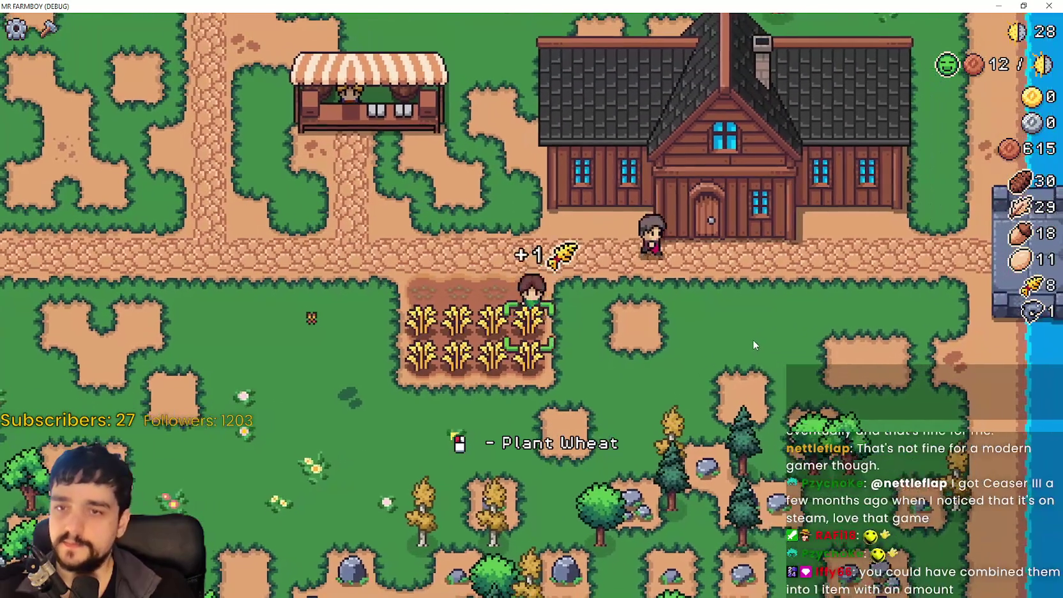
key(s)
key(a)
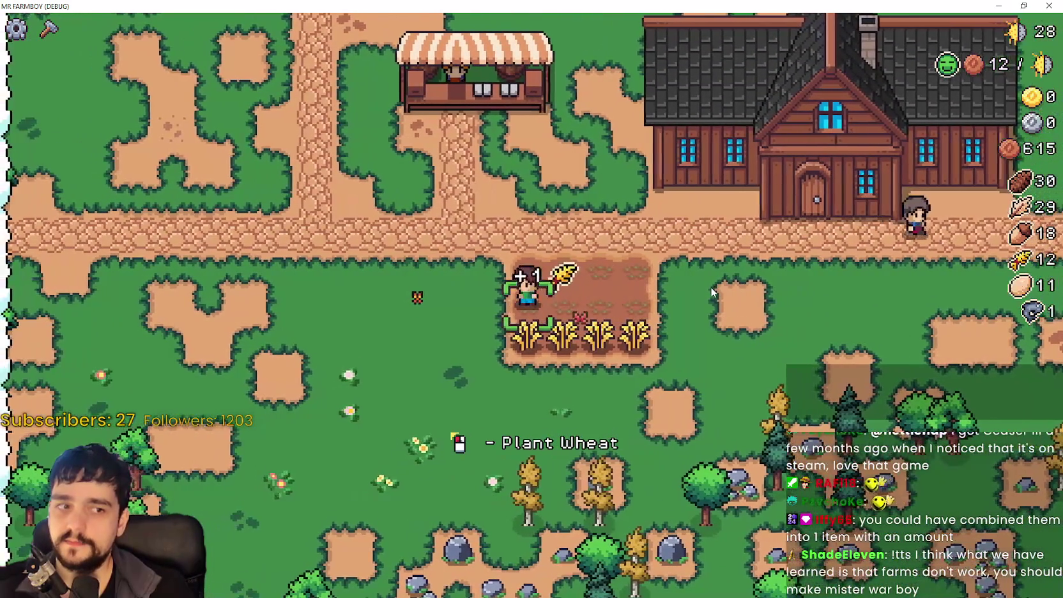
key(w)
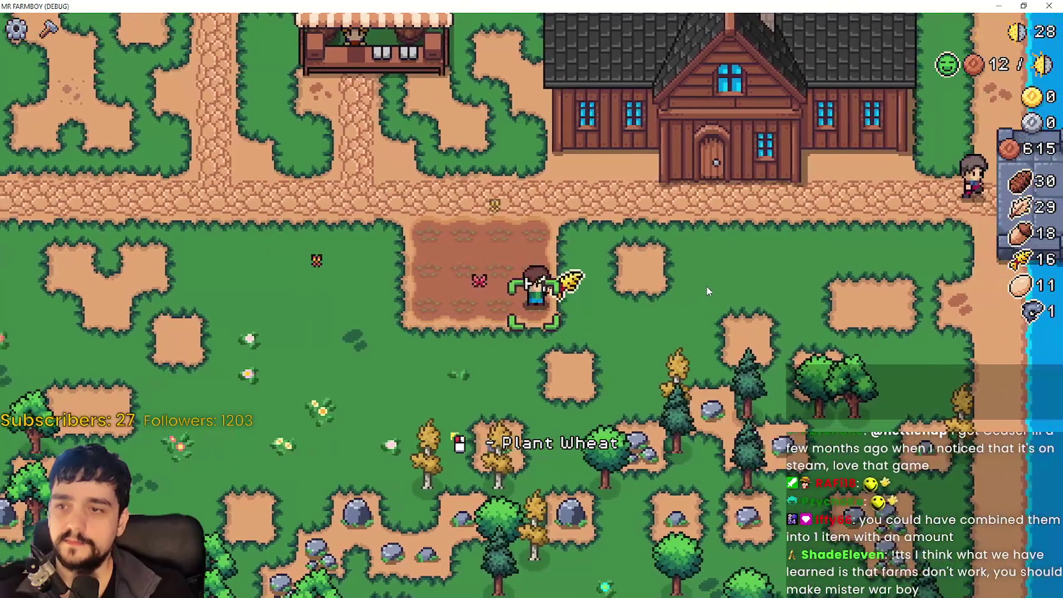
key(a)
Plant and water wheat on the field's top-left tile, then circle back along the path.
click(741, 369)
click(742, 370)
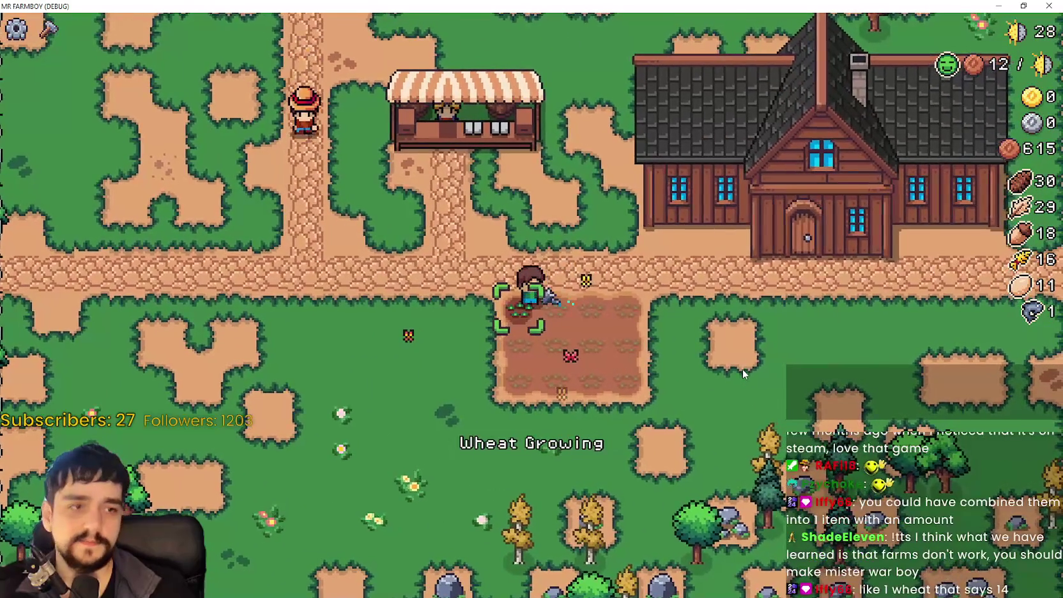
key(w)
key(a)
key(s)
key(d)
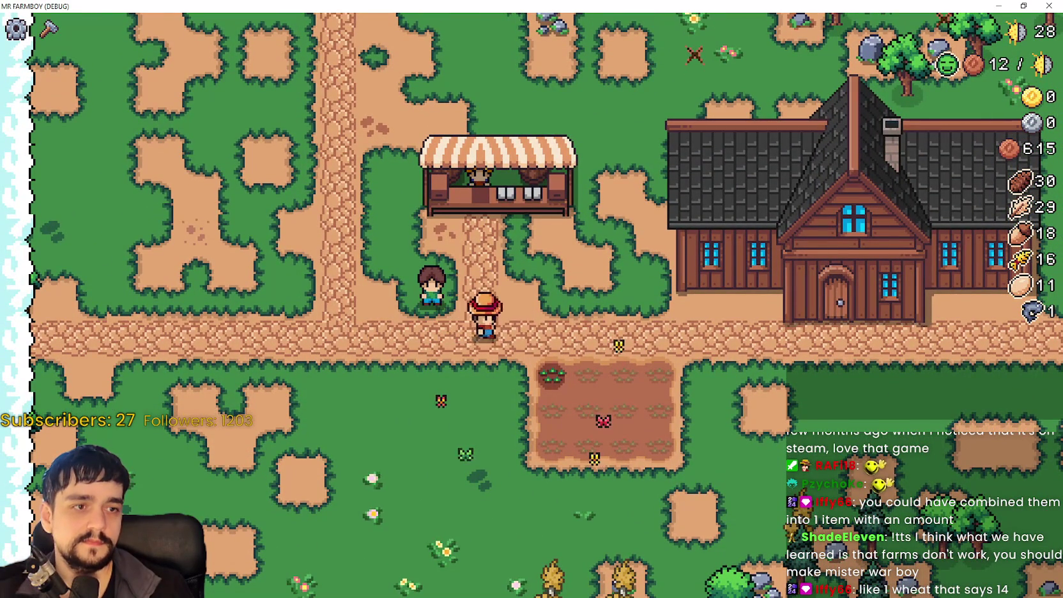
key(d)
key(s)
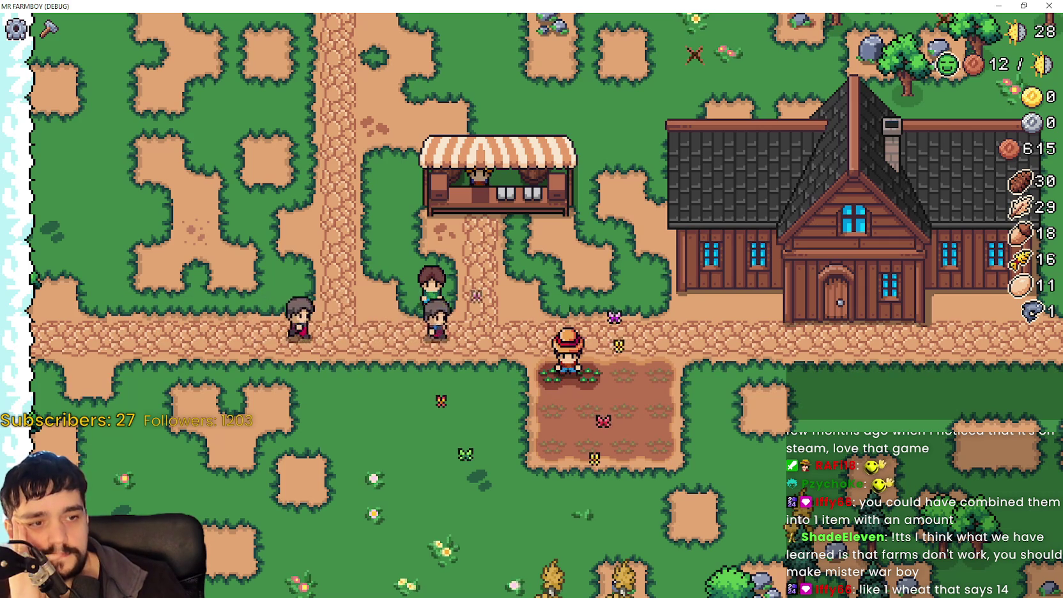
Work the top-edge tiles and water another crop, then switch to the Notepad to-do list.
key(s)
key(a)
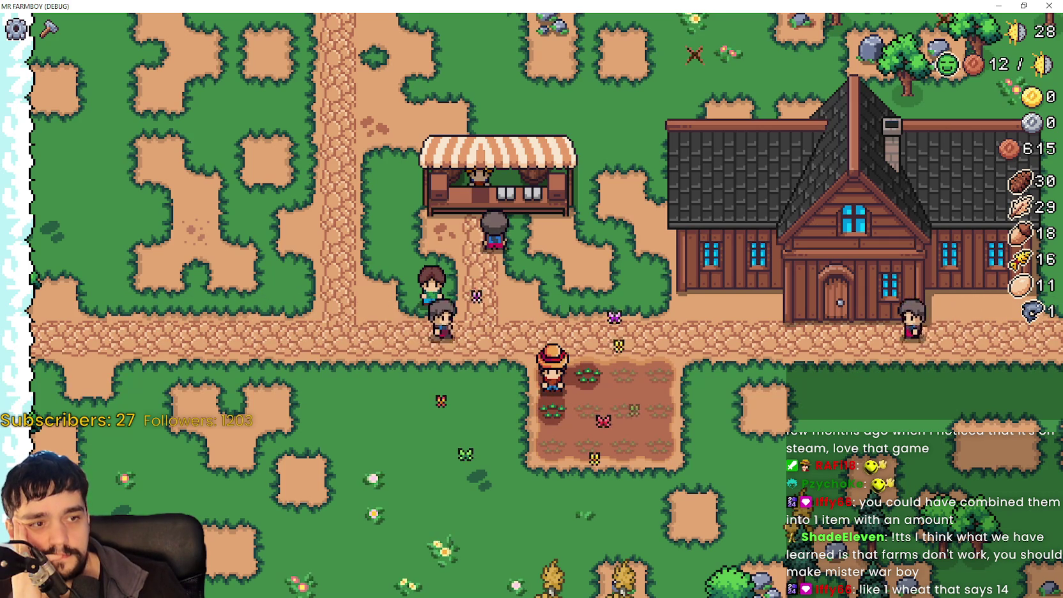
key(d)
key(w)
key(s)
key(a)
key(space)
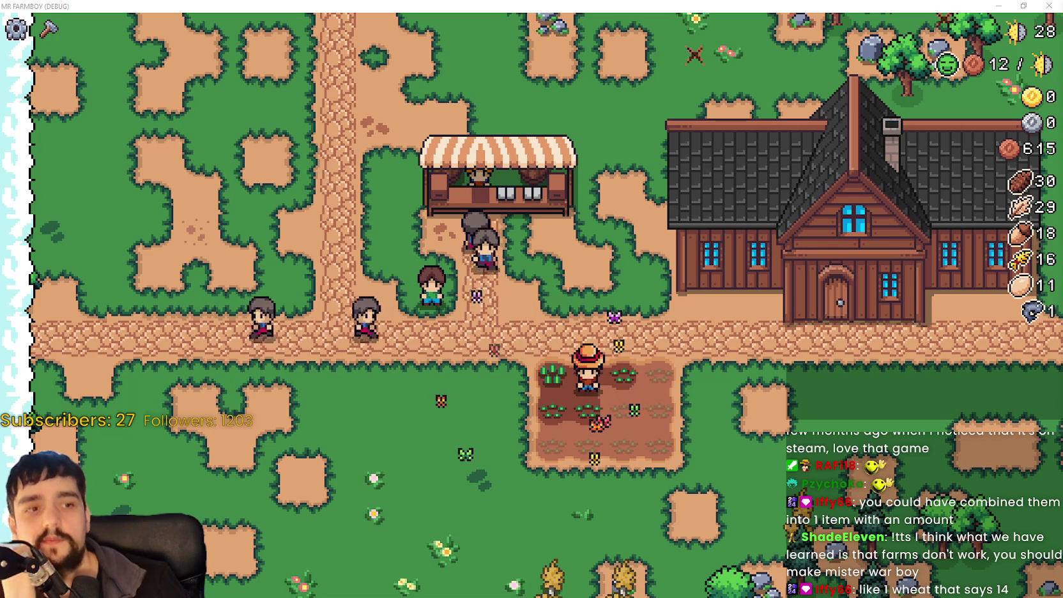
key(w)
key(a)
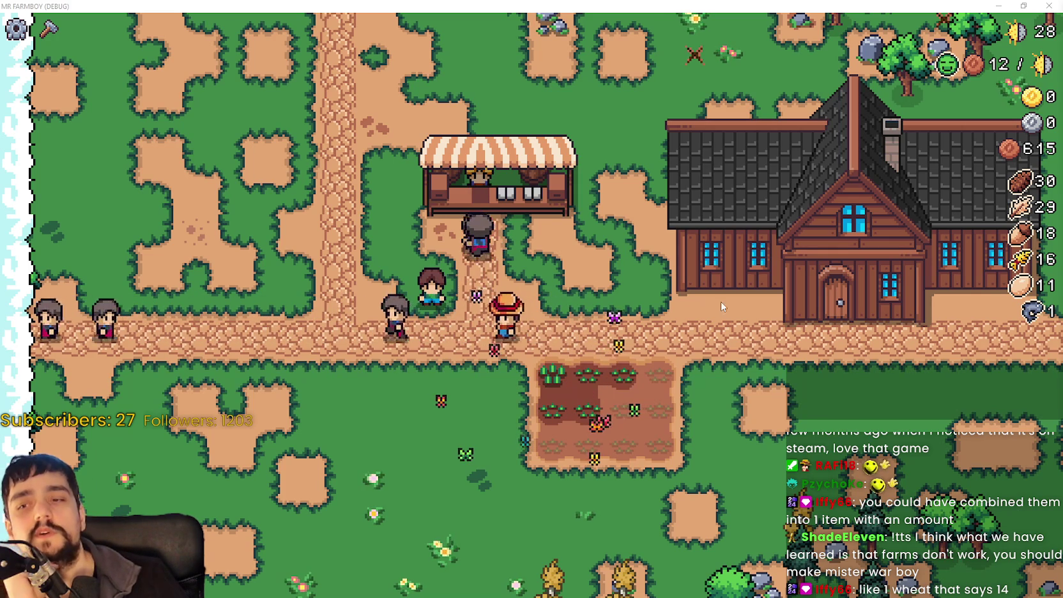
key(w)
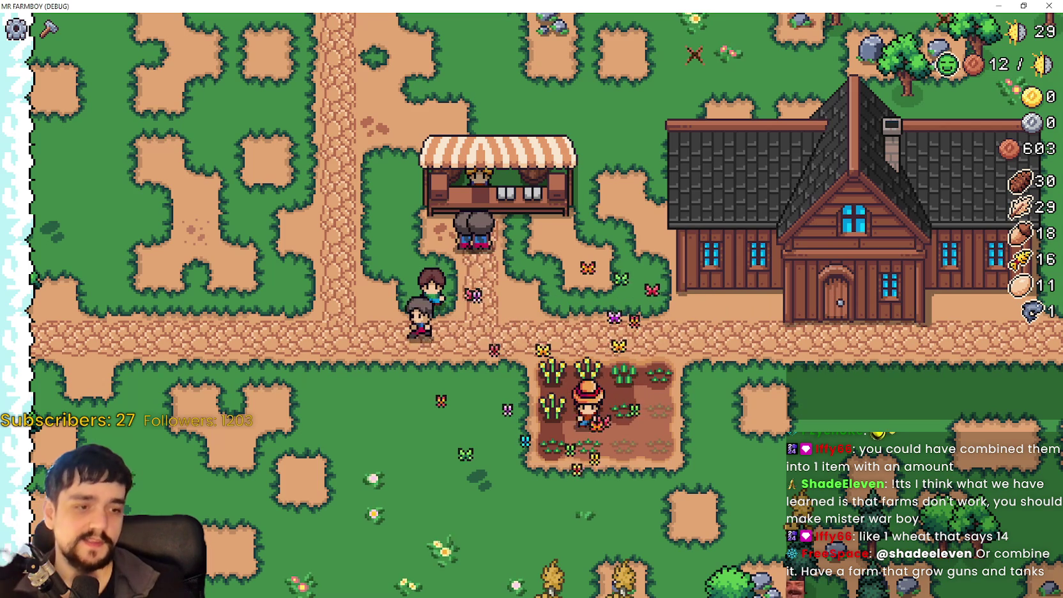
key(alt+Tab)
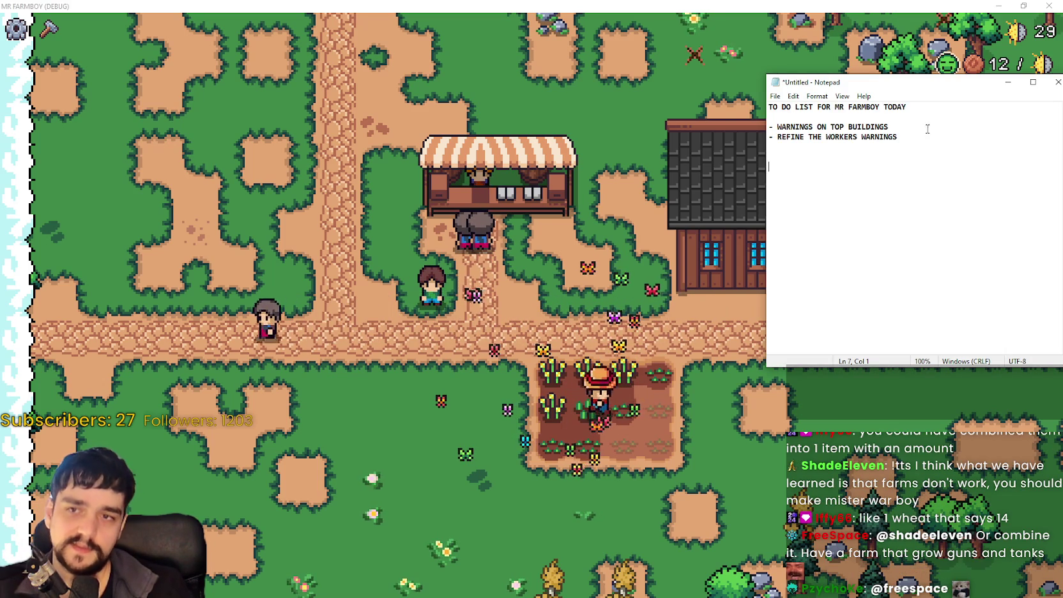
Mark the top-buildings warnings item in the Notepad to-do list, move Notepad left, then resume the game.
drag(889, 127, 725, 122)
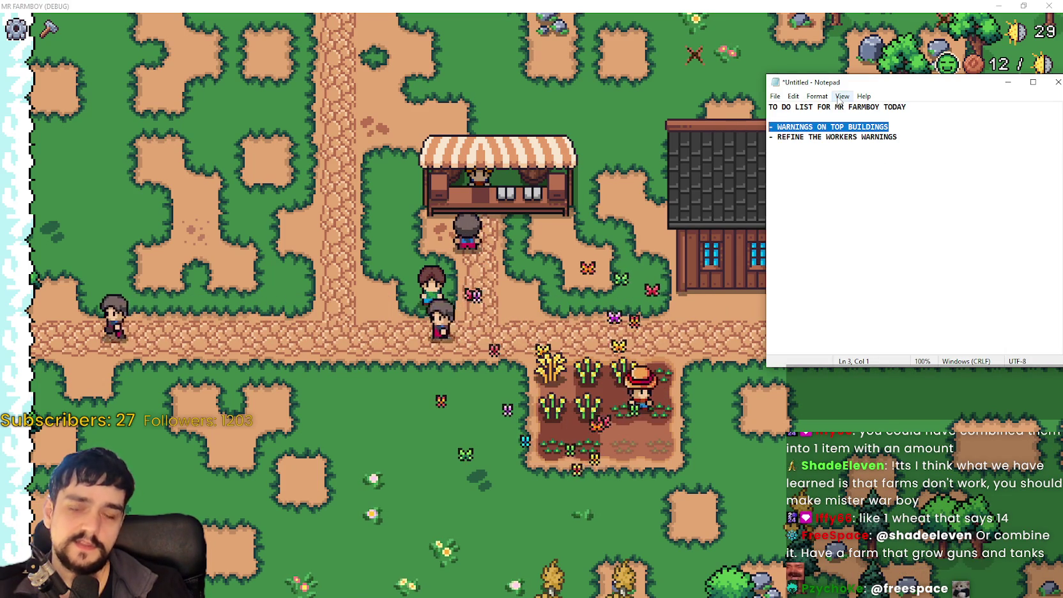
drag(882, 82, 676, 74)
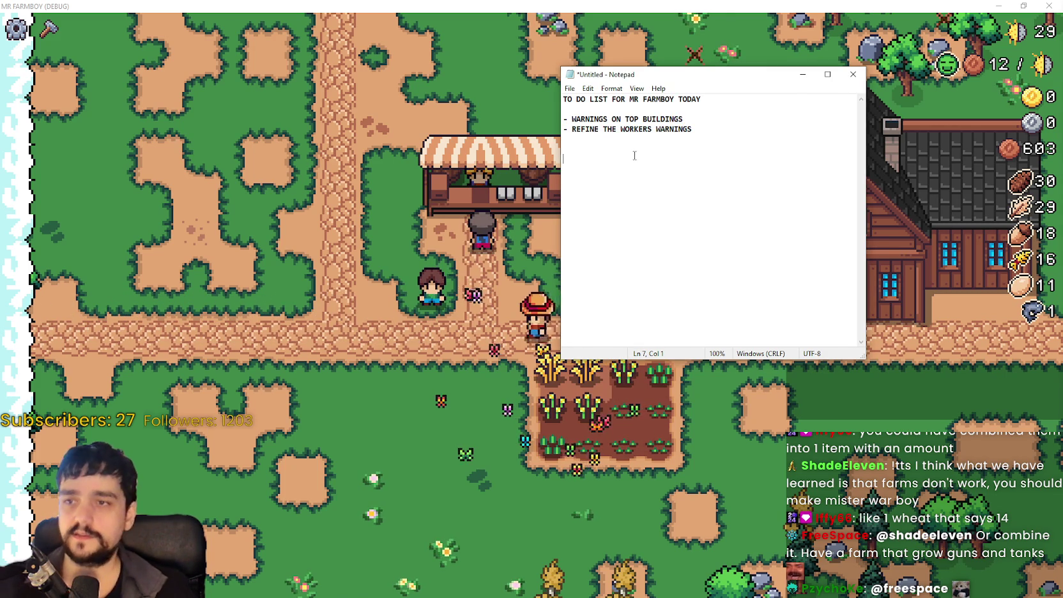
click(564, 129)
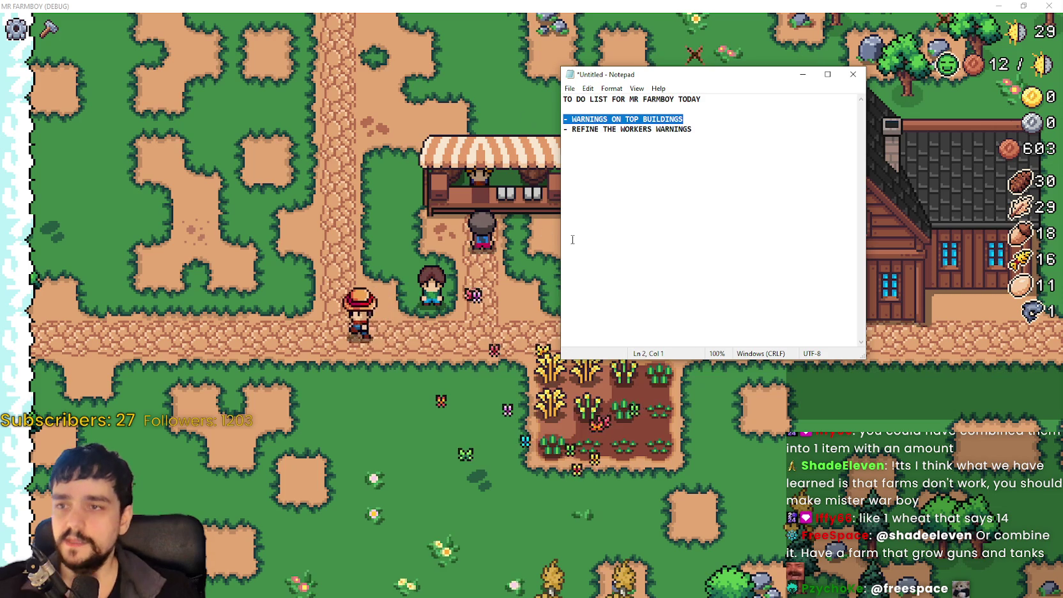
key(alt+Tab)
key(w)
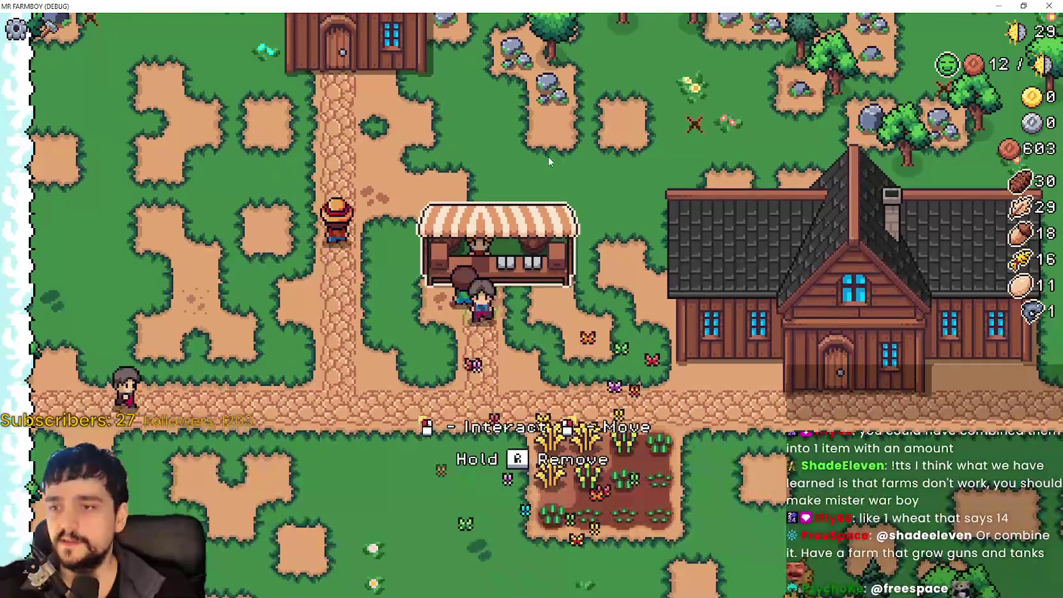
Open and close the Market window at the stall, then walk the farmer to the front.
click(523, 267)
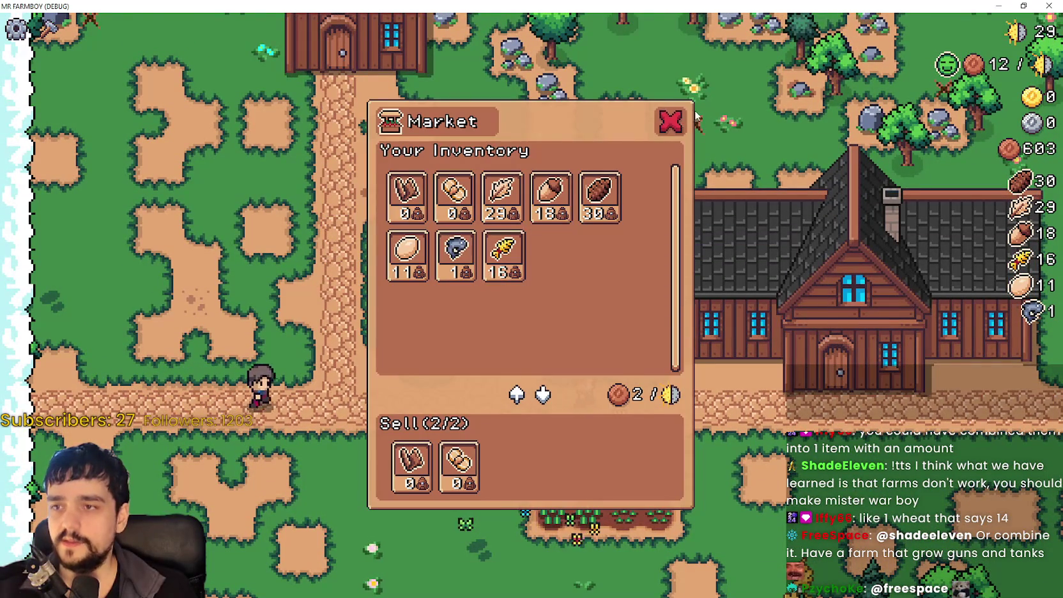
click(678, 121)
key(w)
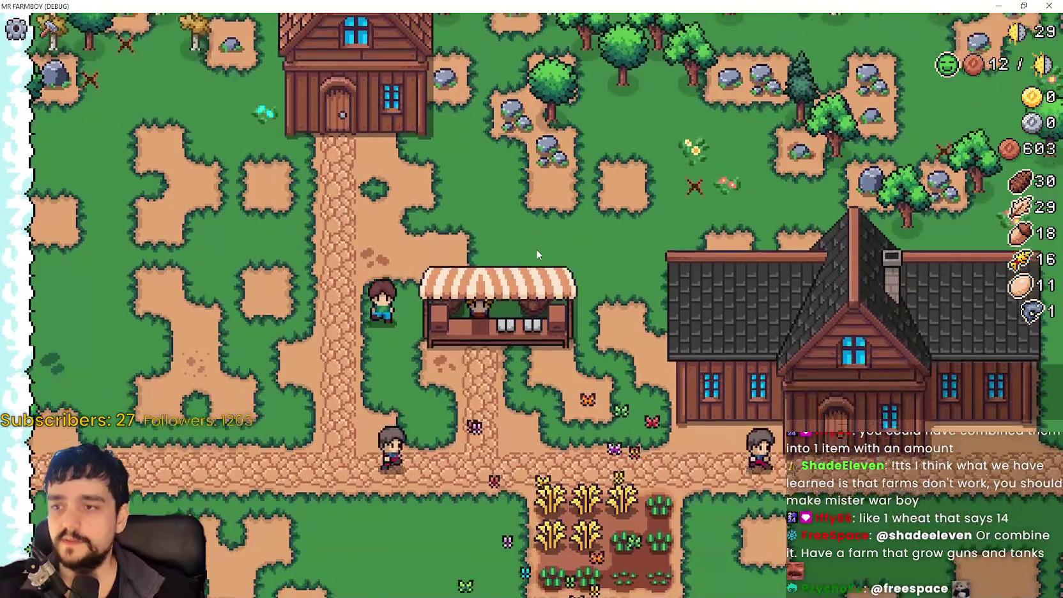
key(d)
key(s)
Check the market inventory again, then switch to the Steam reviews page.
click(538, 227)
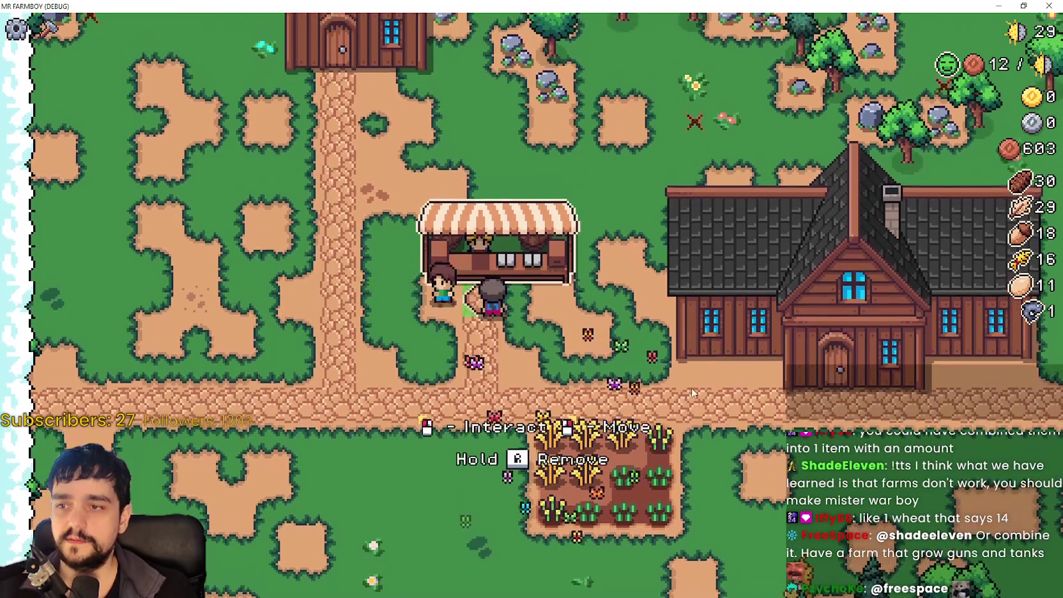
click(473, 444)
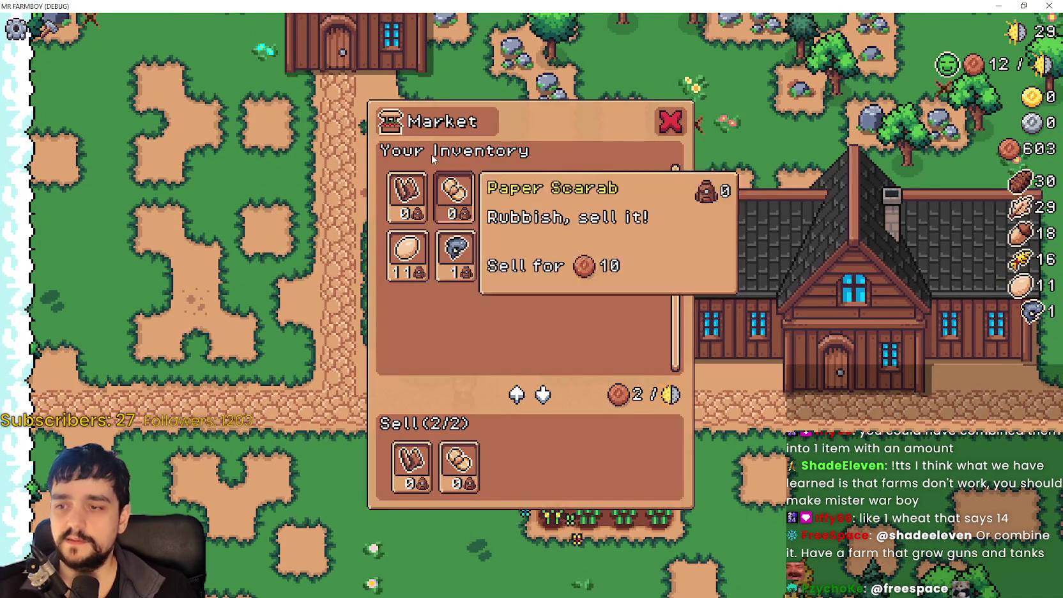
click(641, 540)
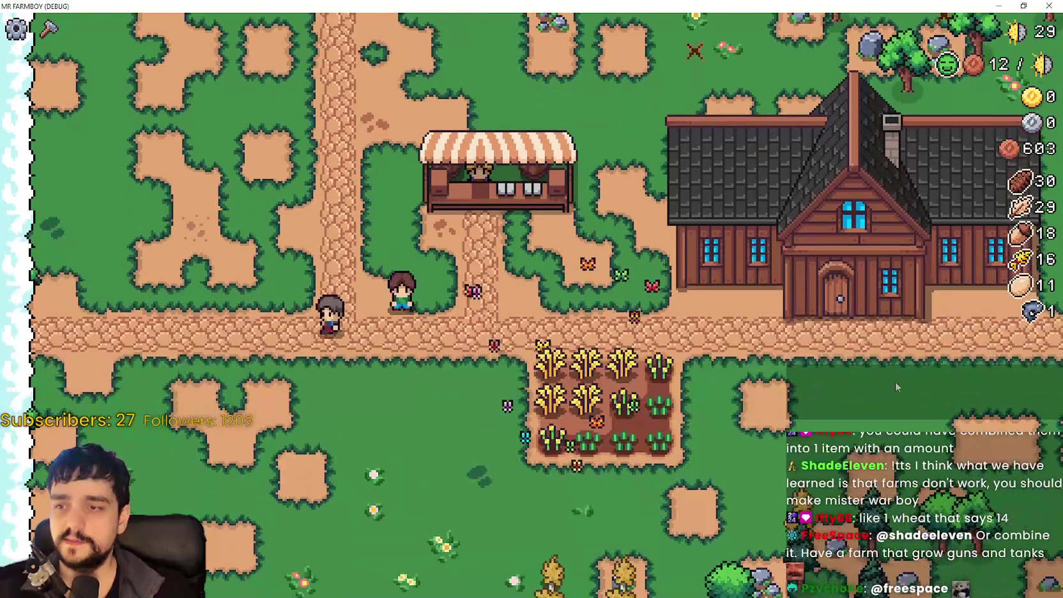
key(alt+Tab)
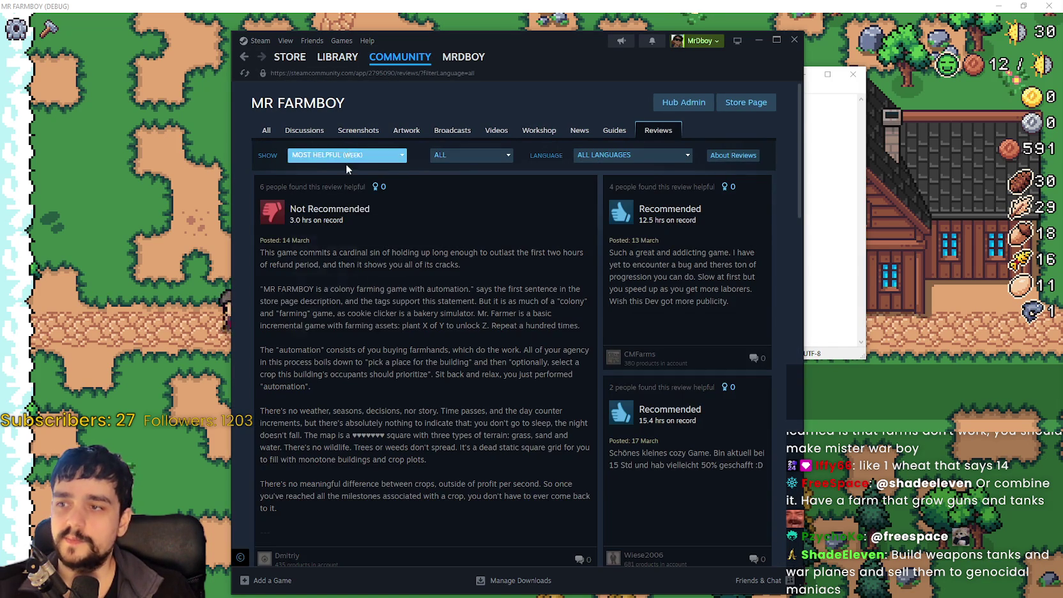
Sort Mr Farmboy reviews by Most Recent, filter to Positive Only, and maximize Steam.
click(358, 155)
click(321, 264)
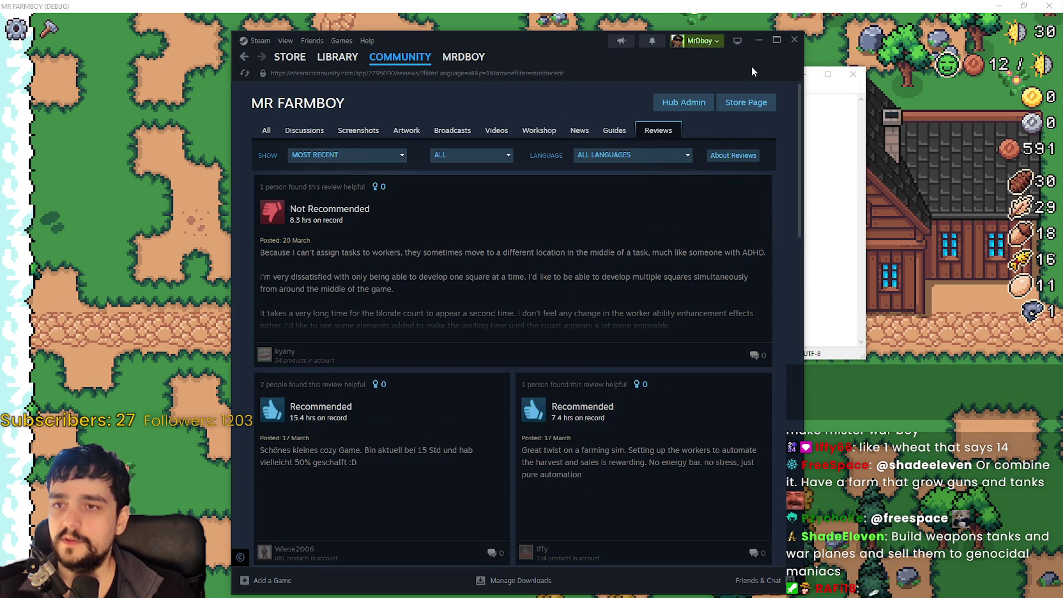
click(471, 154)
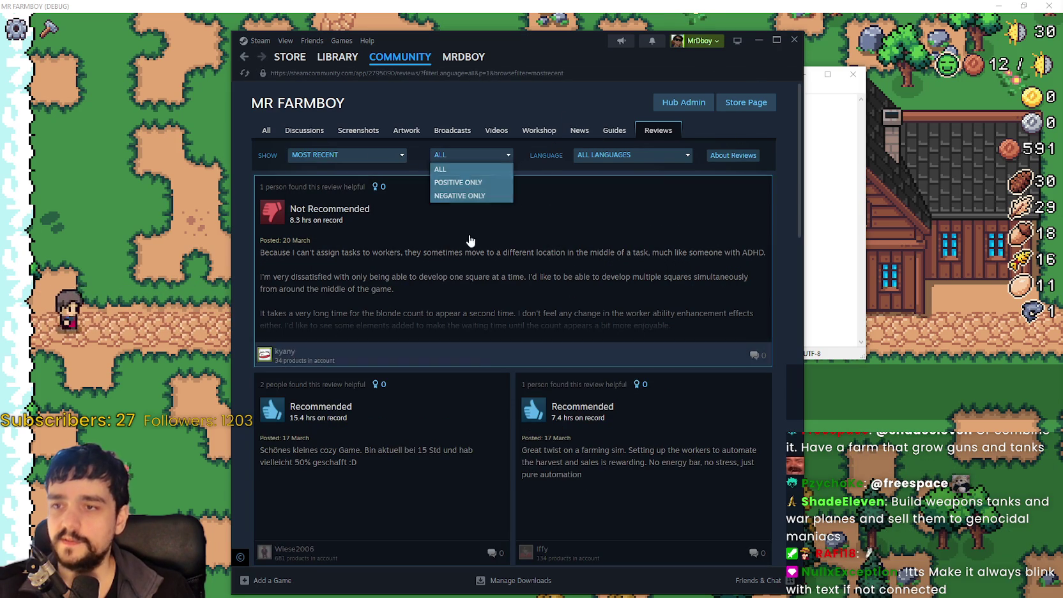
click(471, 180)
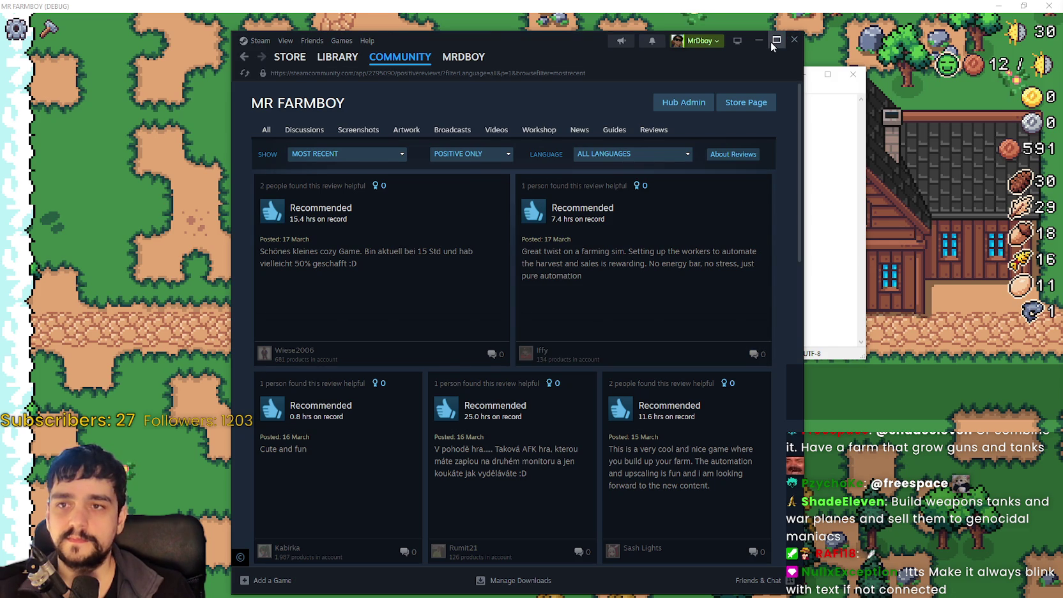
click(773, 44)
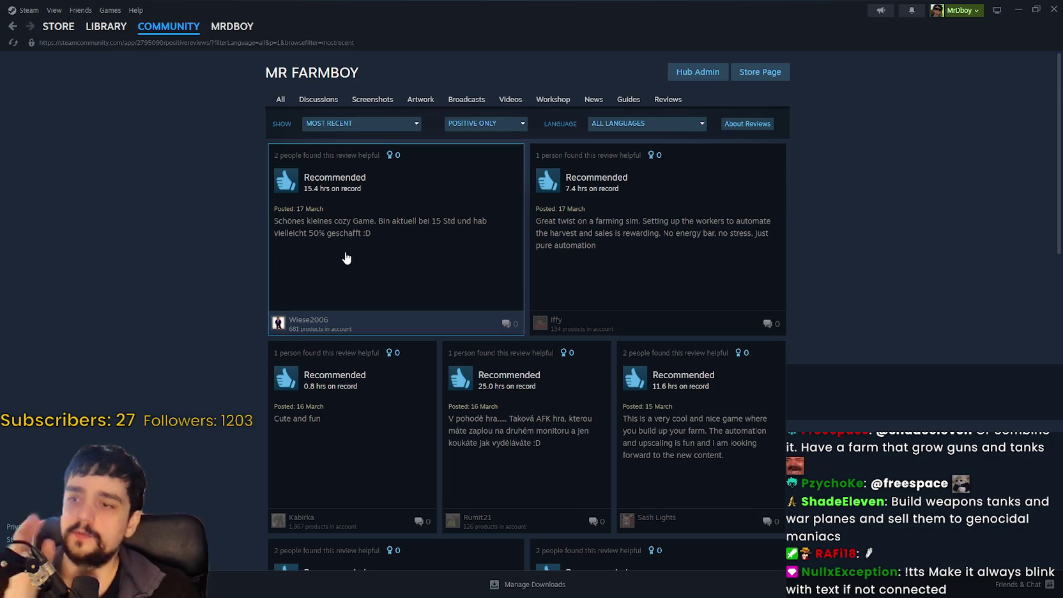
Open the German 'cozy Game' review, select its text, then close it.
click(329, 231)
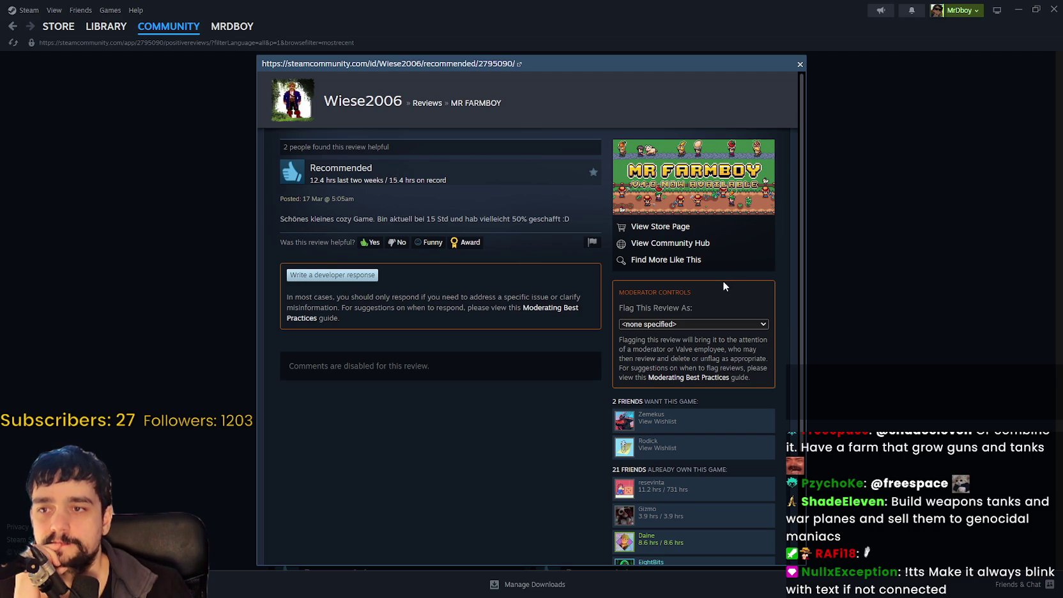
drag(579, 219, 267, 220)
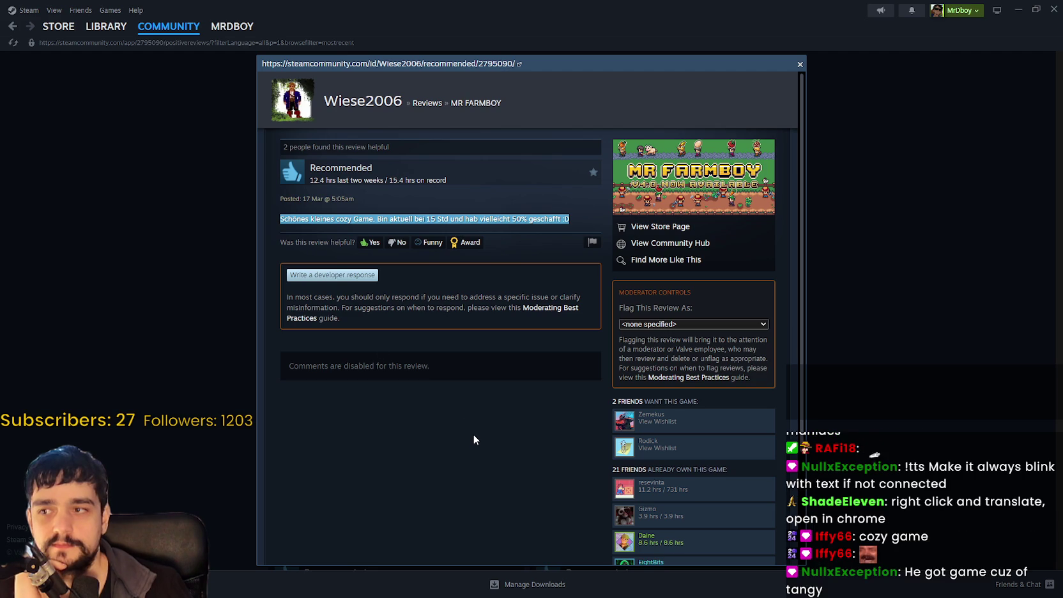
click(356, 220)
drag(374, 219, 337, 218)
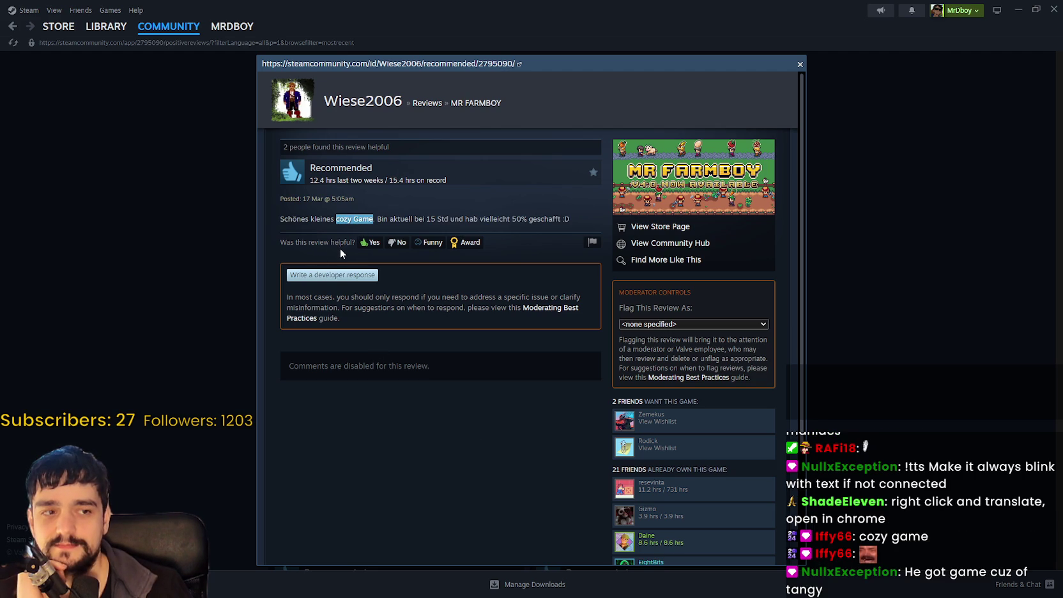
mouse_move(294, 219)
mouse_down()
mouse_move(703, 307)
mouse_move(968, 296)
mouse_up()
click(897, 292)
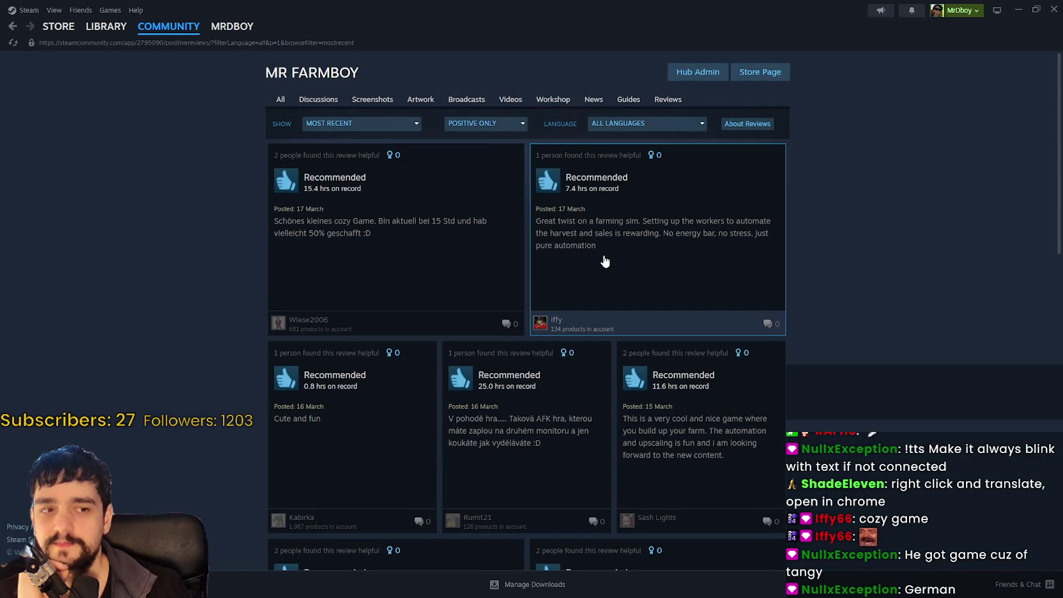
Open the 'Great twist on a farming sim' review, highlight its text, then close it.
click(746, 240)
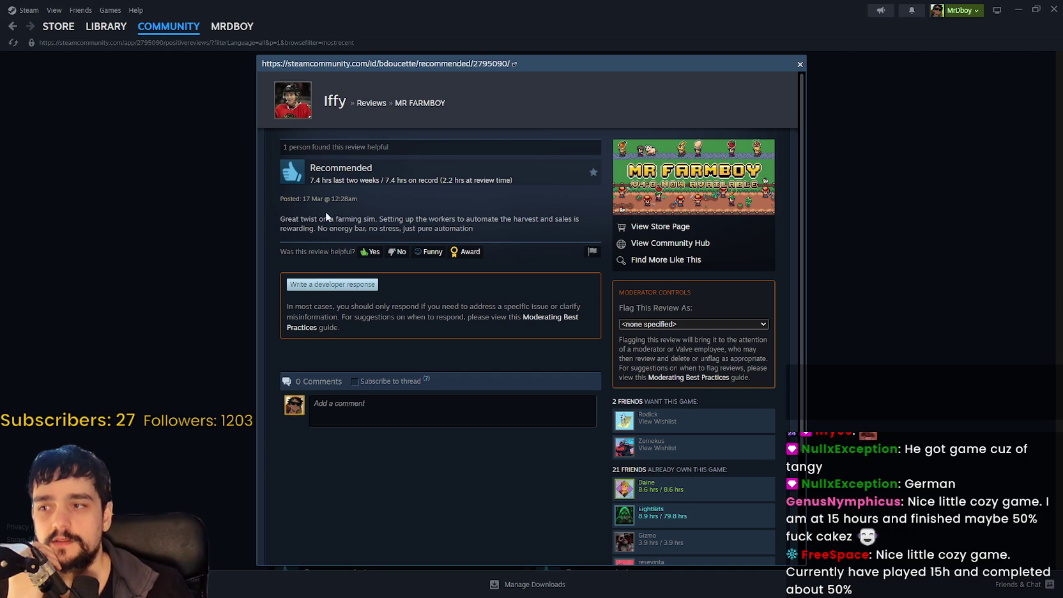
mouse_move(317, 217)
mouse_down()
mouse_move(474, 210)
mouse_move(482, 220)
mouse_move(579, 225)
mouse_move(325, 239)
mouse_move(478, 230)
mouse_up()
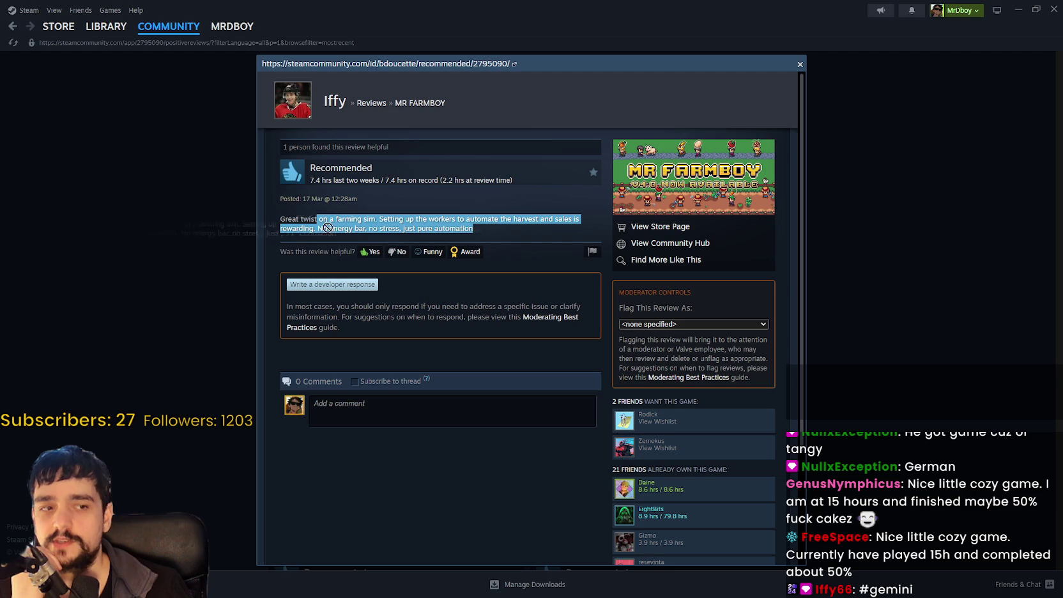
drag(299, 222, 511, 241)
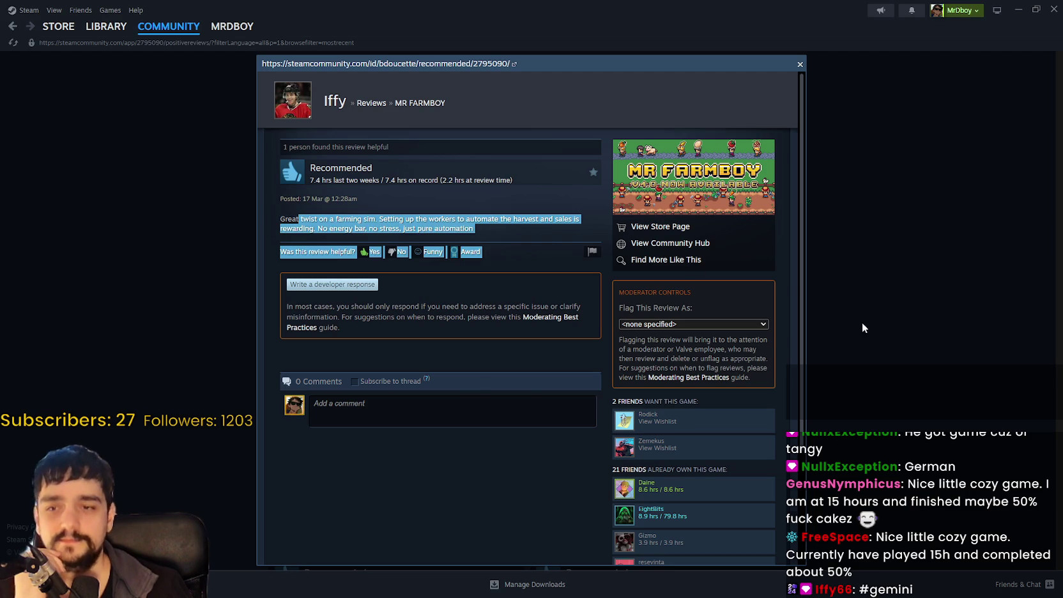
click(863, 328)
scroll(632, 262, down, 1)
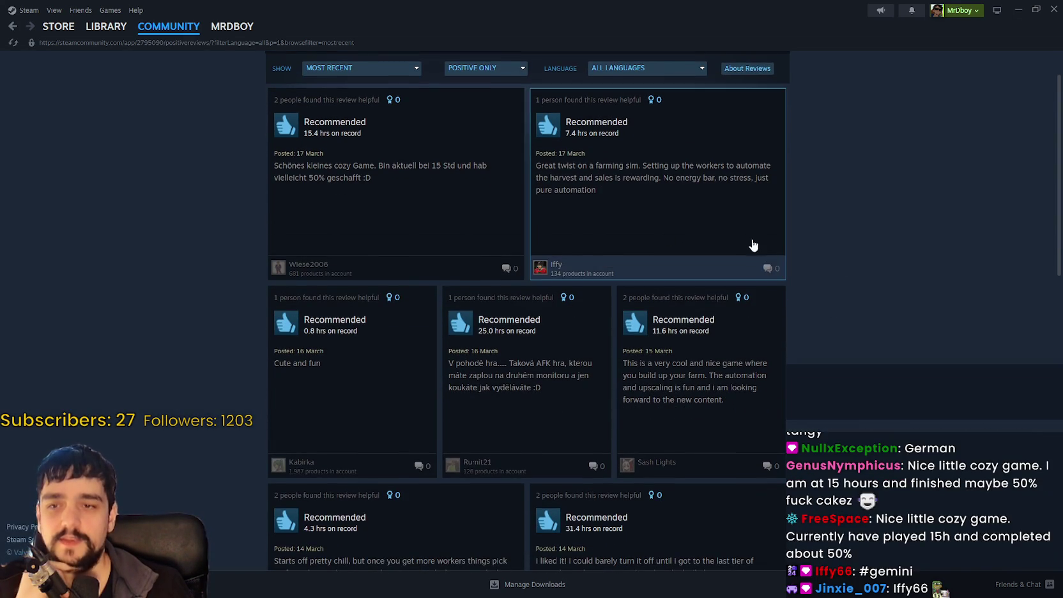
Open the 'Cute and fun' review and select its post date and text.
click(755, 247)
key(Escape)
scroll(607, 306, down, 1)
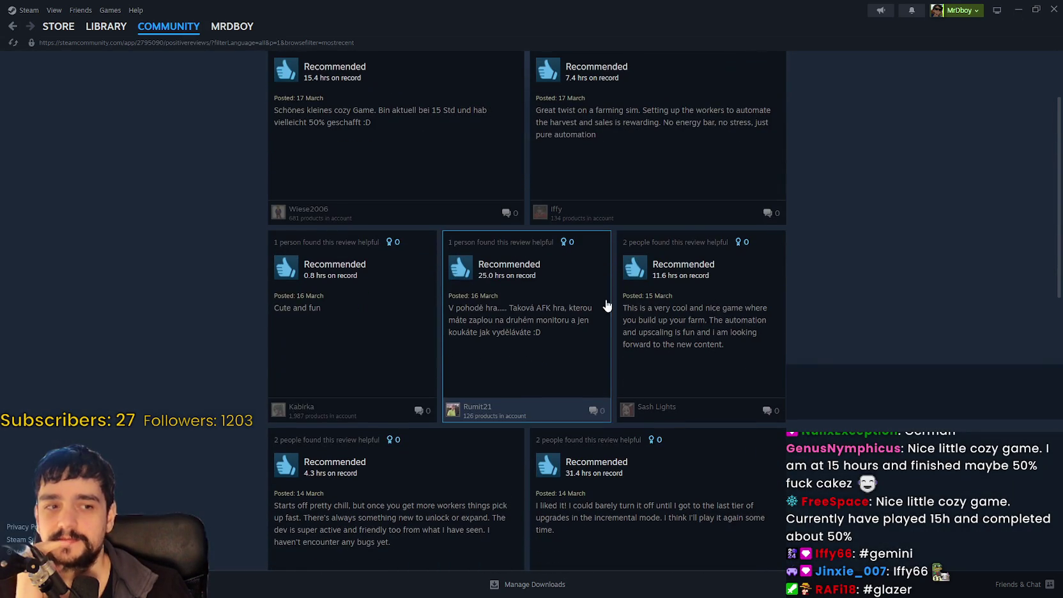
scroll(409, 288, down, 1)
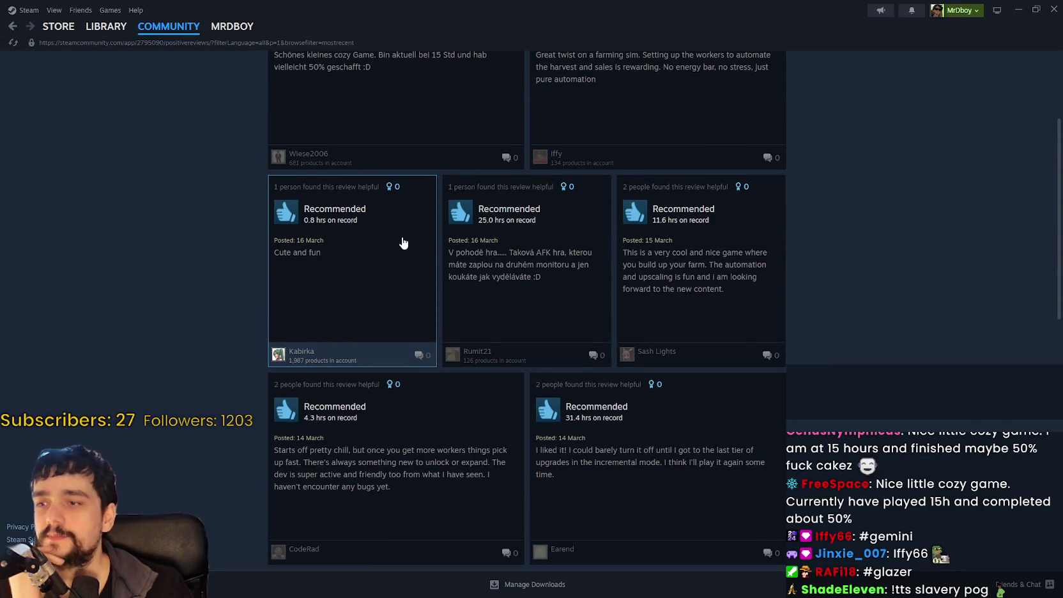
click(392, 284)
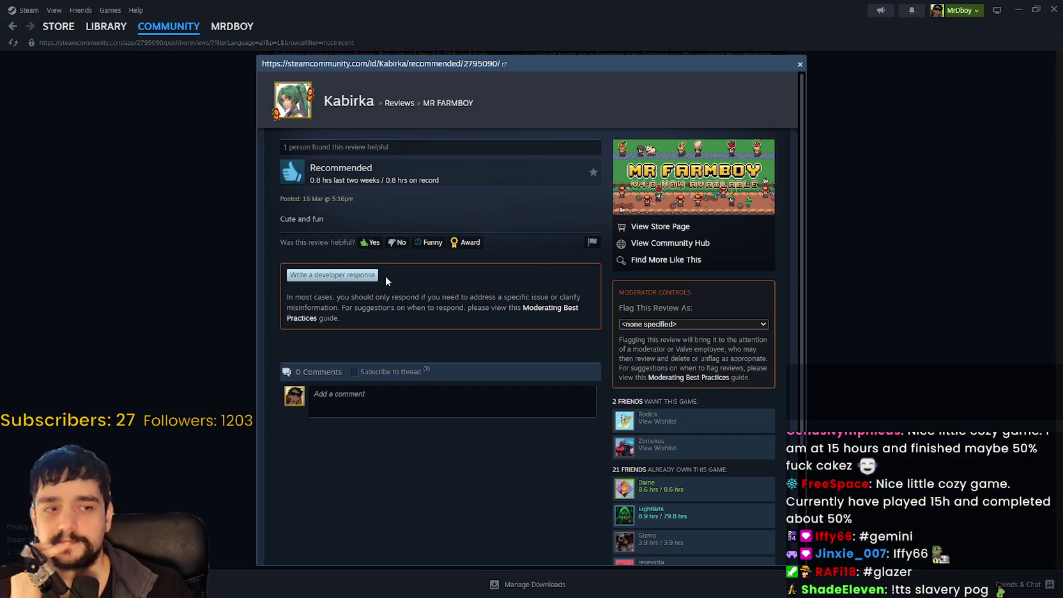
click(441, 218)
drag(440, 216, 208, 198)
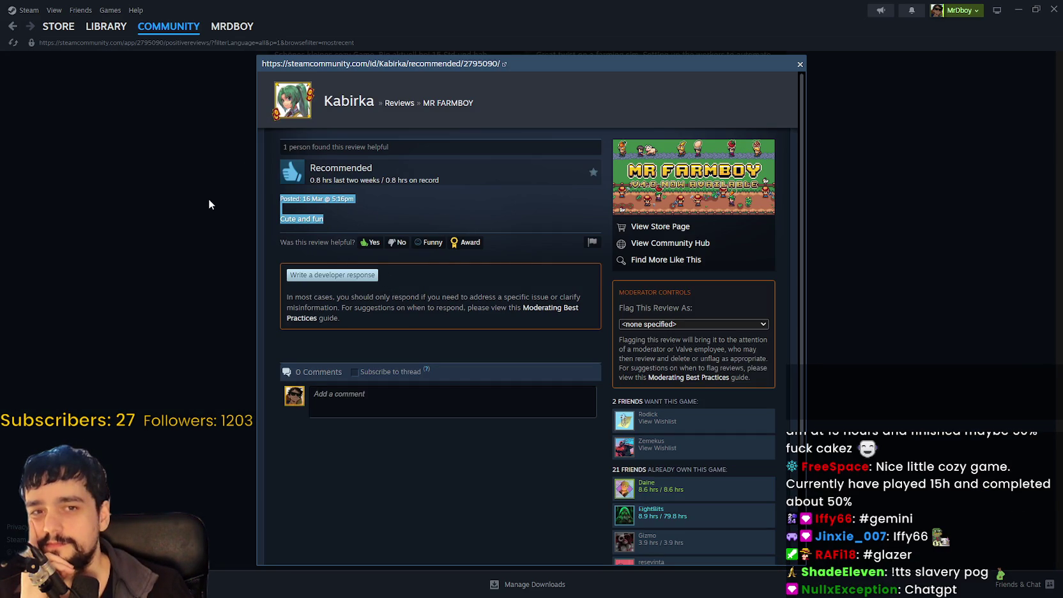
click(208, 199)
Reopen and close the 'Cute and fun' and farming-sim reviews, selecting farming-sim text.
click(312, 310)
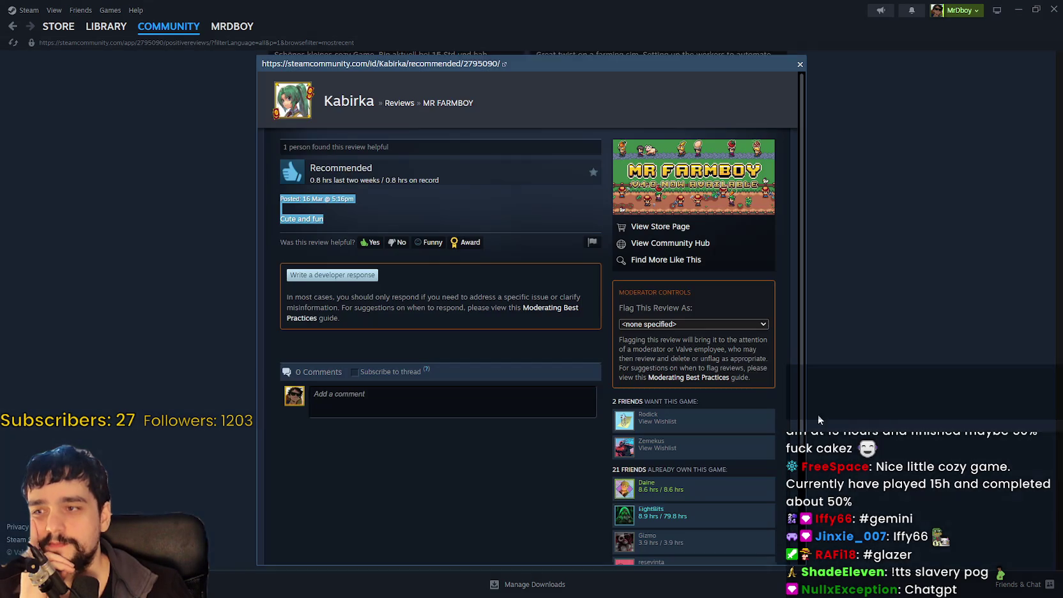
click(474, 207)
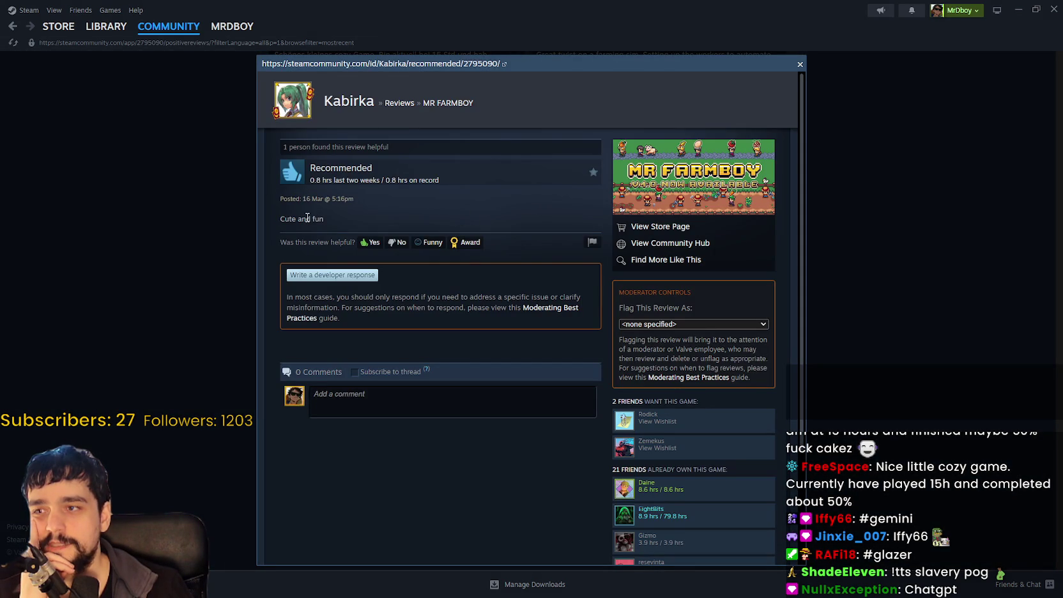
click(887, 297)
click(343, 309)
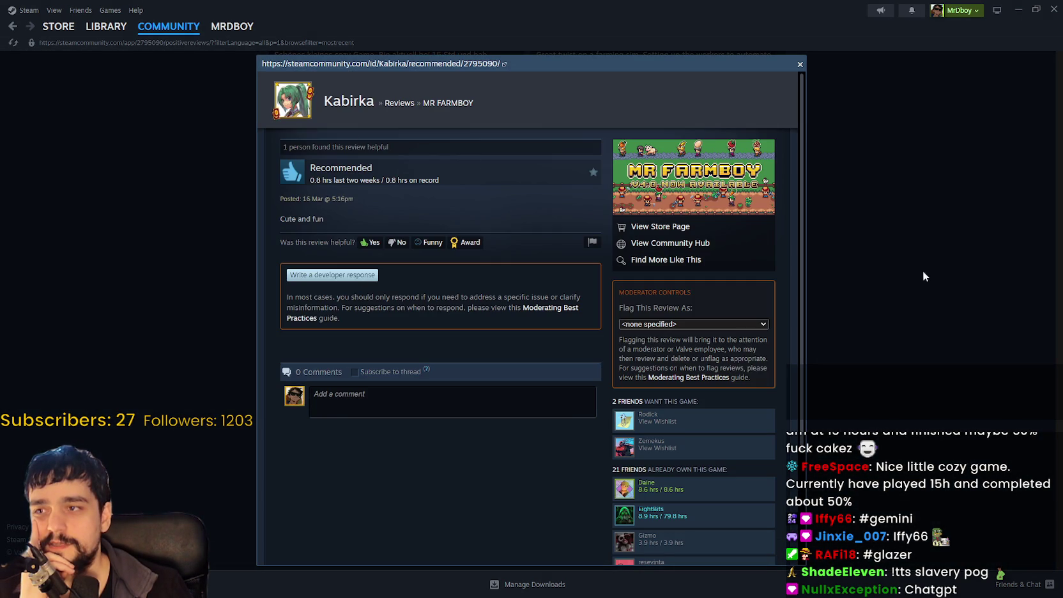
click(925, 278)
click(655, 202)
drag(300, 219, 438, 249)
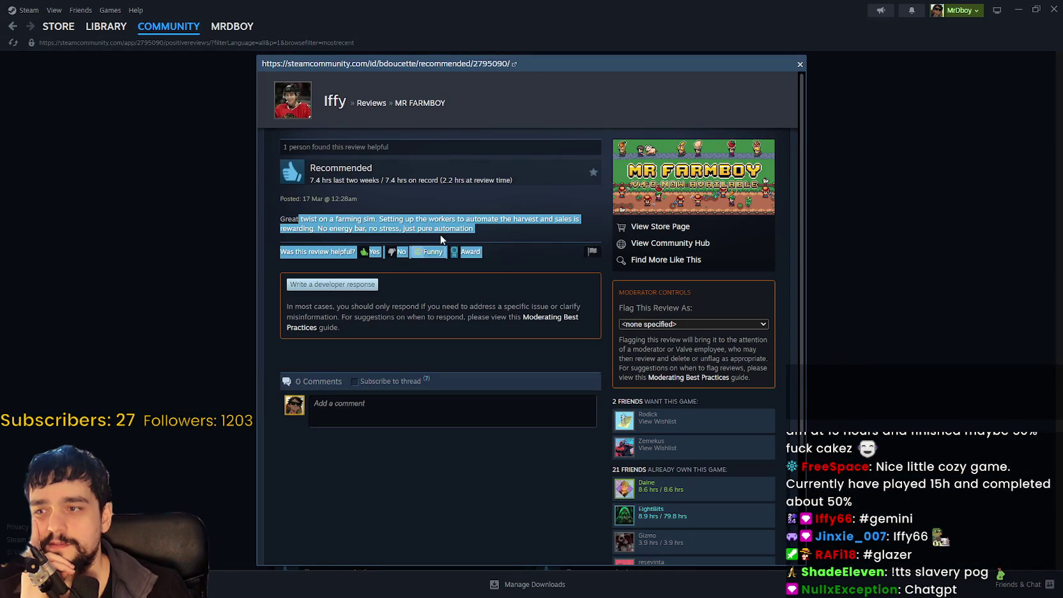
click(448, 218)
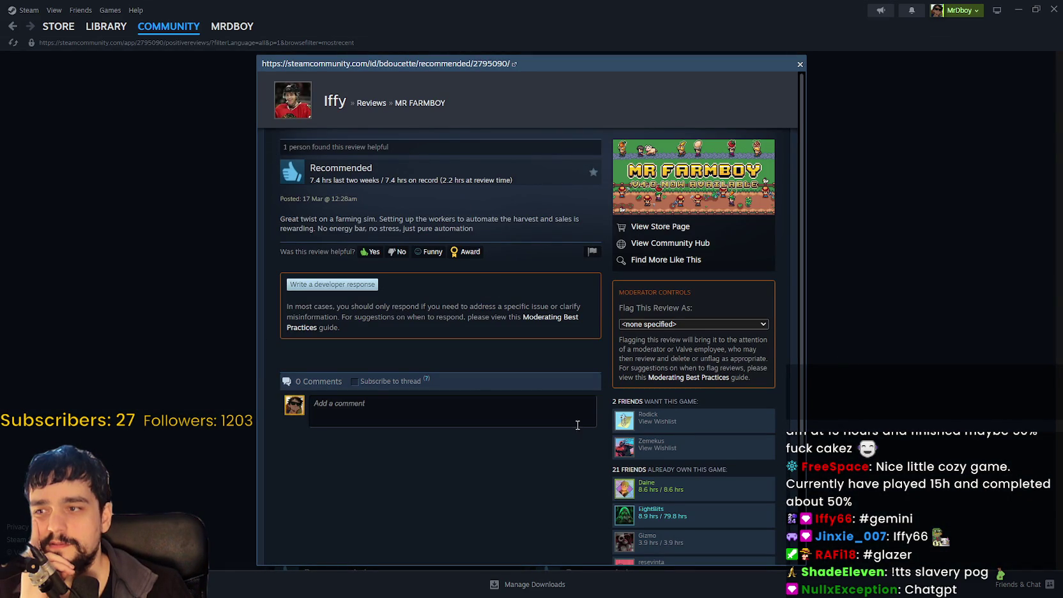
click(930, 369)
click(528, 299)
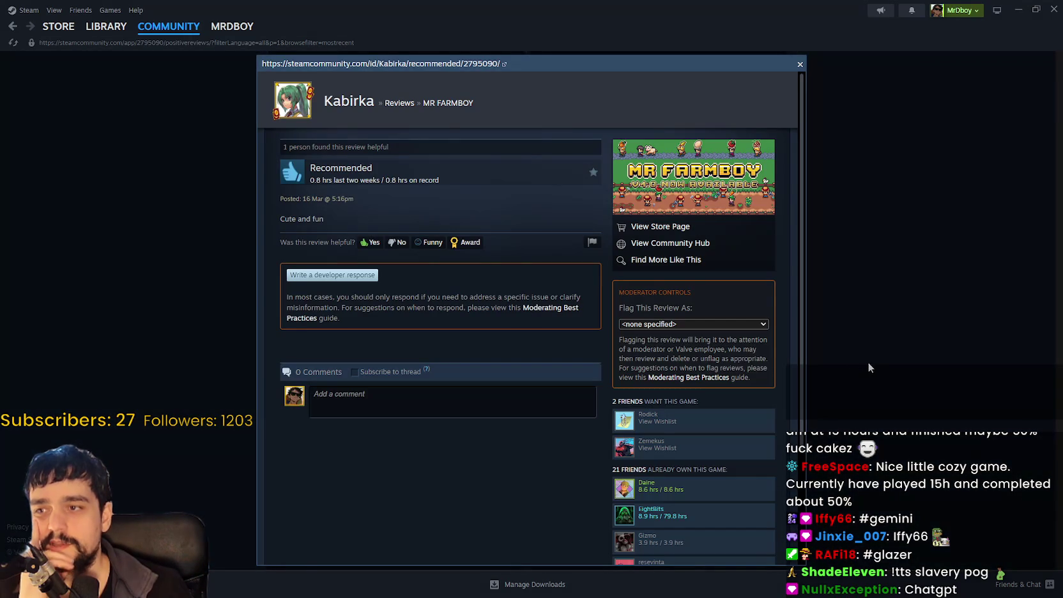
click(867, 325)
Select the whole Czech review text and copy it.
click(548, 311)
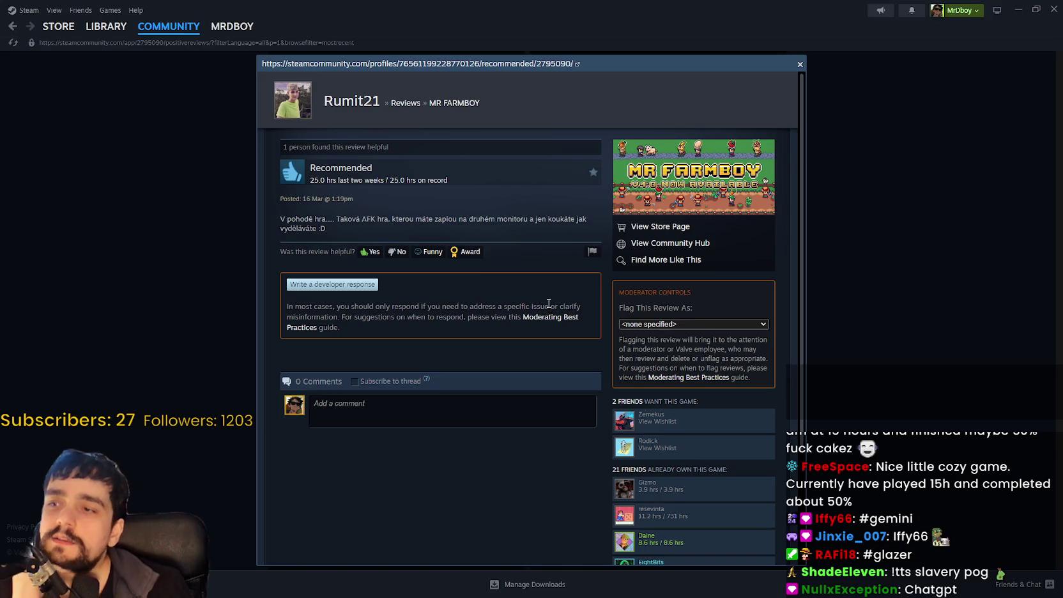
drag(336, 218, 270, 219)
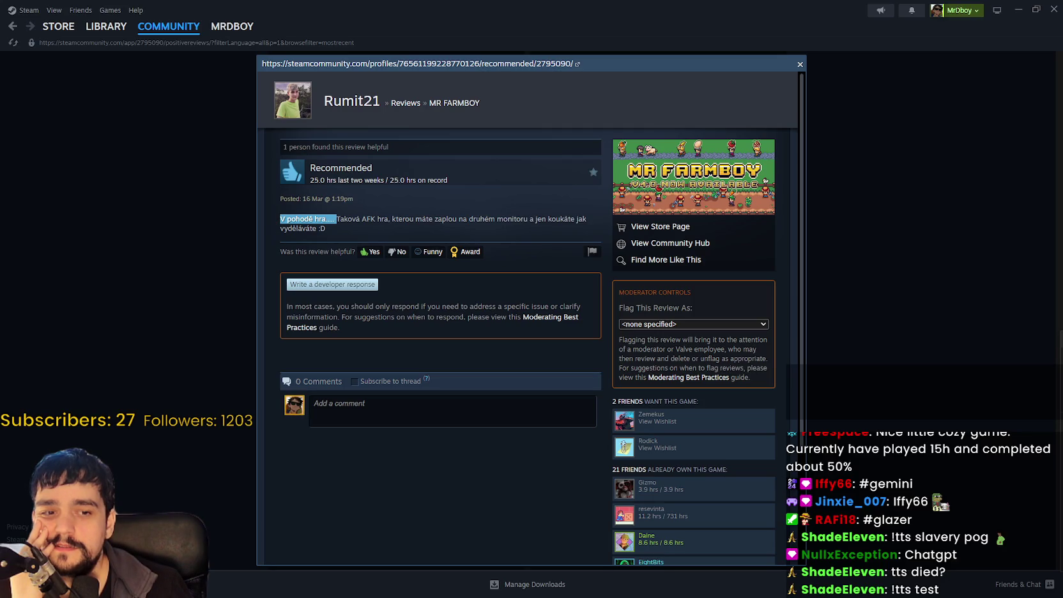
drag(283, 218, 368, 234)
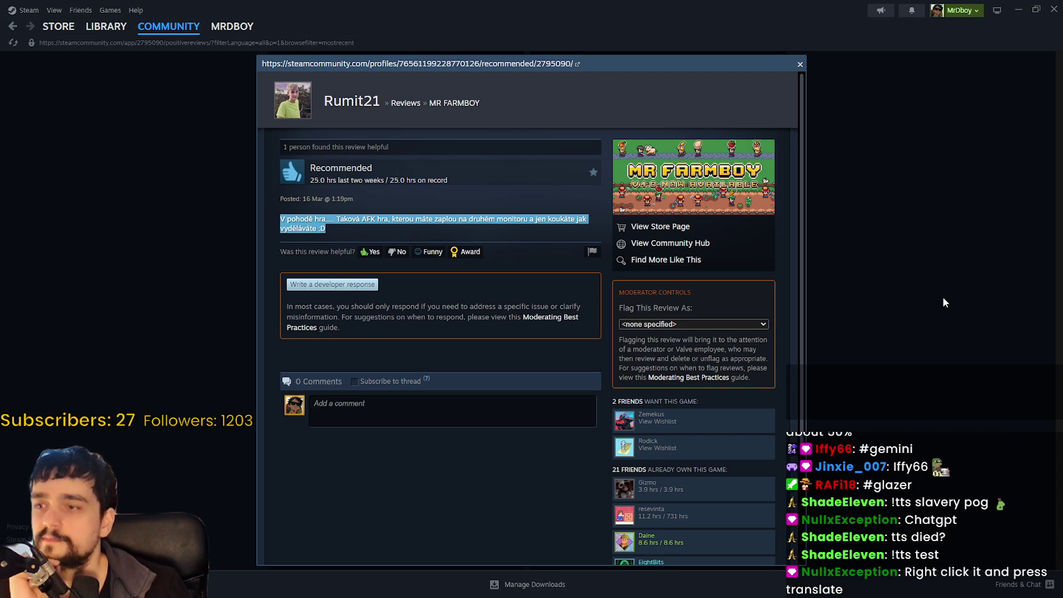
right_click(311, 220)
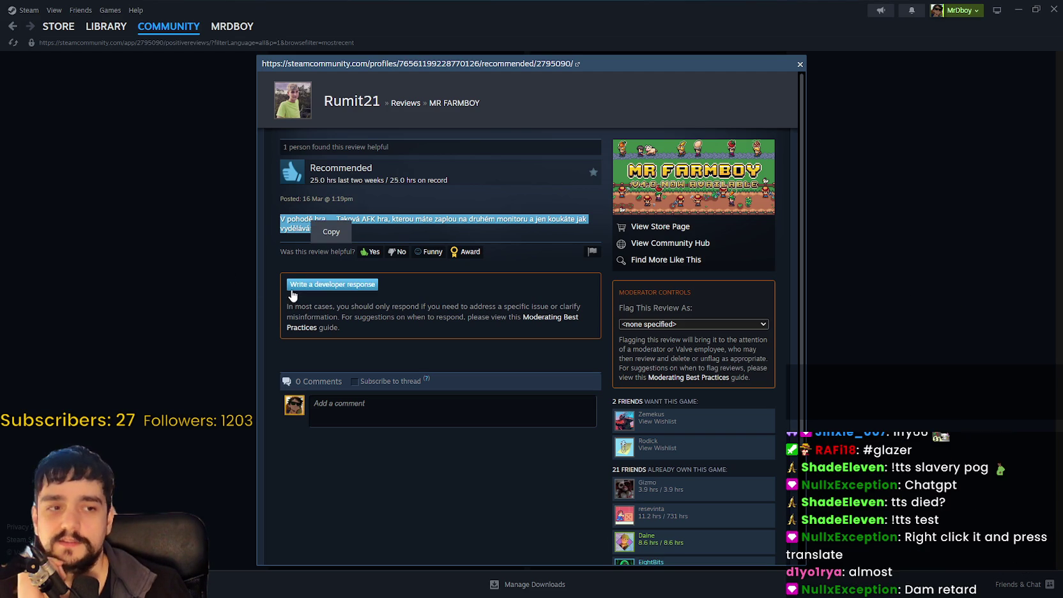
click(472, 207)
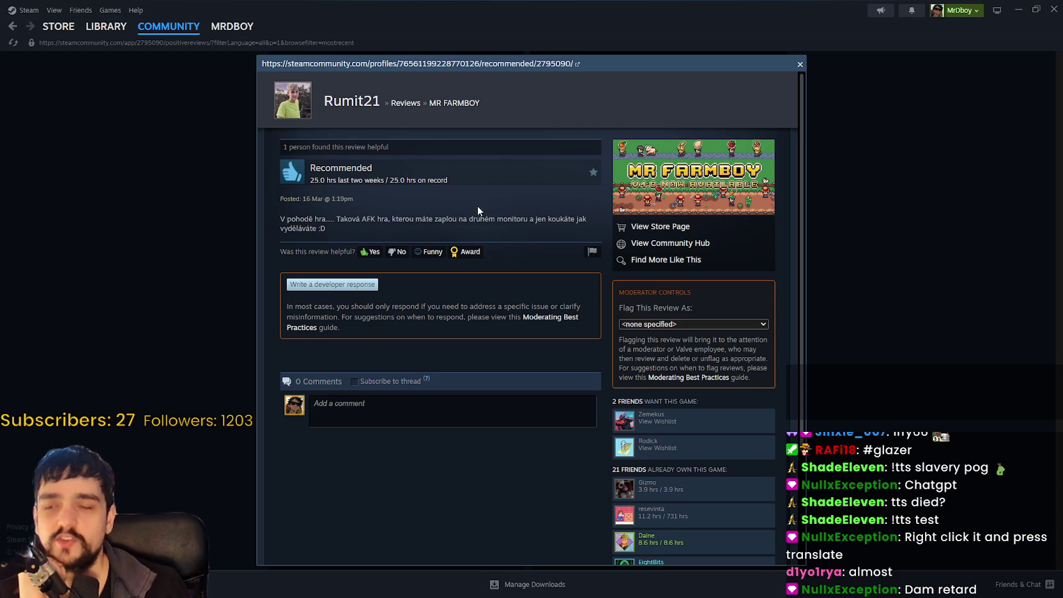
Close the Czech review and copy the reviews page URL.
click(854, 208)
right_click(854, 209)
click(892, 273)
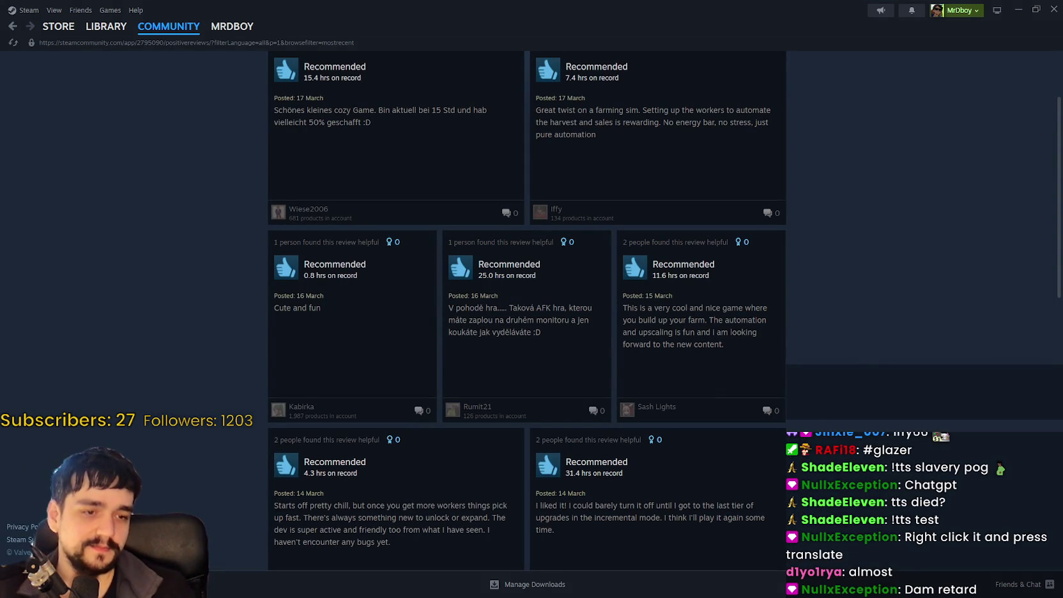
Load the copied Mr Farmboy reviews page address in Brave.
key(alt+Tab)
text(https://steamcommunity.com/app/2795090/positivereviews/?filterLanguage=all&p=1&browsefilter=mostrecent)
key(Return)
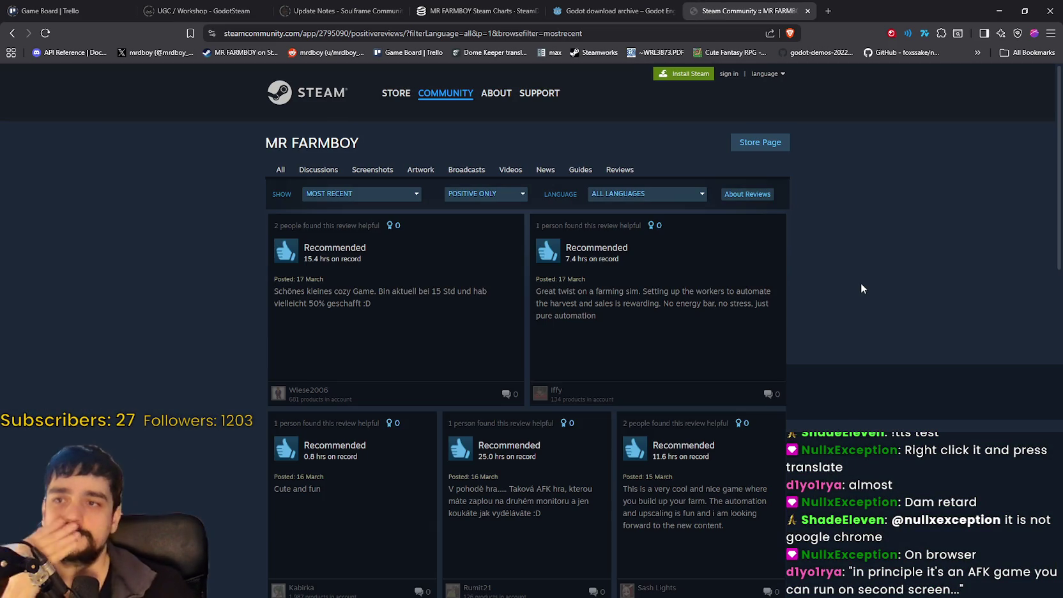
Translate the Czech review into English, read it, then close the review.
scroll(508, 280, down, 3)
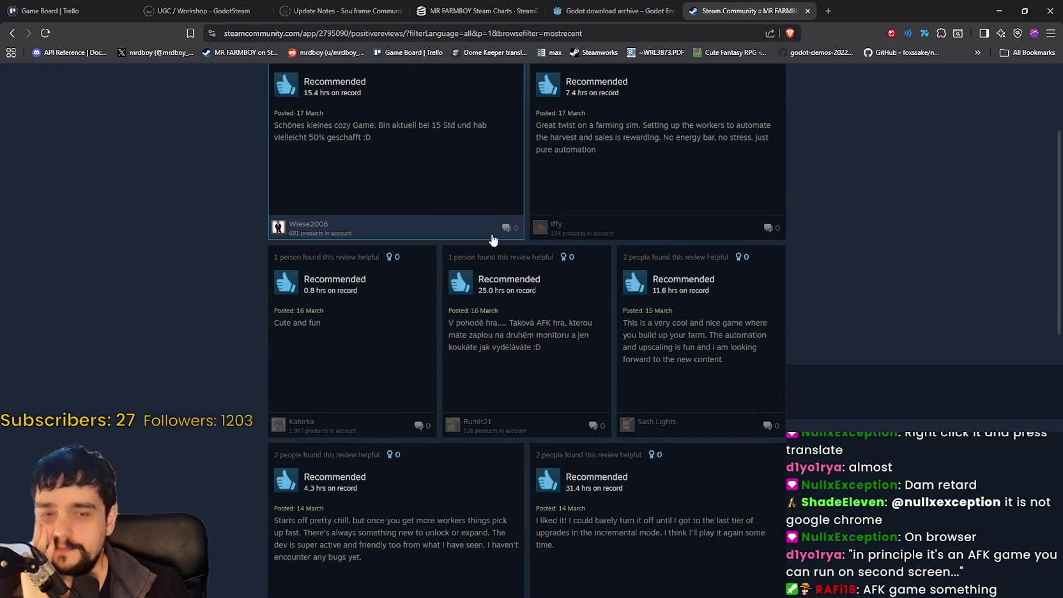
scroll(492, 233, down, 3)
click(493, 220)
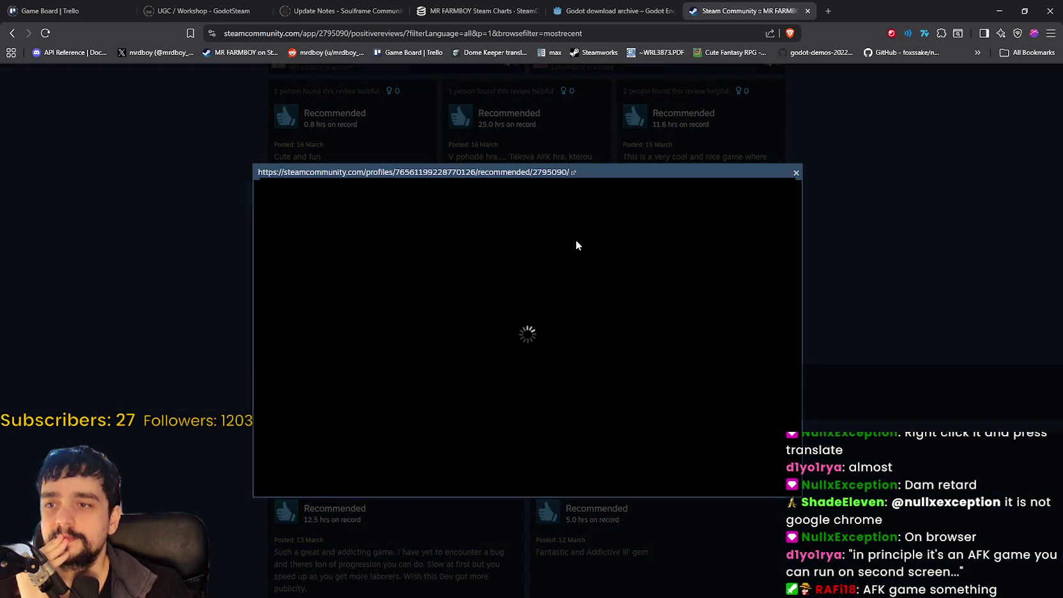
mouse_move(281, 347)
mouse_down()
mouse_move(548, 338)
mouse_move(588, 350)
mouse_up()
right_click(535, 344)
click(610, 428)
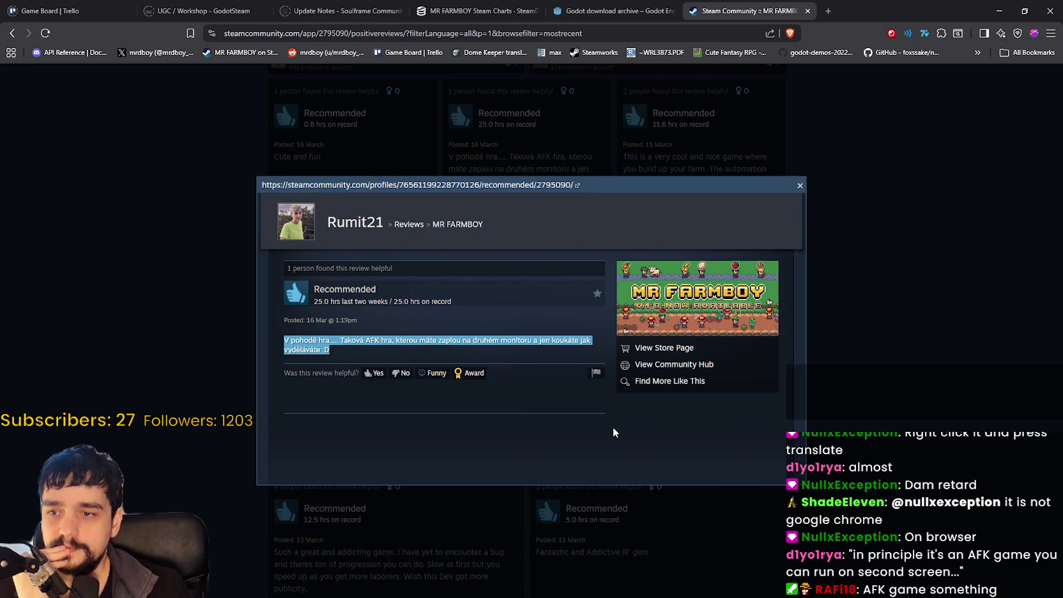
mouse_move(619, 74)
mouse_down()
mouse_move(770, 69)
mouse_move(781, 90)
mouse_up()
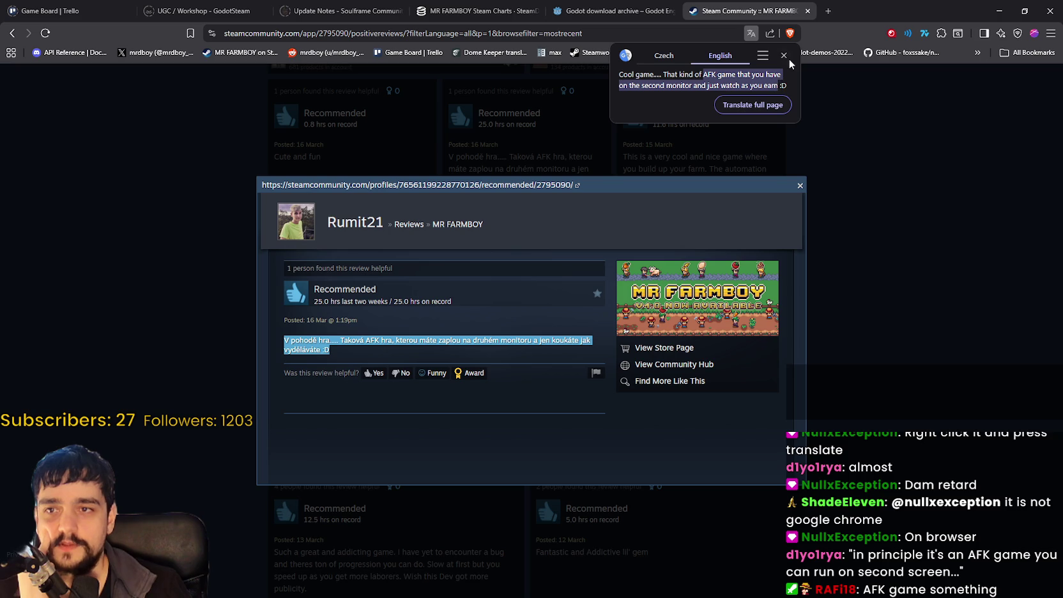
click(785, 56)
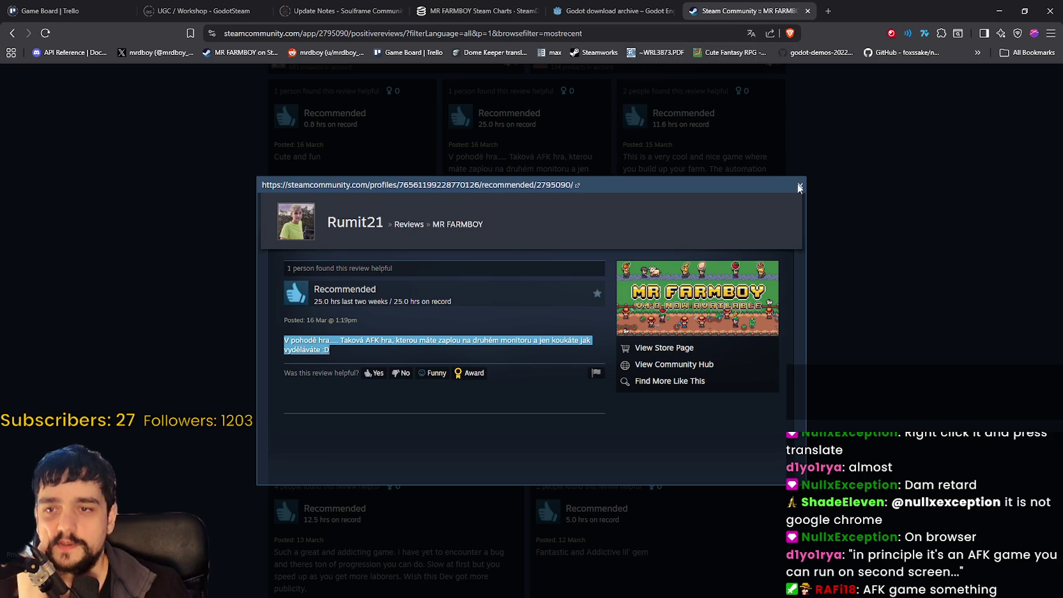
click(801, 187)
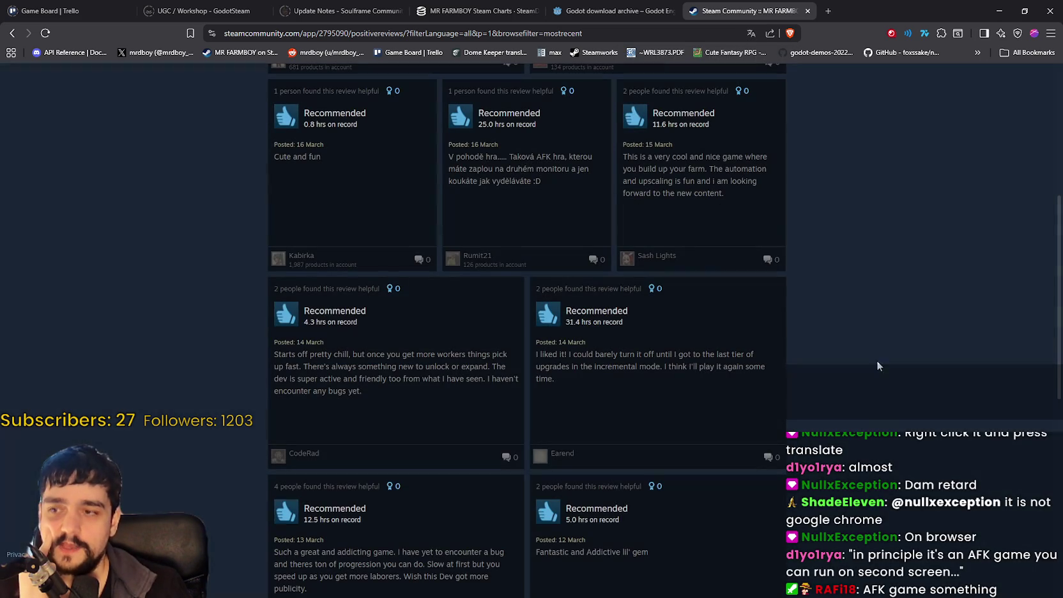
Open and highlight the review about building up your farm, then close it.
click(740, 199)
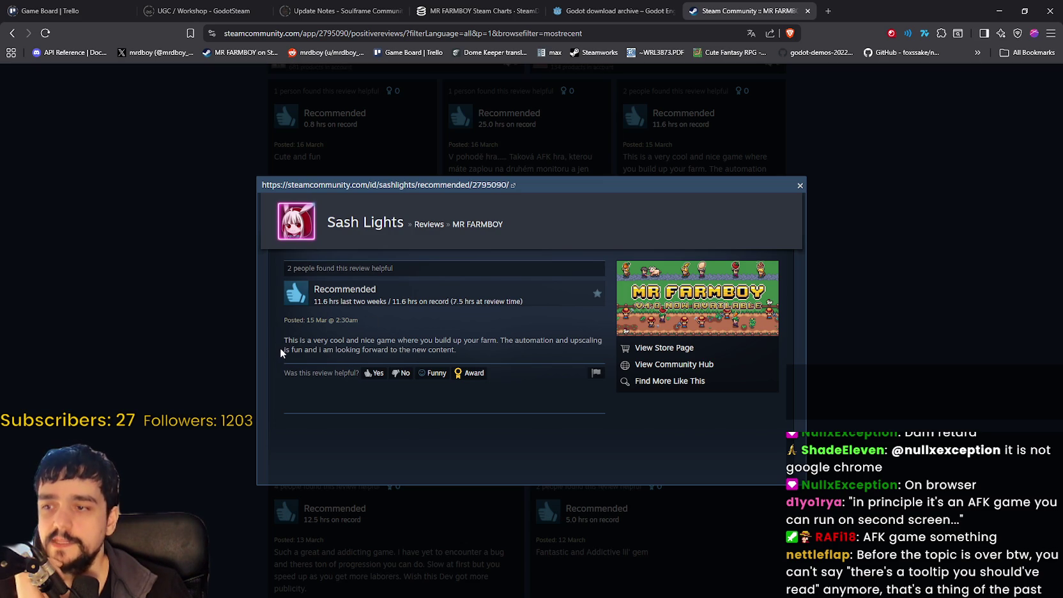
drag(291, 350, 390, 340)
click(288, 350)
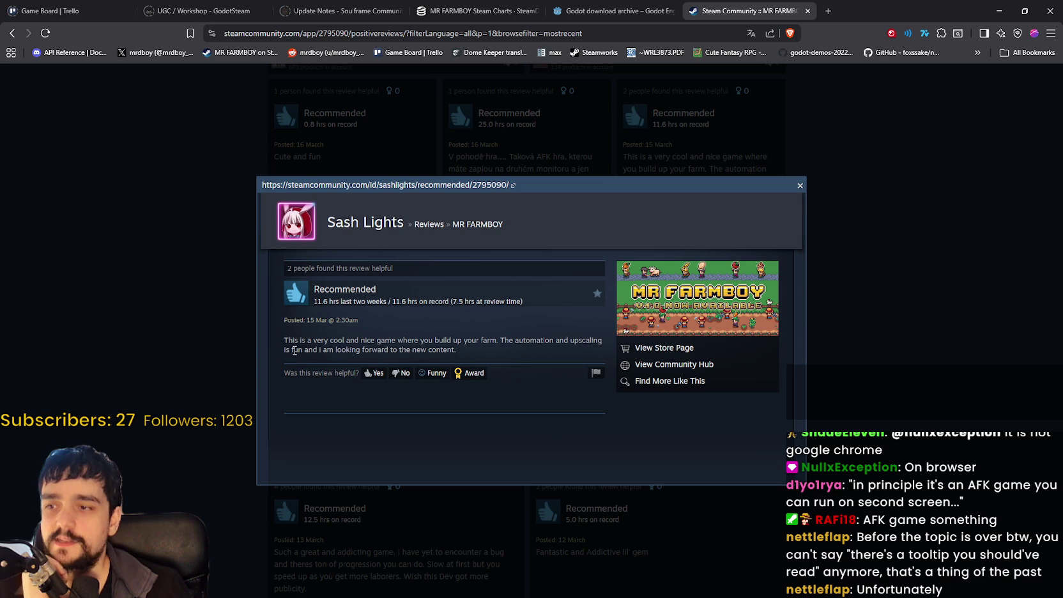
drag(287, 338, 489, 357)
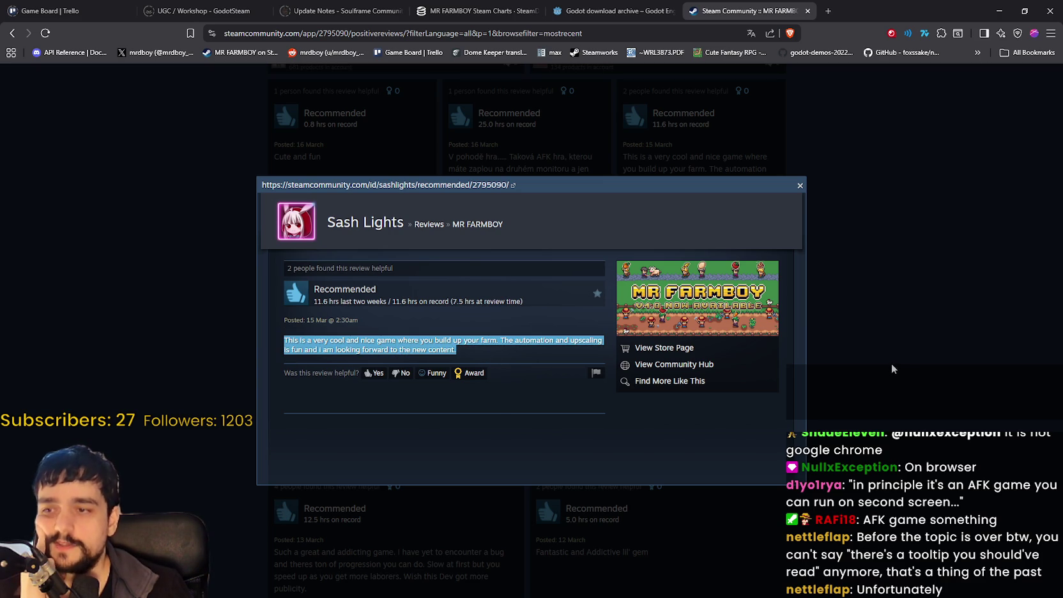
click(892, 369)
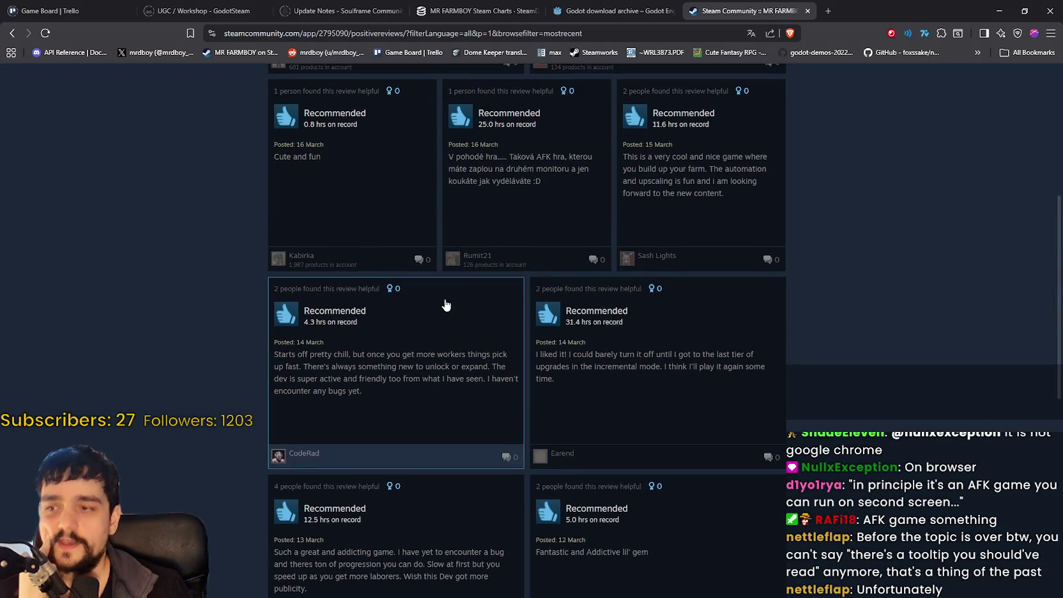
scroll(442, 281, down, 3)
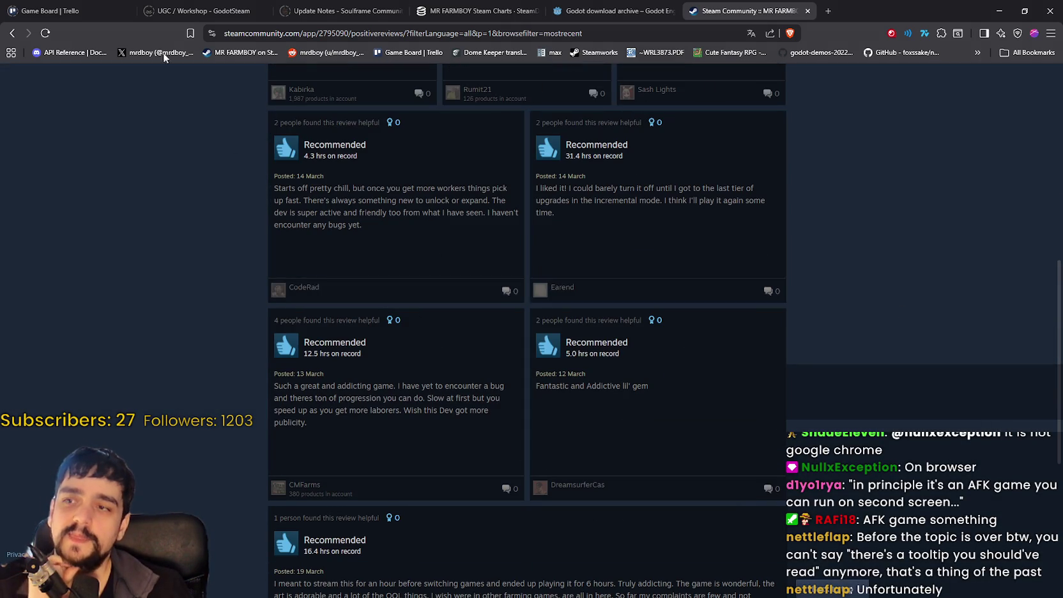
scroll(389, 251, up, 2)
Read the active, friendly dev review, highlighting it to the end, then open the last-upgrade-tier review.
click(335, 382)
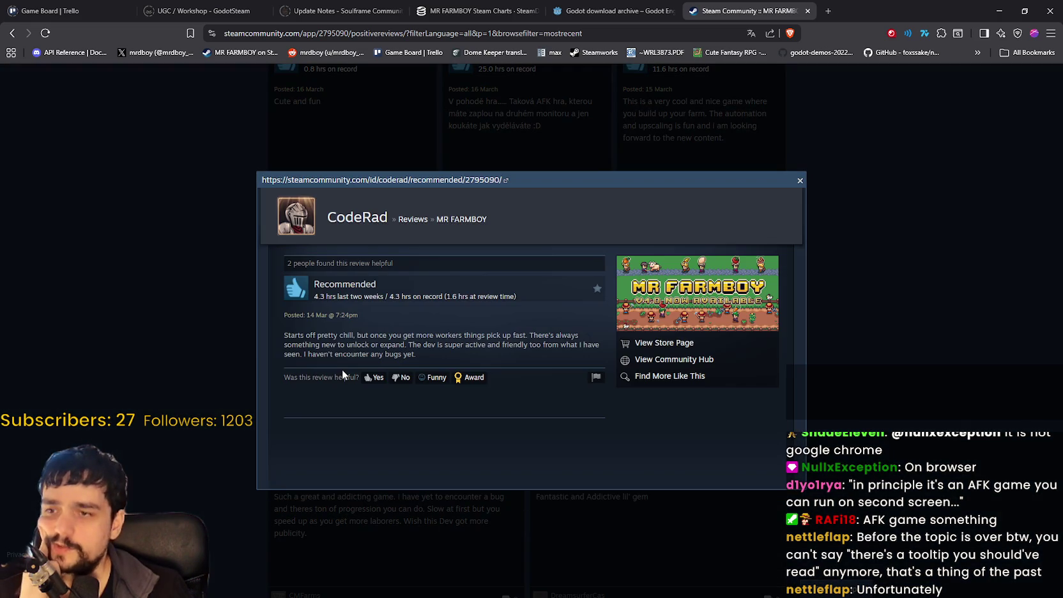
drag(285, 334, 544, 345)
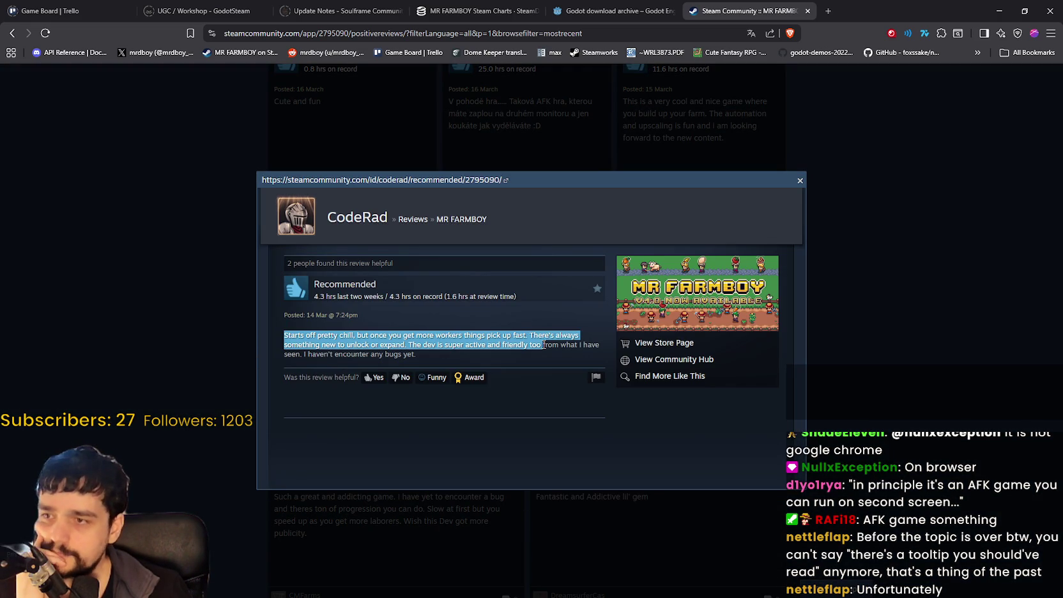
mouse_move(374, 334)
mouse_down()
mouse_move(563, 337)
mouse_move(574, 353)
mouse_up()
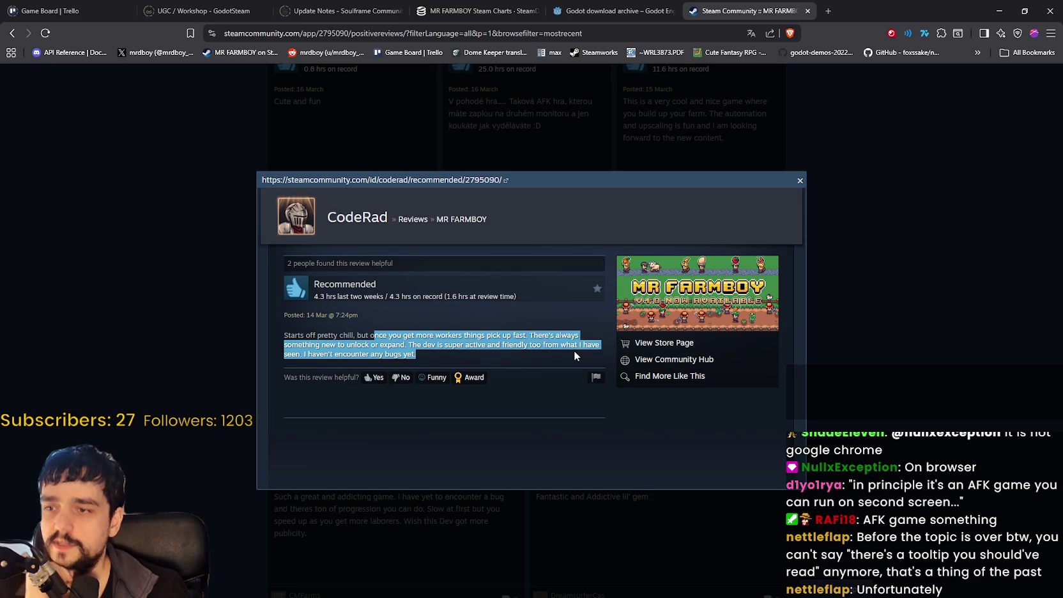
mouse_move(574, 350)
mouse_down()
mouse_move(598, 347)
mouse_move(597, 362)
mouse_up()
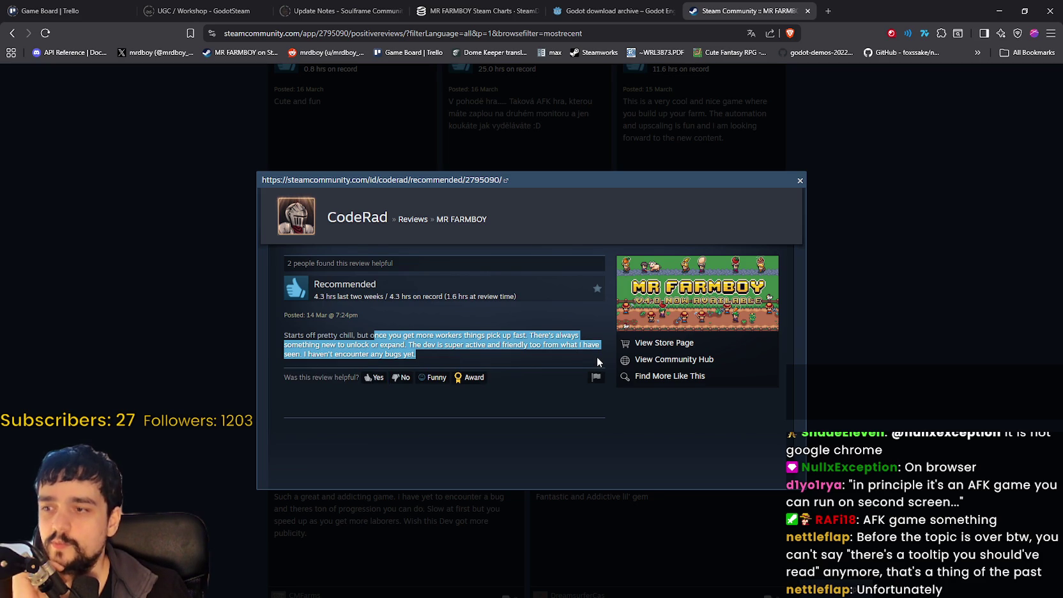
click(914, 342)
scroll(709, 313, down, 2)
click(687, 218)
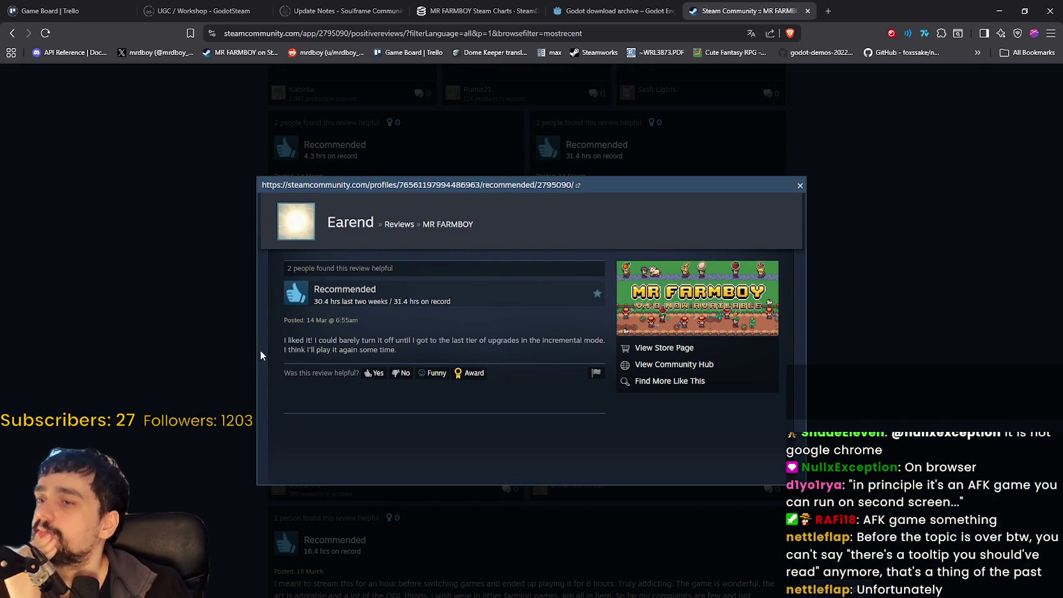
Highlight the opening of the 31.4-hour last-upgrade-tier review, then close it.
drag(286, 341, 457, 338)
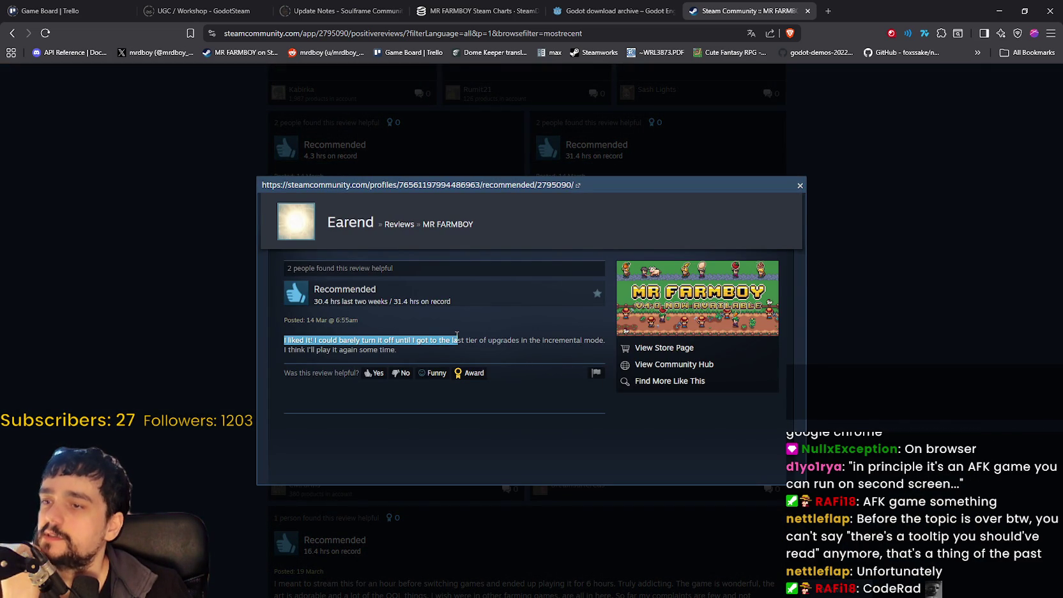
click(427, 344)
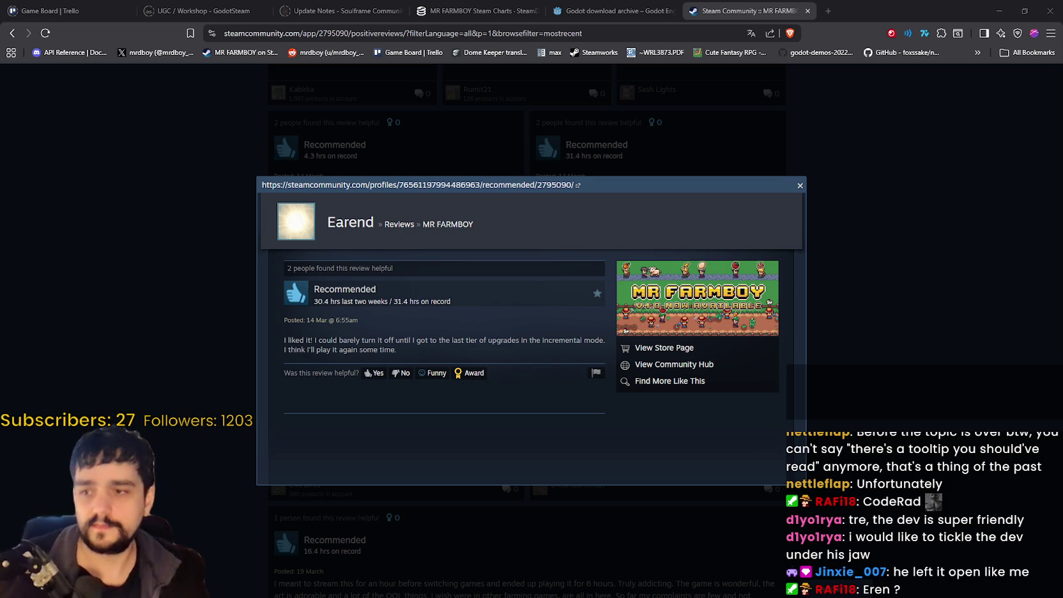
click(935, 333)
scroll(819, 308, down, 1)
Open the 12.5-hour 'great and addicting' review, highlight its first lines, then close it.
scroll(368, 303, down, 1)
scroll(368, 303, up, 1)
scroll(567, 351, up, 2)
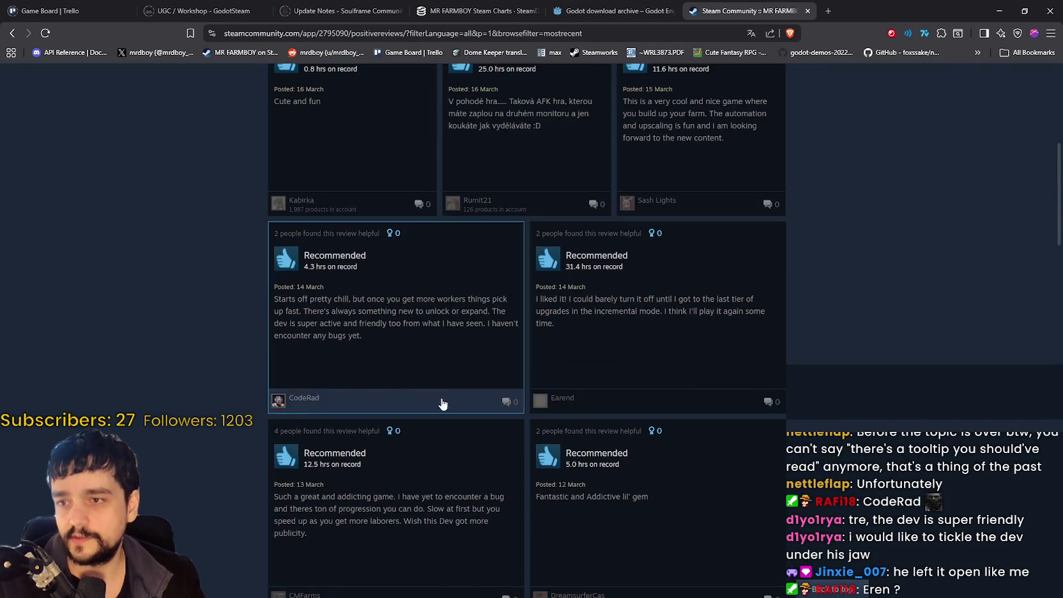
scroll(490, 363, down, 2)
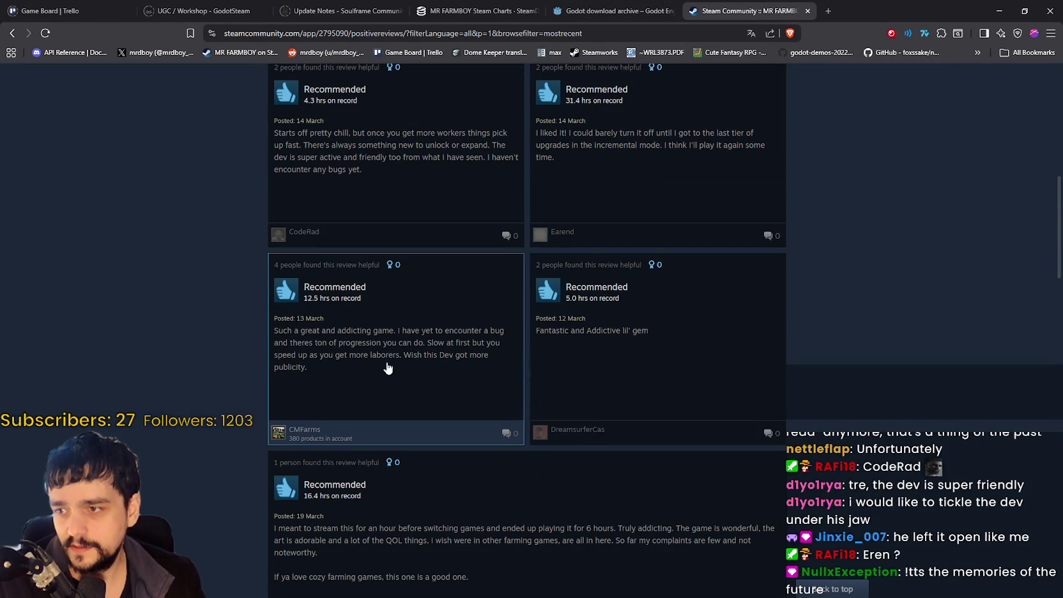
scroll(402, 371, down, 1)
scroll(400, 367, up, 1)
click(399, 363)
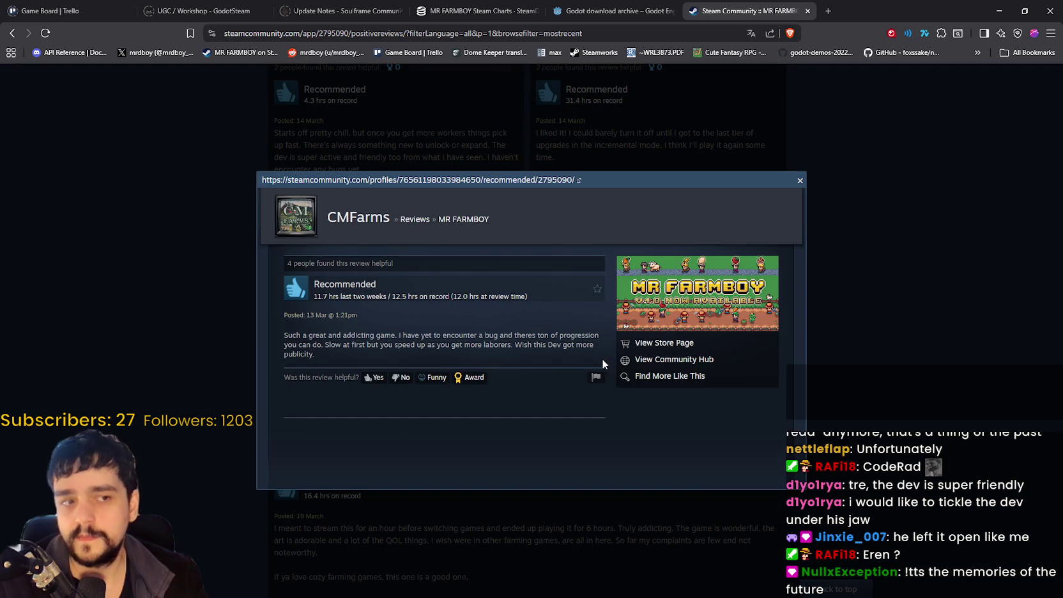
double_click(282, 330)
mouse_move(379, 334)
mouse_down()
mouse_move(551, 354)
mouse_move(581, 345)
mouse_move(597, 357)
mouse_up()
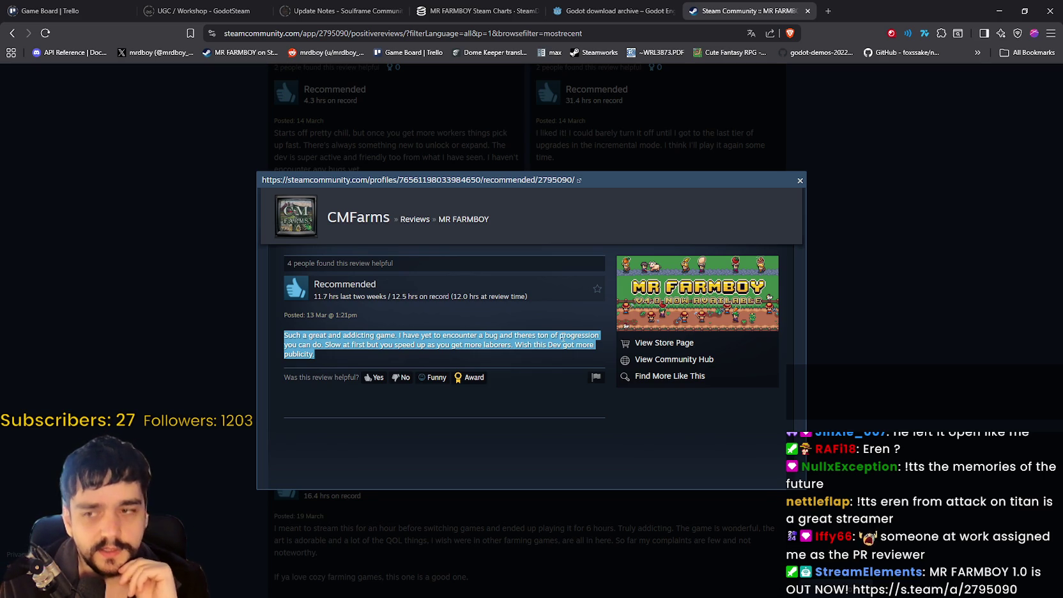
click(1033, 287)
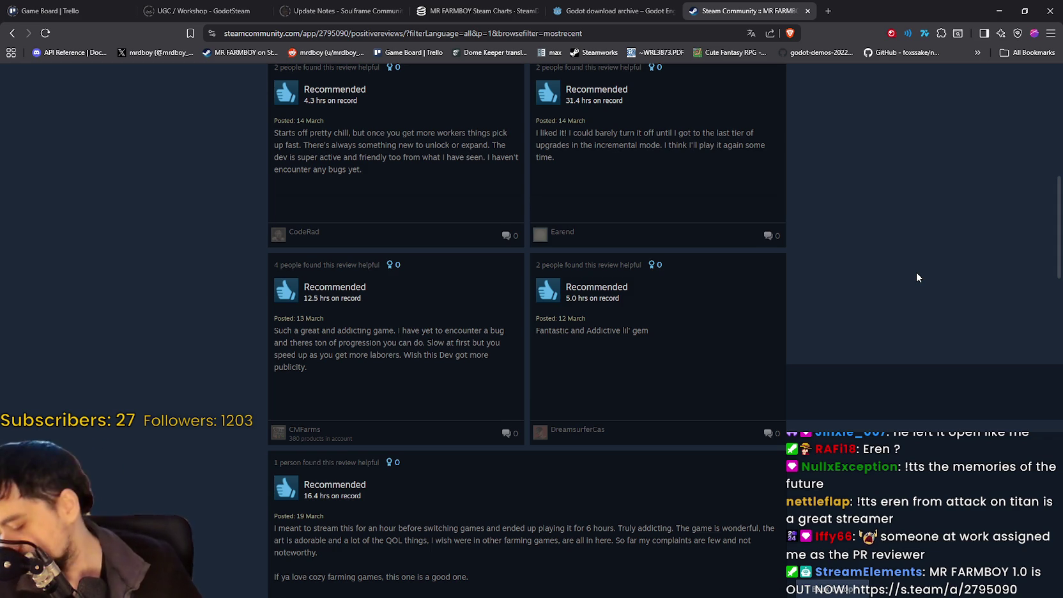
Scroll the positive reviews grid past the 16.4-hour 'Truly addicting' review to March 9–11.
scroll(561, 322, down, 1)
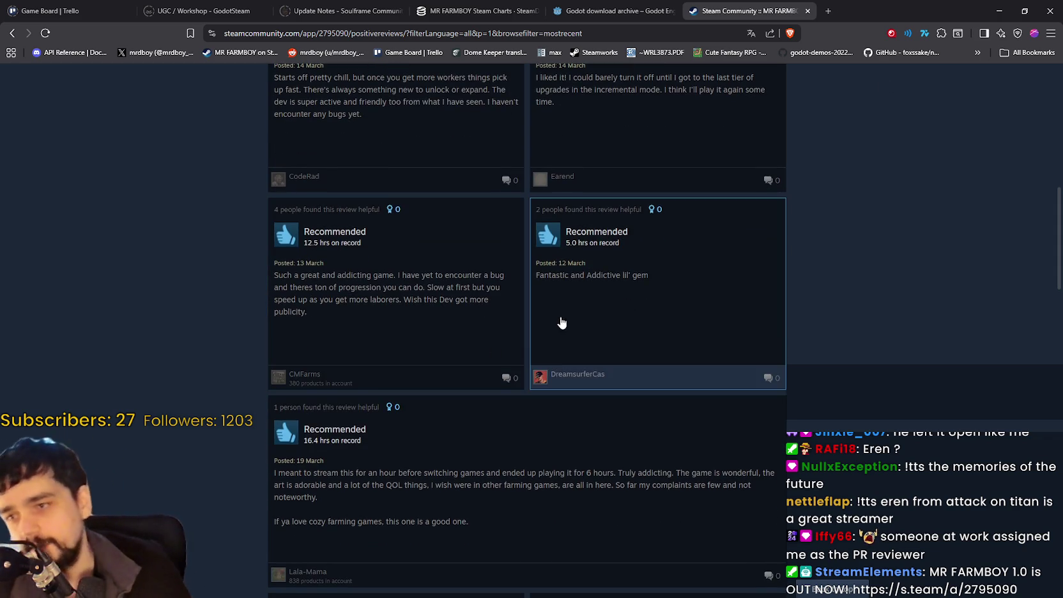
scroll(527, 352, down, 2)
scroll(320, 356, up, 2)
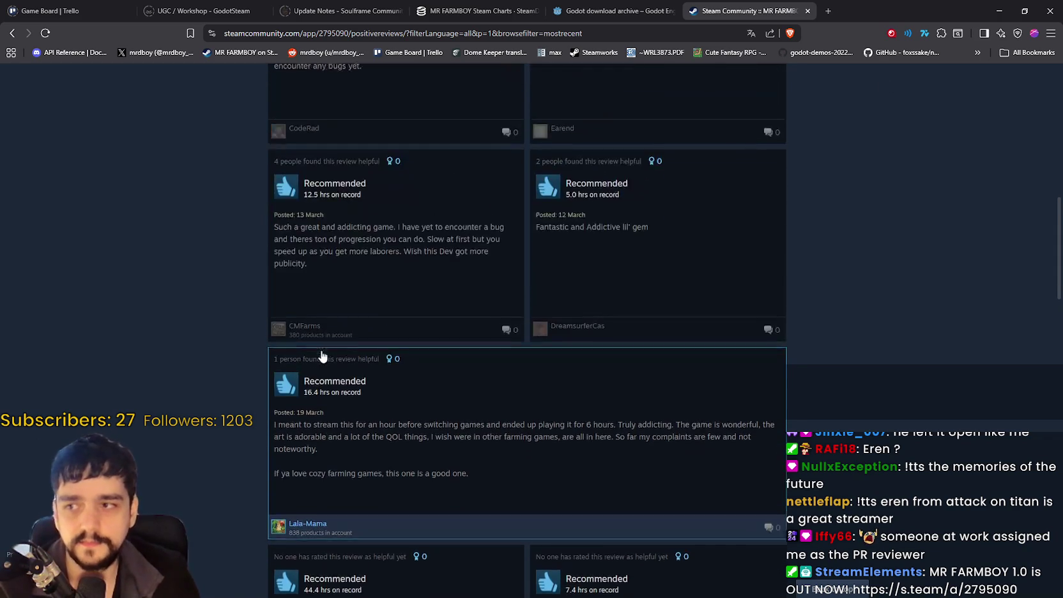
scroll(702, 377, down, 3)
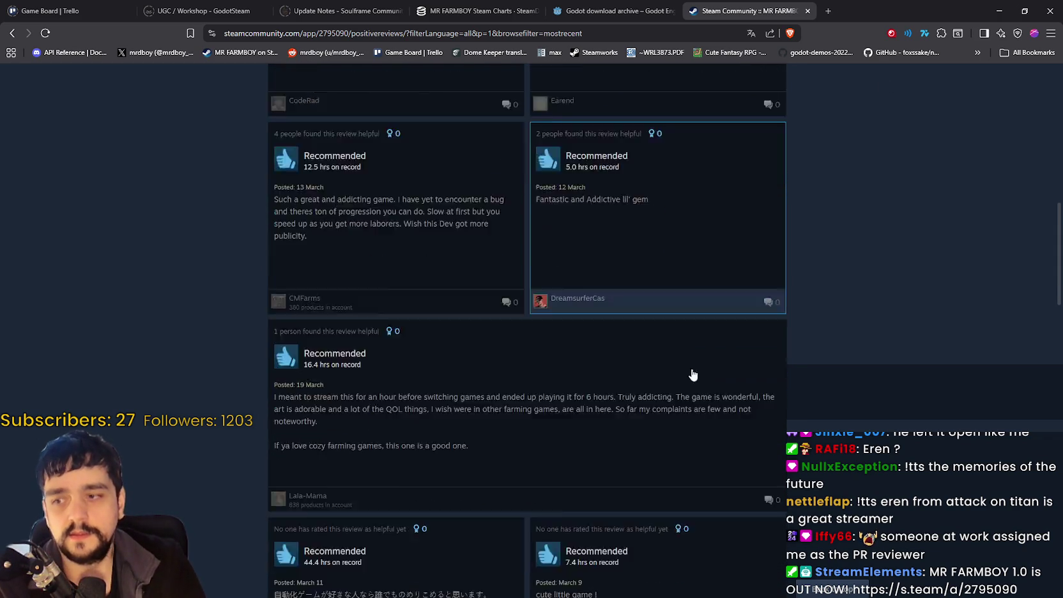
scroll(179, 268, down, 1)
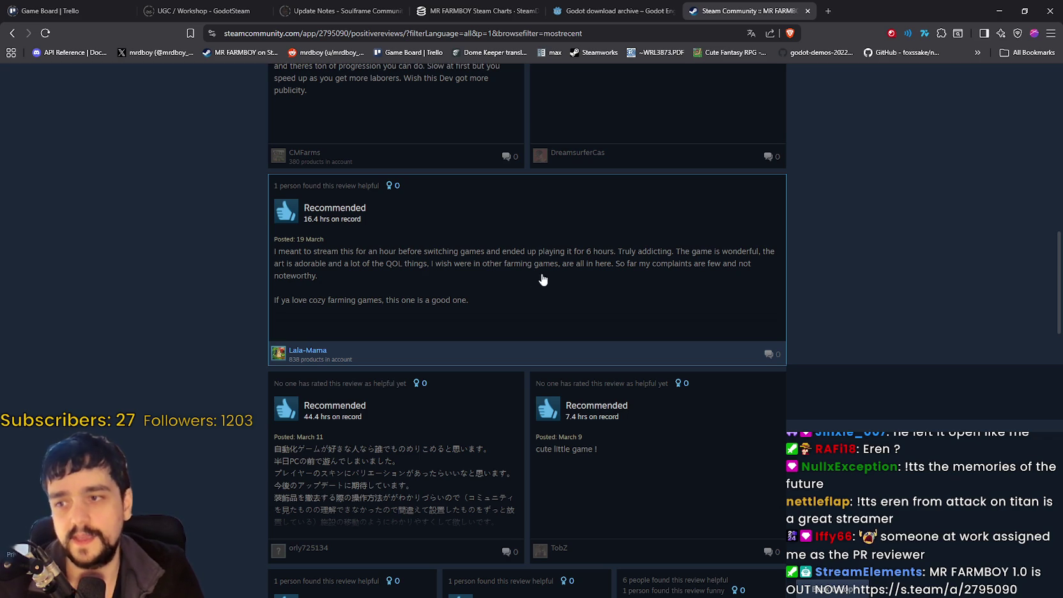
scroll(356, 266, down, 4)
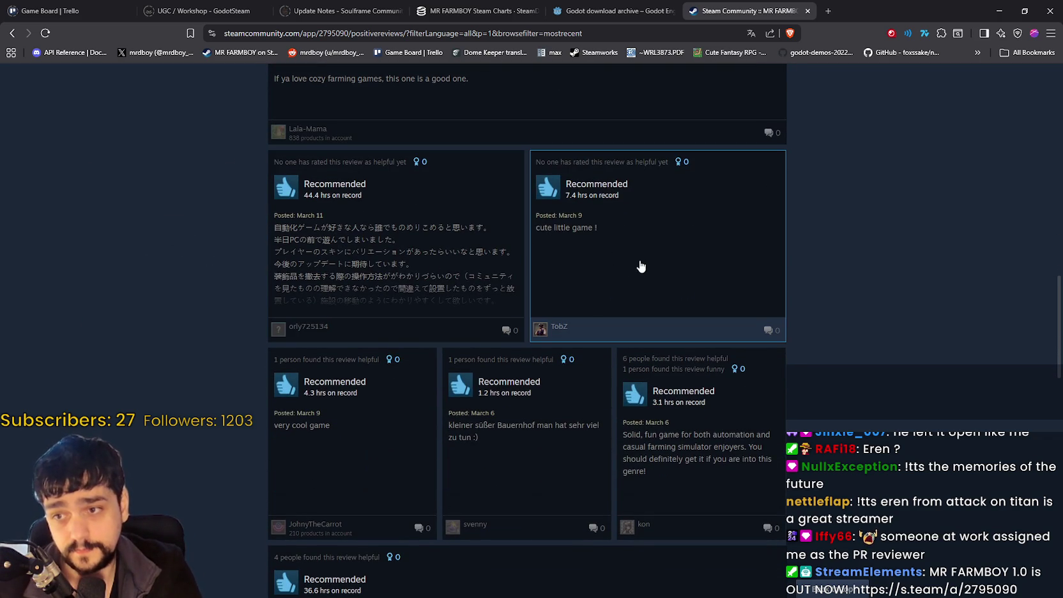
Translate the 44.4-hour Japanese review into English, read it, then close the popup.
click(433, 247)
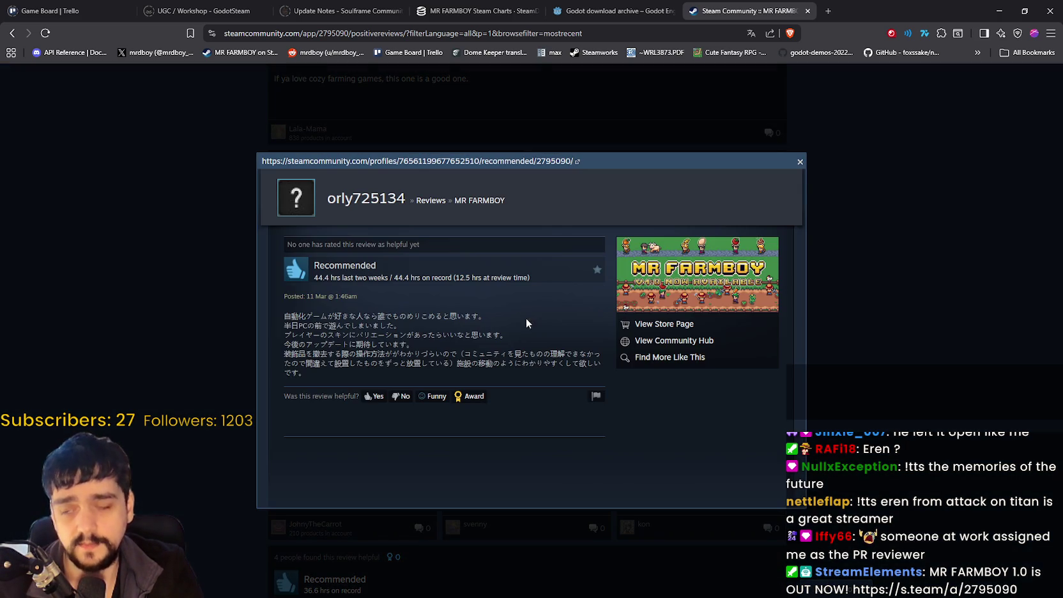
mouse_move(276, 313)
mouse_down()
mouse_move(610, 357)
mouse_move(589, 374)
mouse_up()
right_click(499, 354)
click(615, 441)
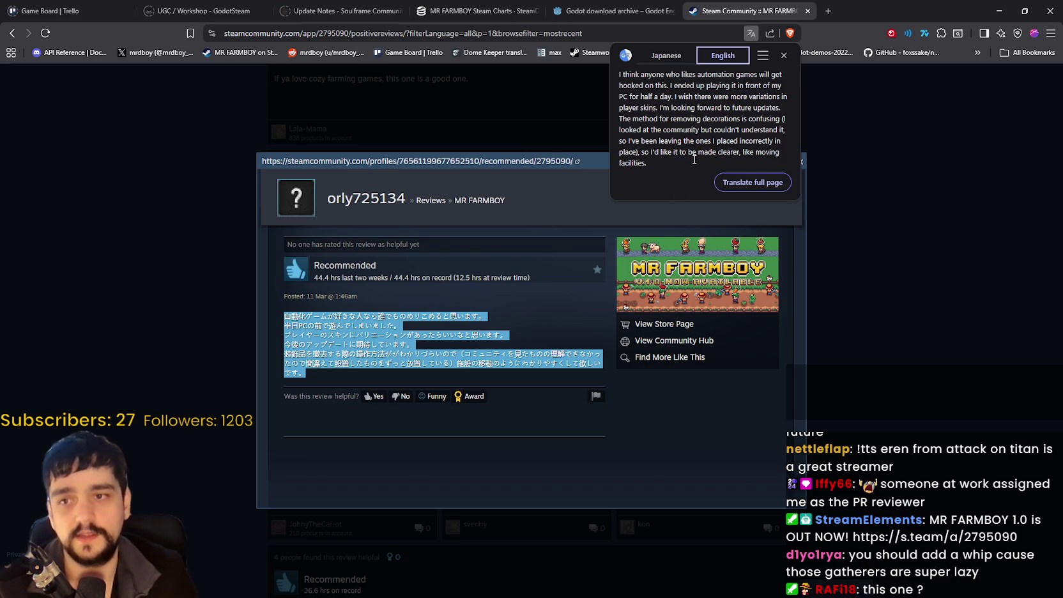
drag(678, 97, 718, 150)
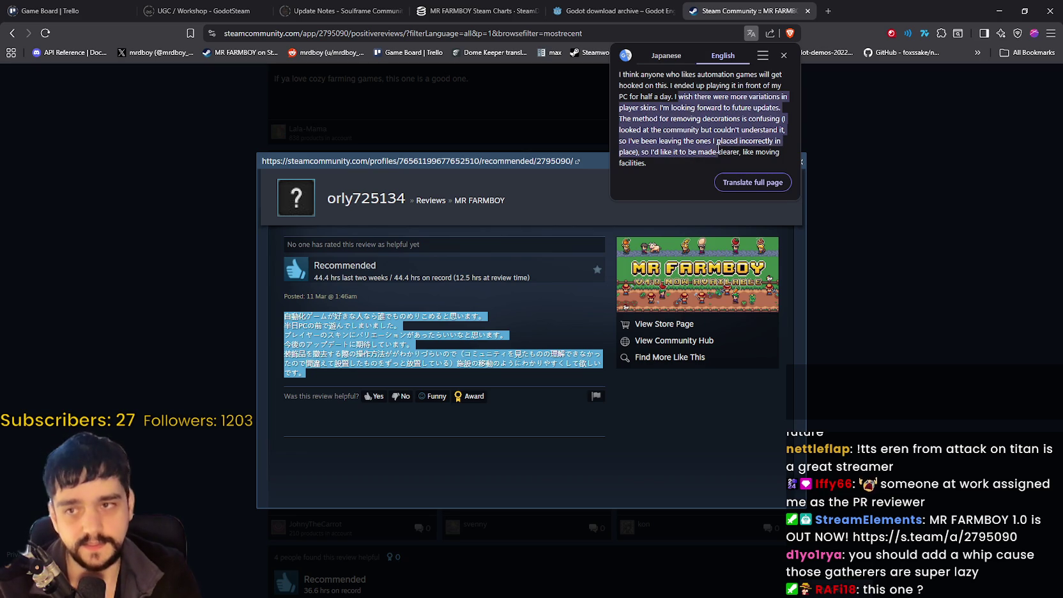
click(720, 137)
click(782, 57)
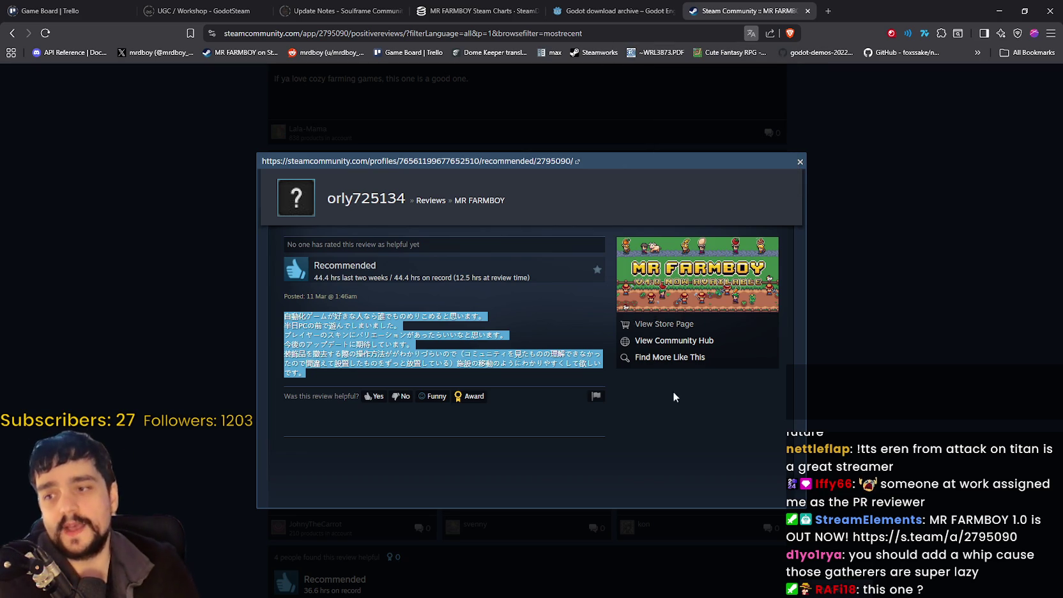
click(911, 328)
scroll(479, 406, down, 3)
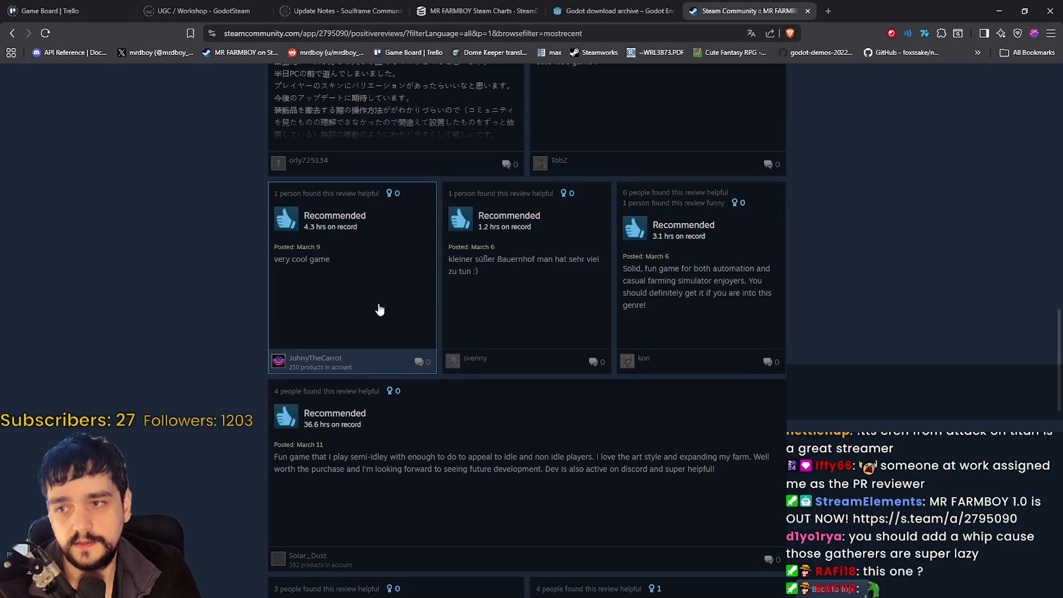
Read the German-language review in full with its English translation, then close the review.
click(566, 296)
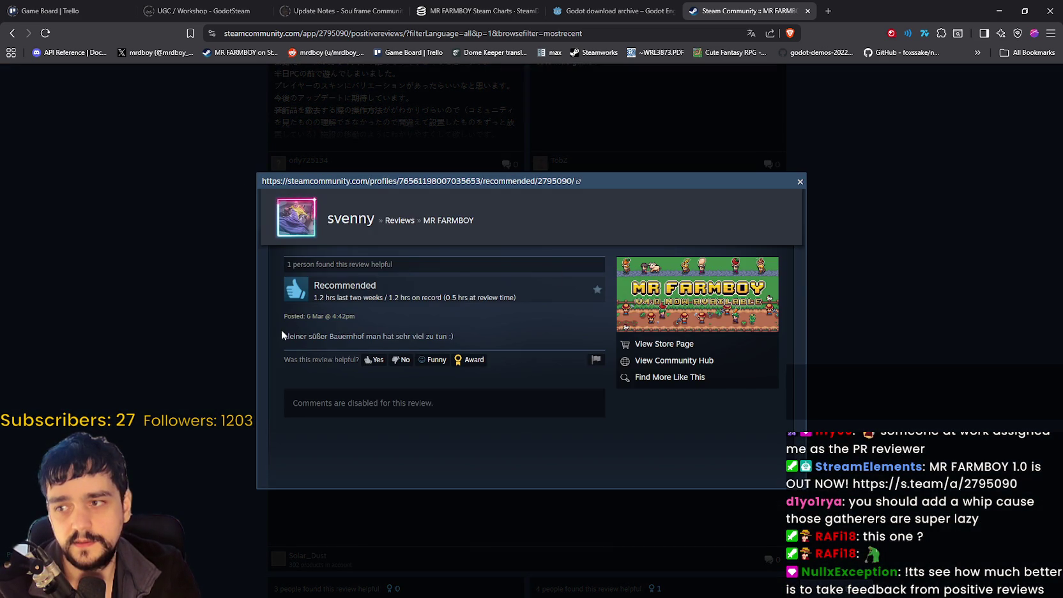
click(531, 427)
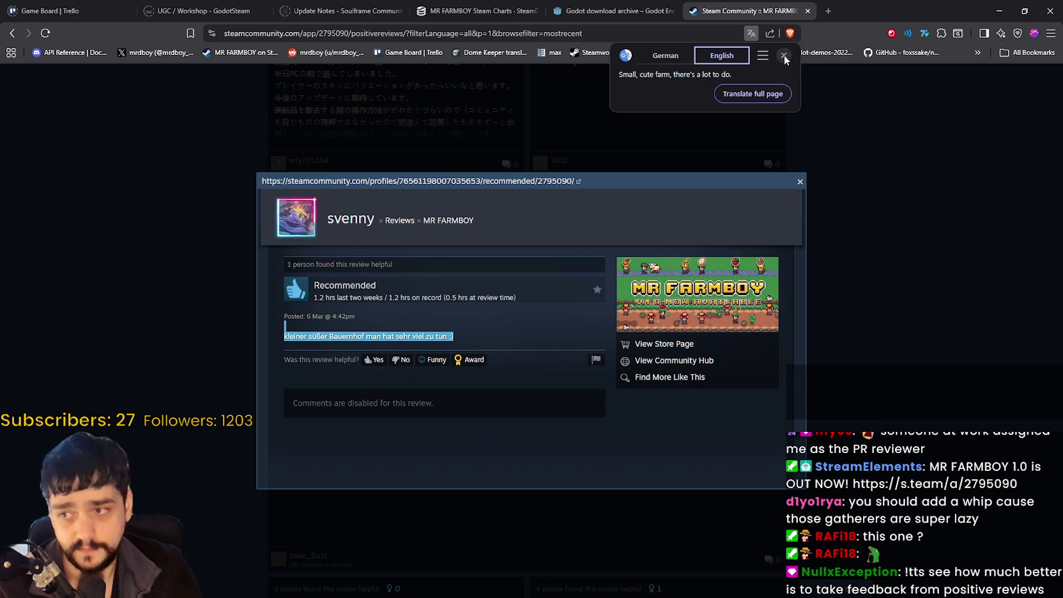
click(784, 56)
click(908, 280)
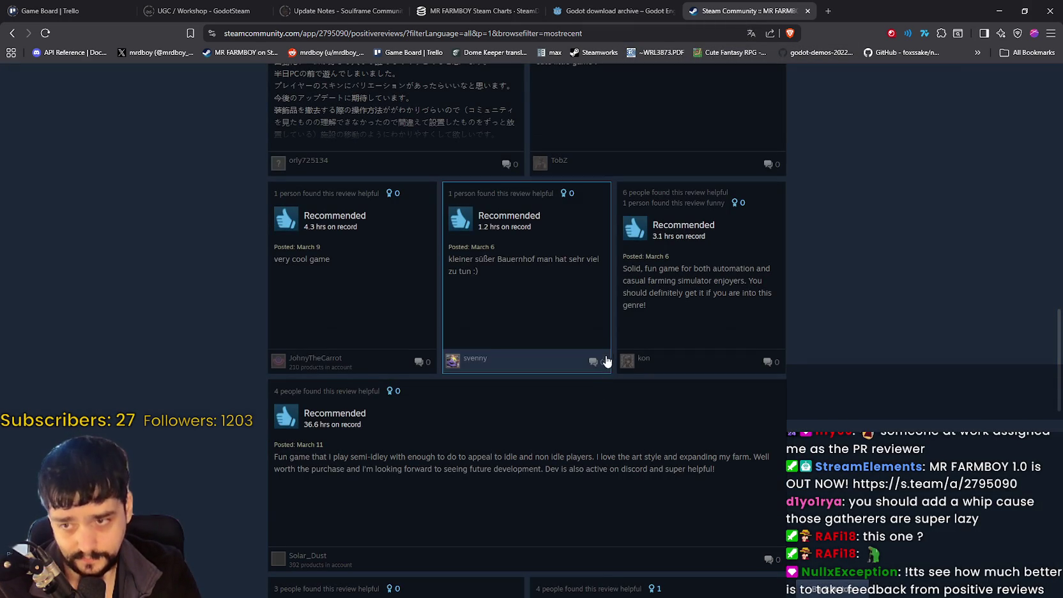
Read another reviewer's full MR FARMBOY review, then switch back to the Steam client.
scroll(631, 375, down, 1)
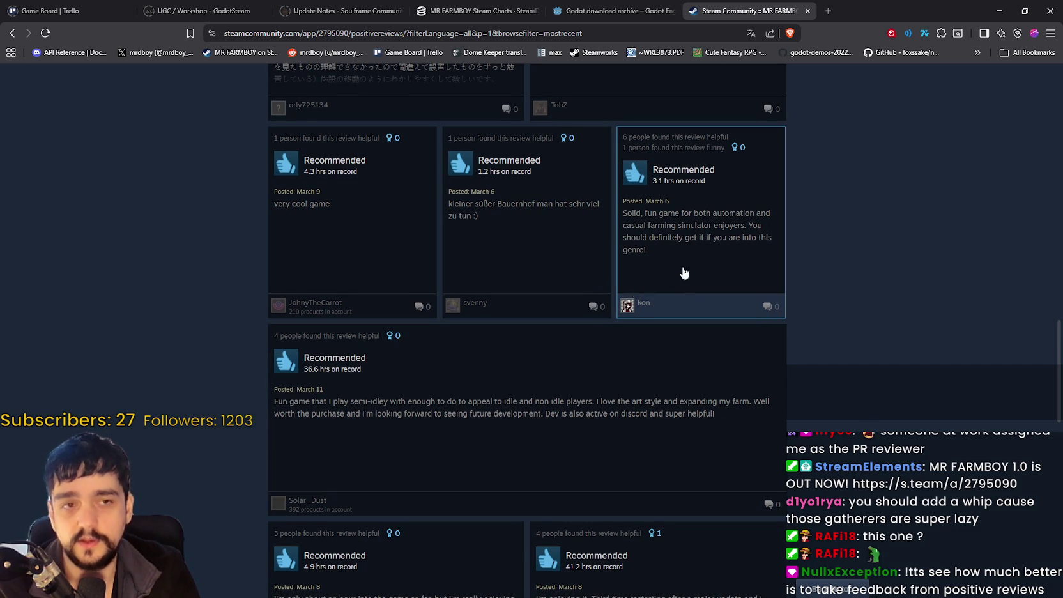
click(700, 256)
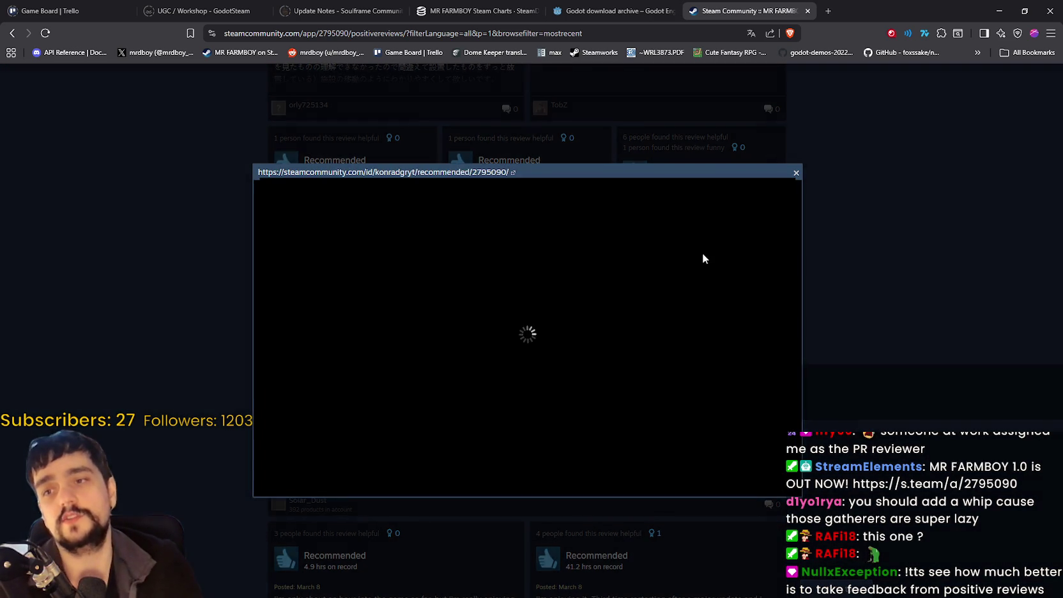
click(912, 340)
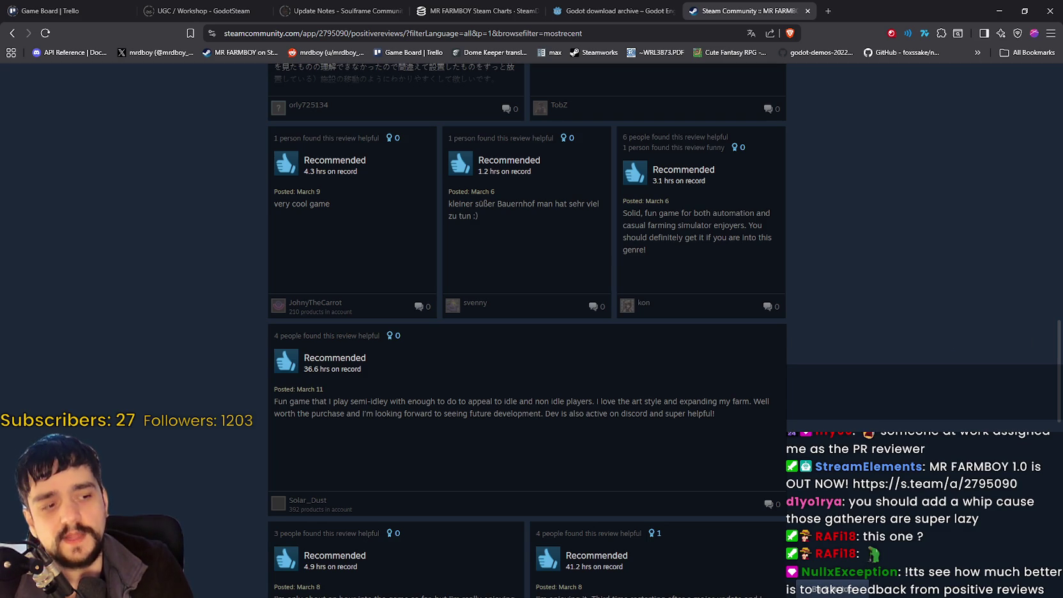
key(alt+Tab)
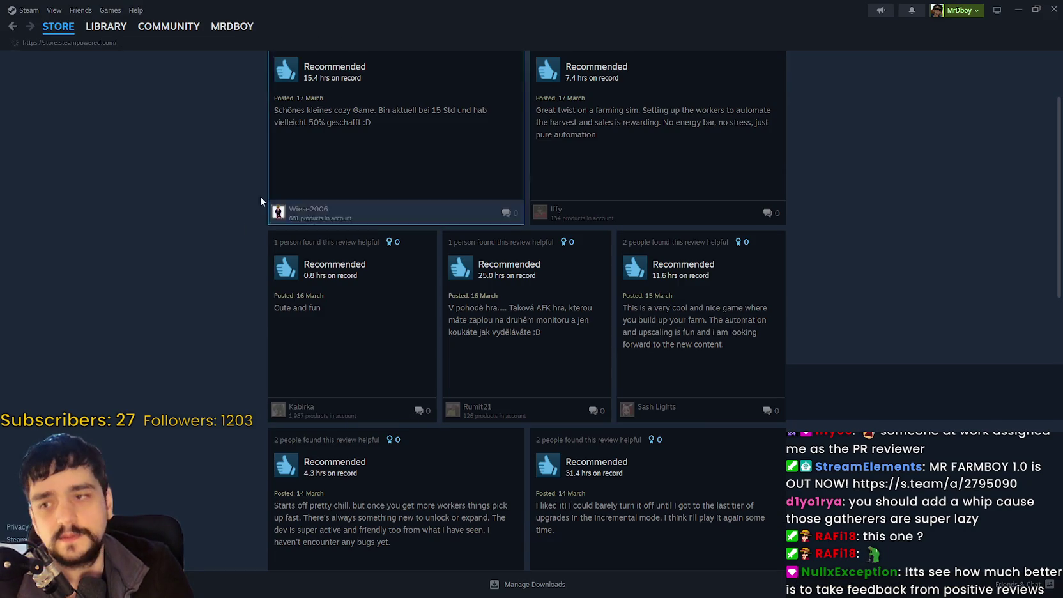
Go from the MR FARMBOY library page to the store and open the Wishlist.
click(97, 28)
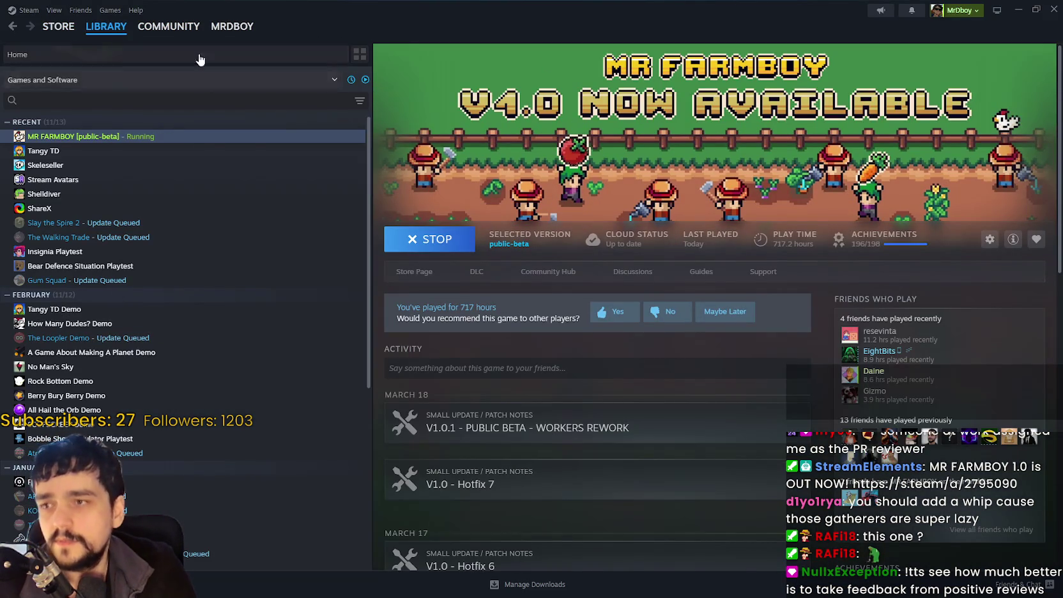
click(82, 39)
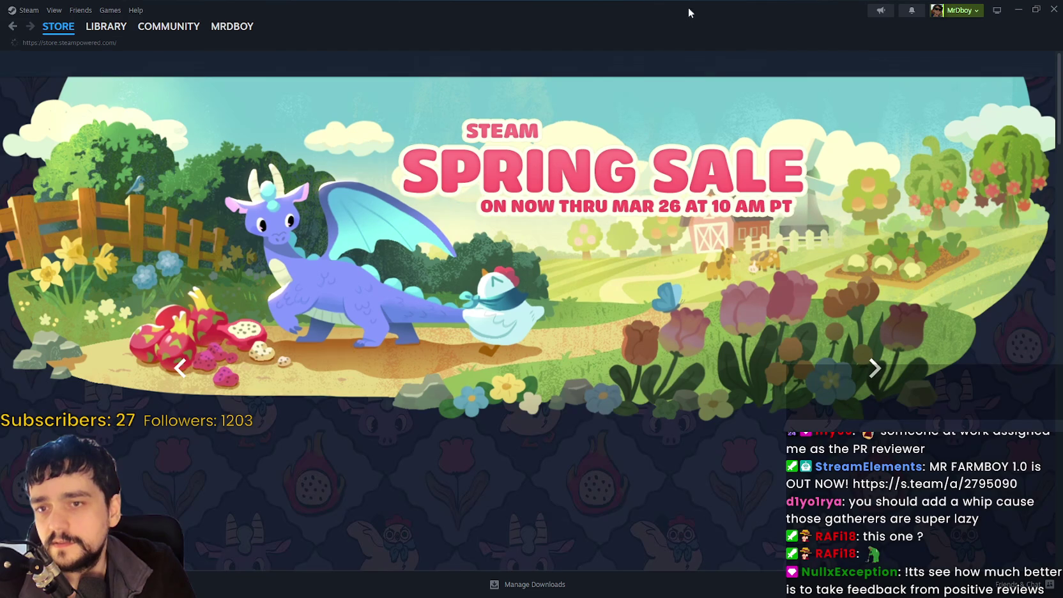
mouse_move(58, 27)
click(35, 80)
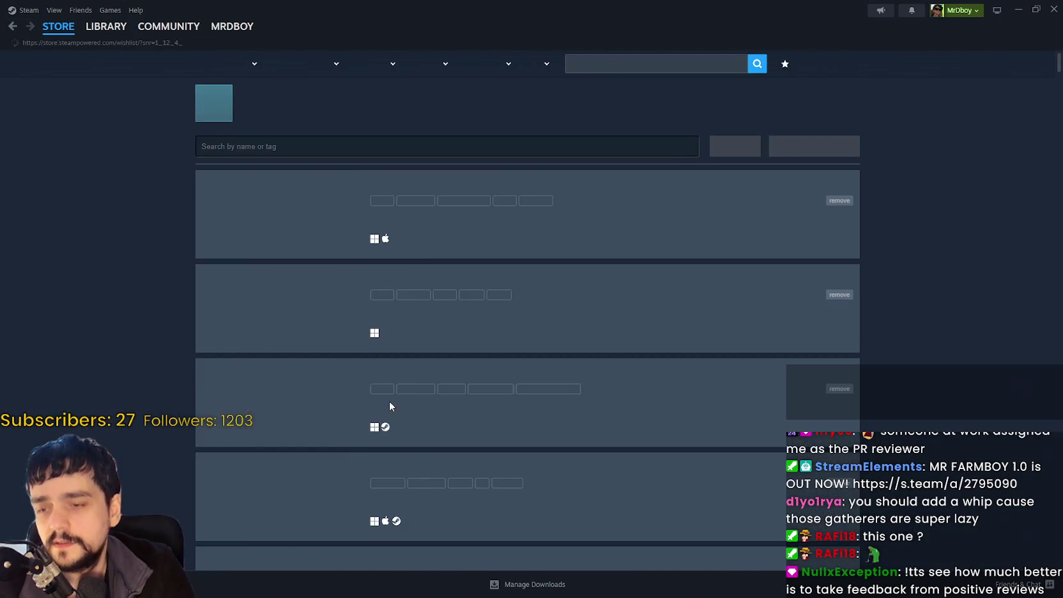
Scroll through the 122-item wishlist down to its last entry, ARK 2.
scroll(371, 402, down, 10)
scroll(355, 403, down, 6)
scroll(521, 471, down, 12)
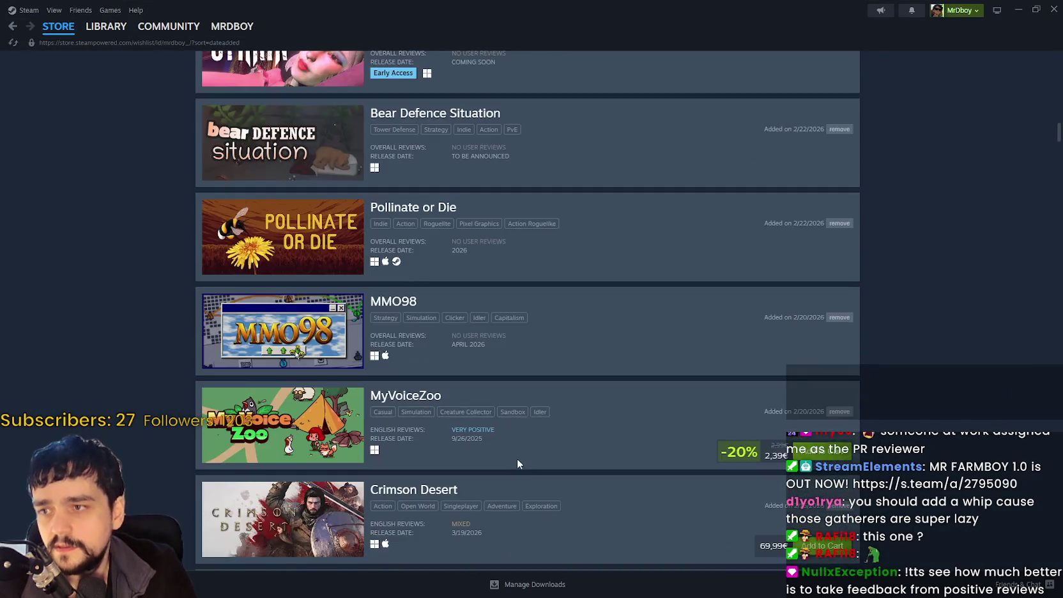
scroll(277, 271, down, 11)
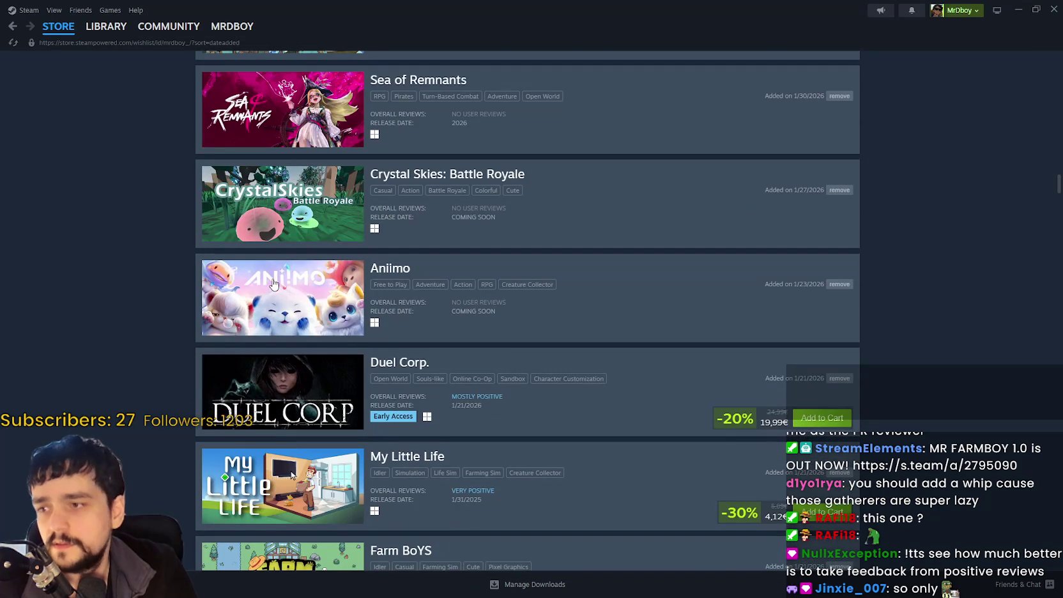
scroll(274, 284, down, 9)
scroll(320, 187, down, 12)
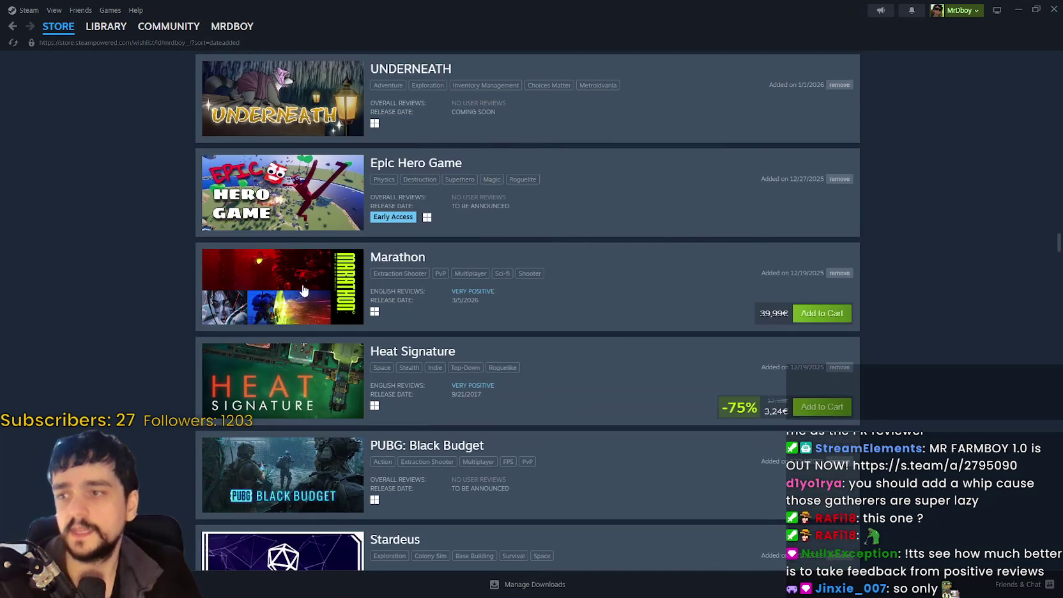
scroll(305, 291, down, 5)
scroll(297, 294, down, 7)
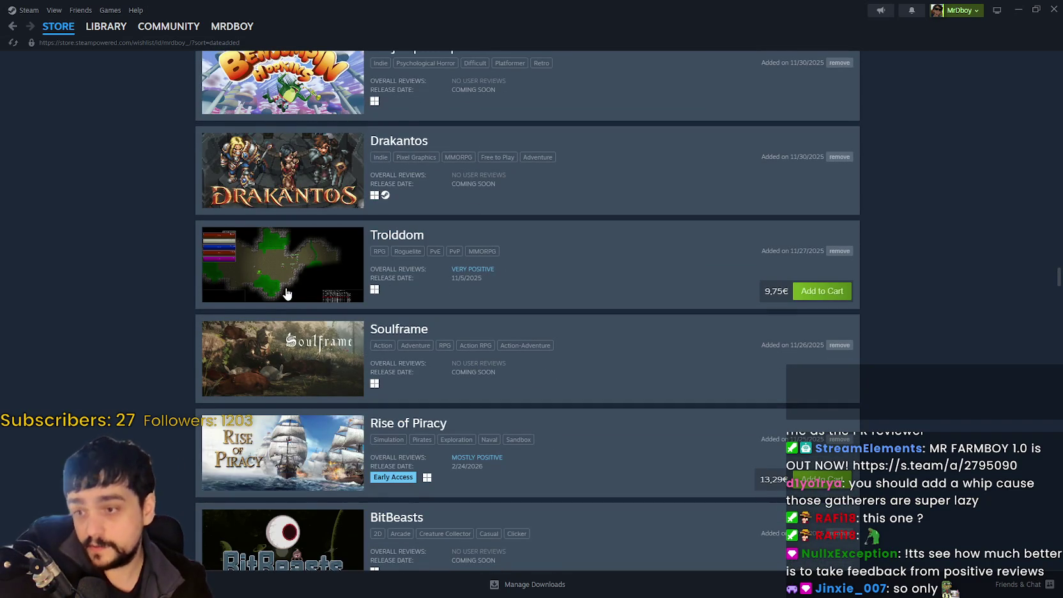
scroll(283, 294, down, 6)
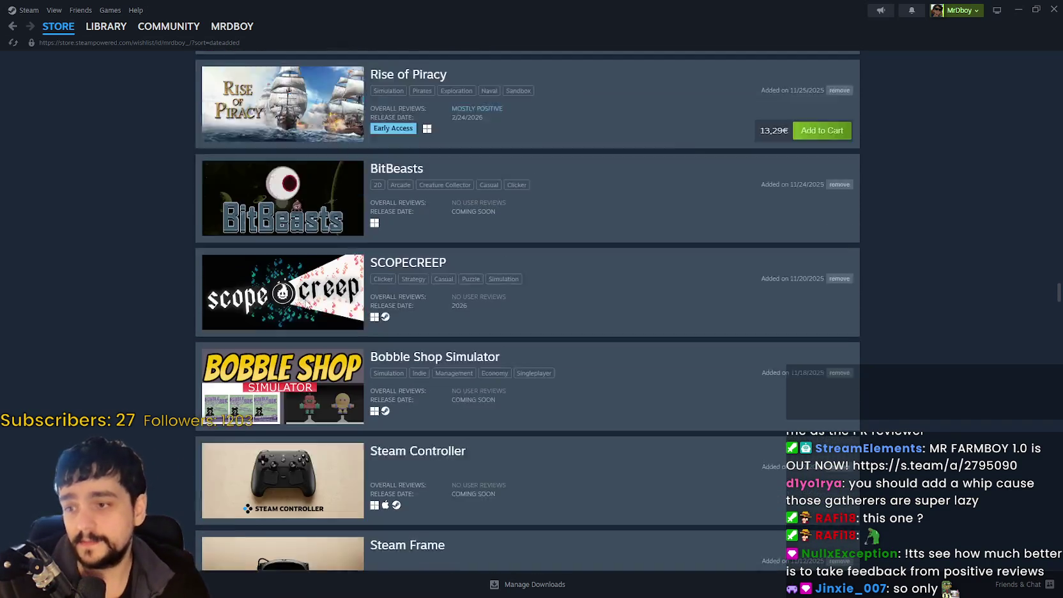
scroll(308, 317, down, 8)
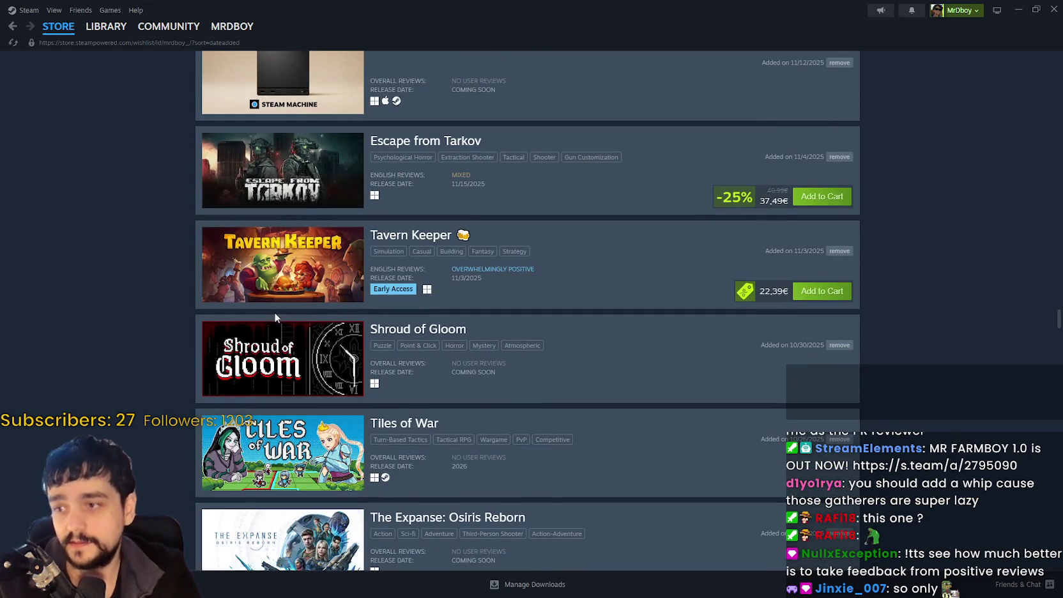
scroll(281, 302, down, 1)
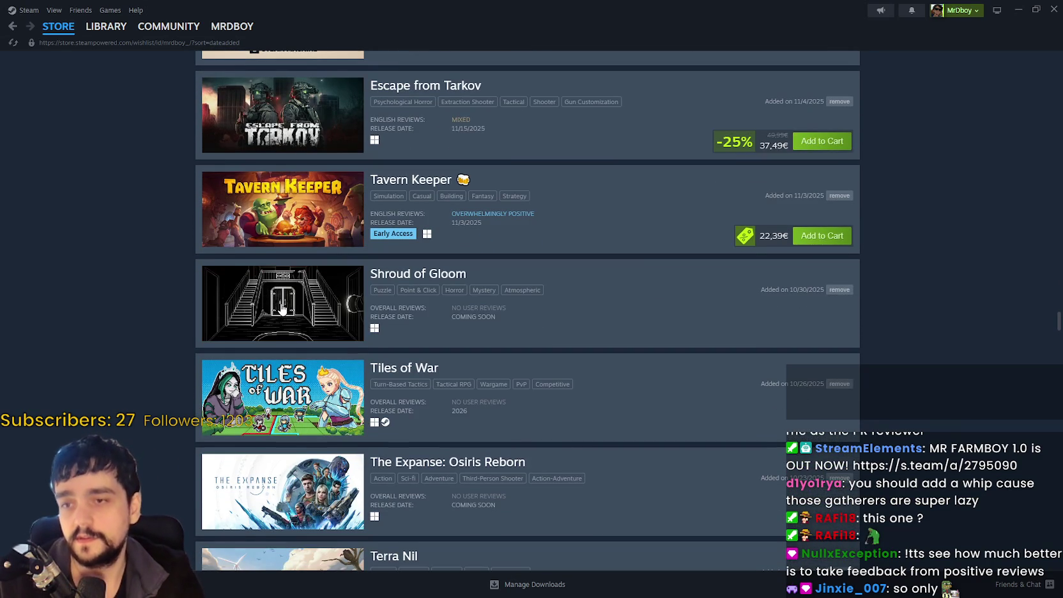
scroll(285, 307, down, 3)
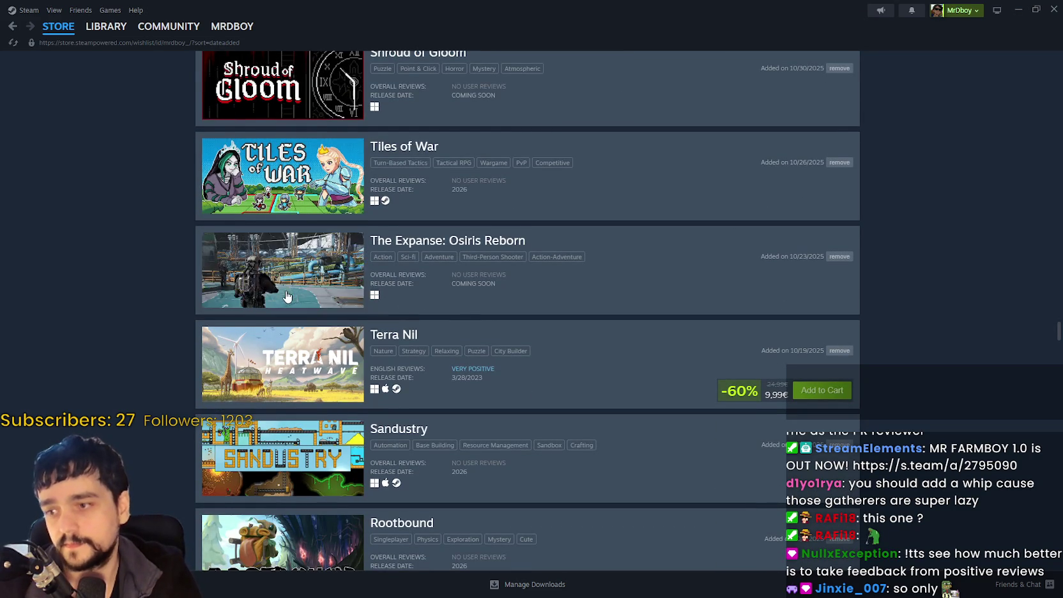
scroll(286, 295, down, 5)
scroll(283, 330, down, 5)
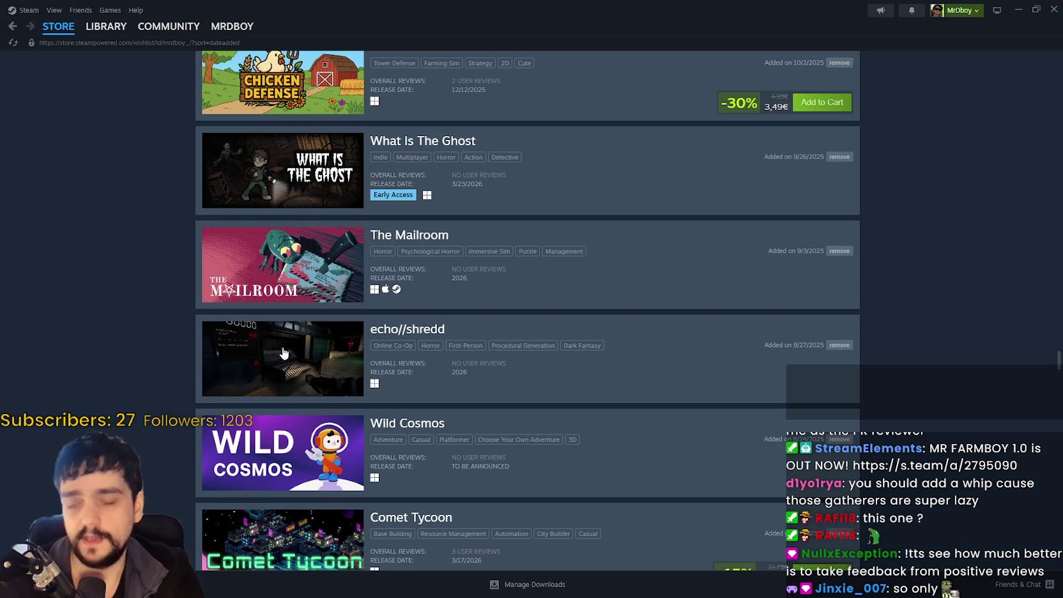
scroll(345, 344, down, 2)
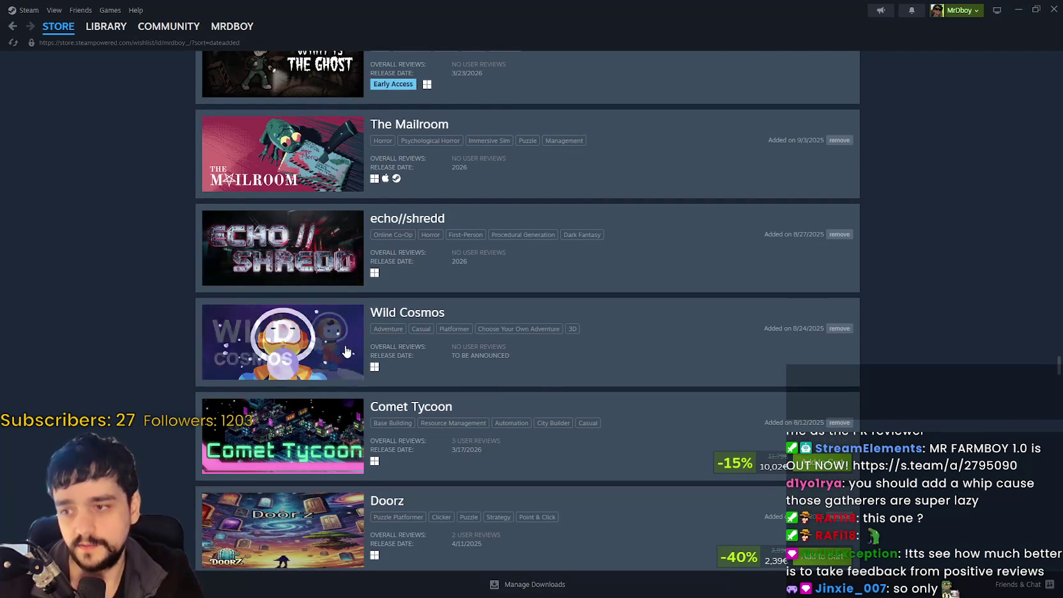
scroll(265, 428, down, 2)
scroll(281, 410, down, 2)
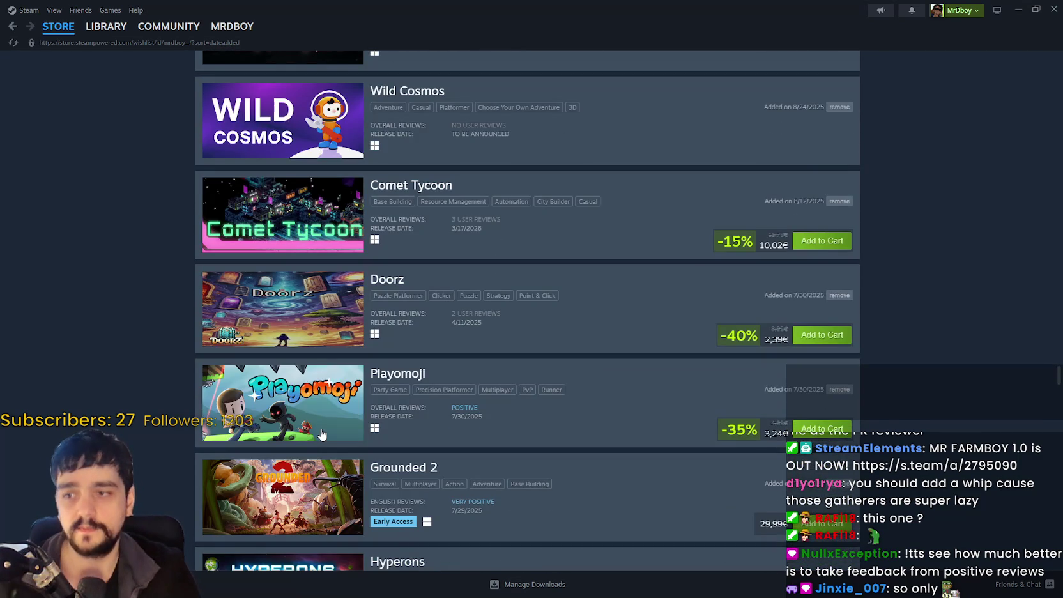
scroll(319, 425, down, 13)
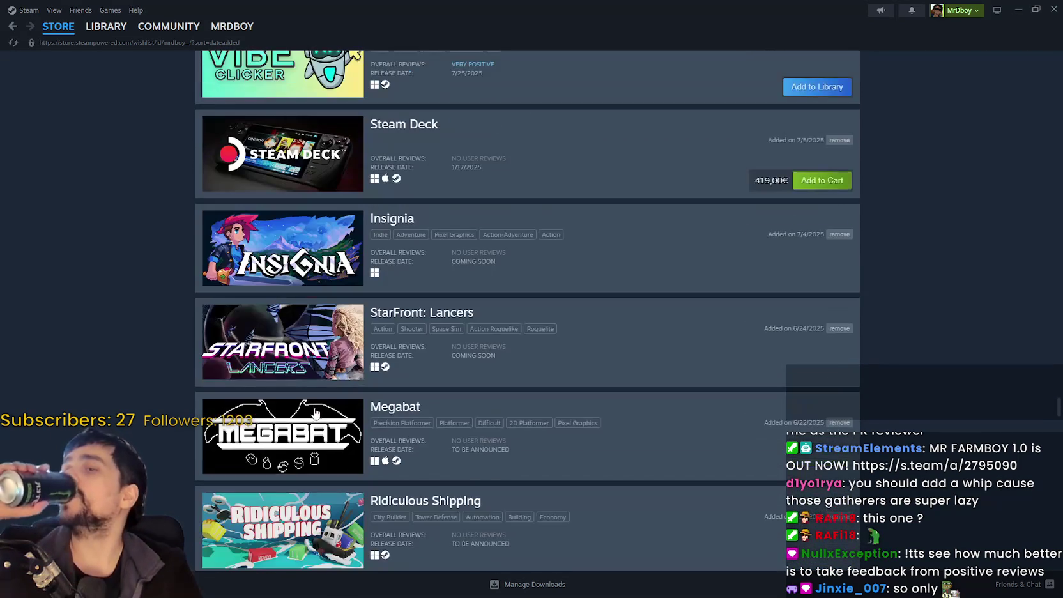
scroll(306, 411, down, 7)
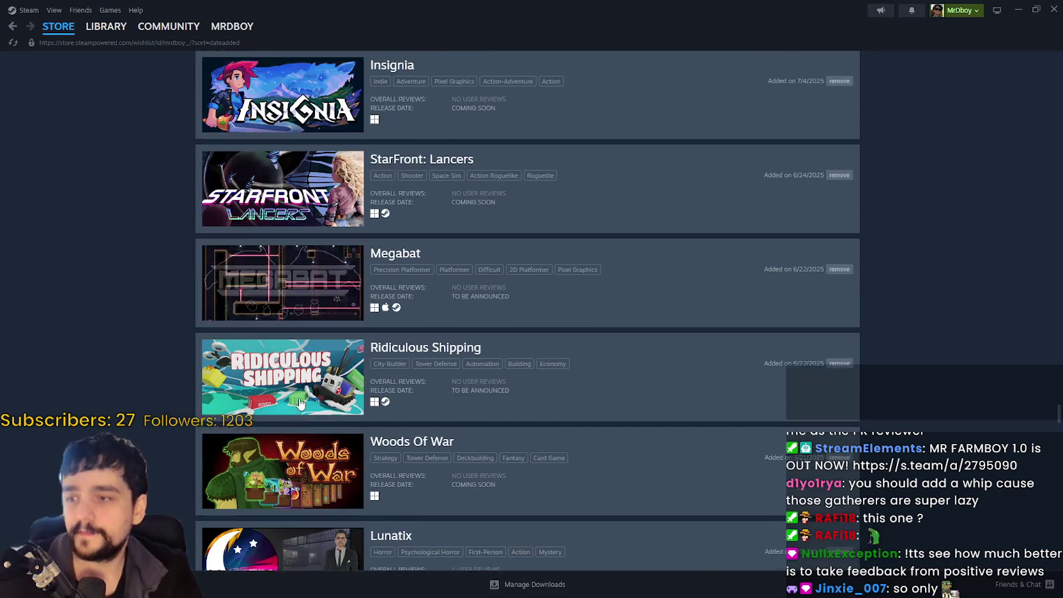
scroll(304, 421, down, 7)
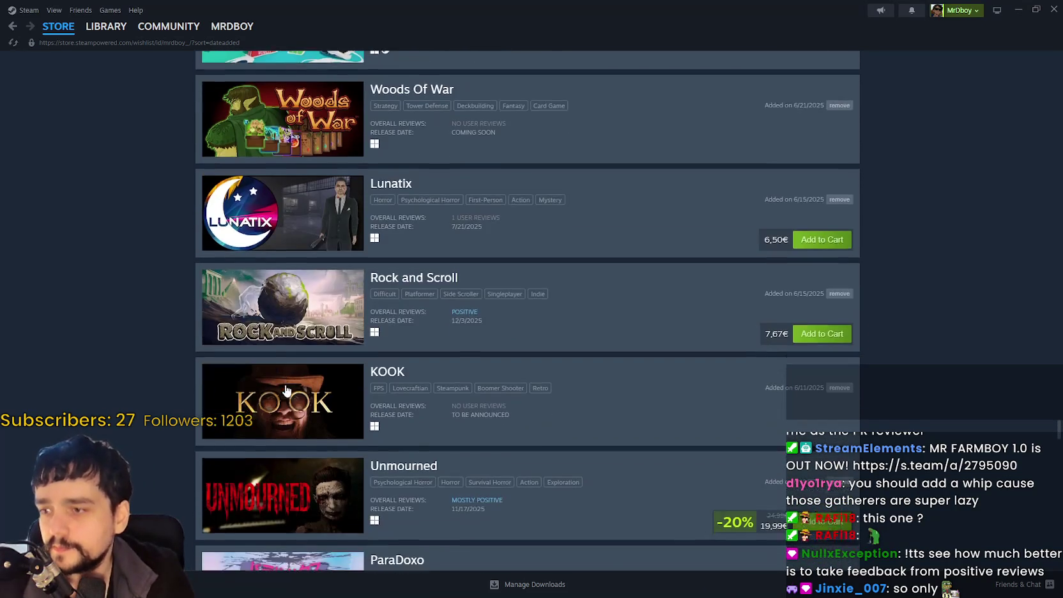
scroll(309, 451, down, 10)
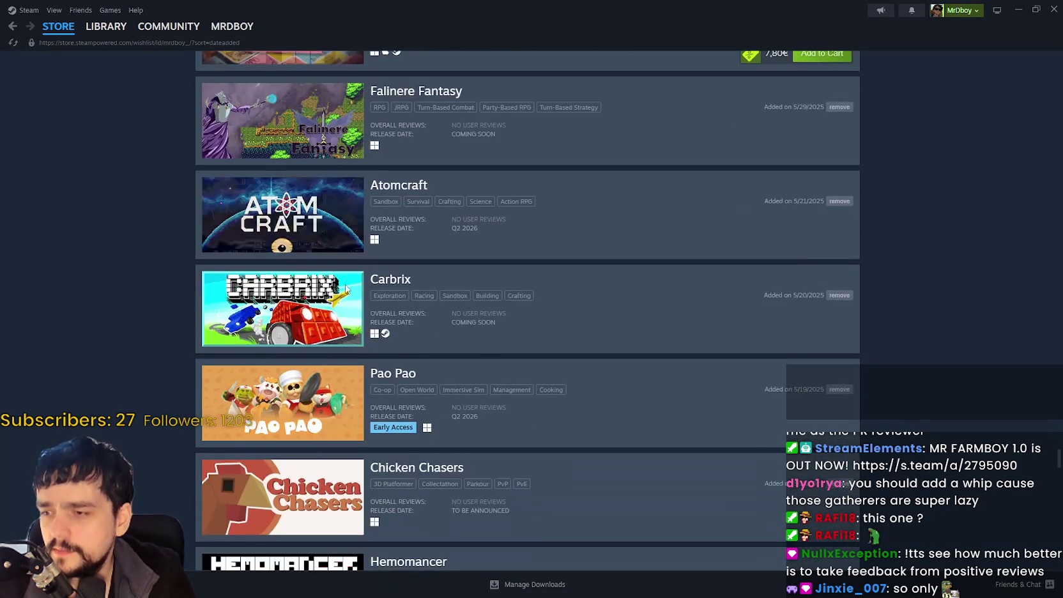
scroll(327, 502, down, 13)
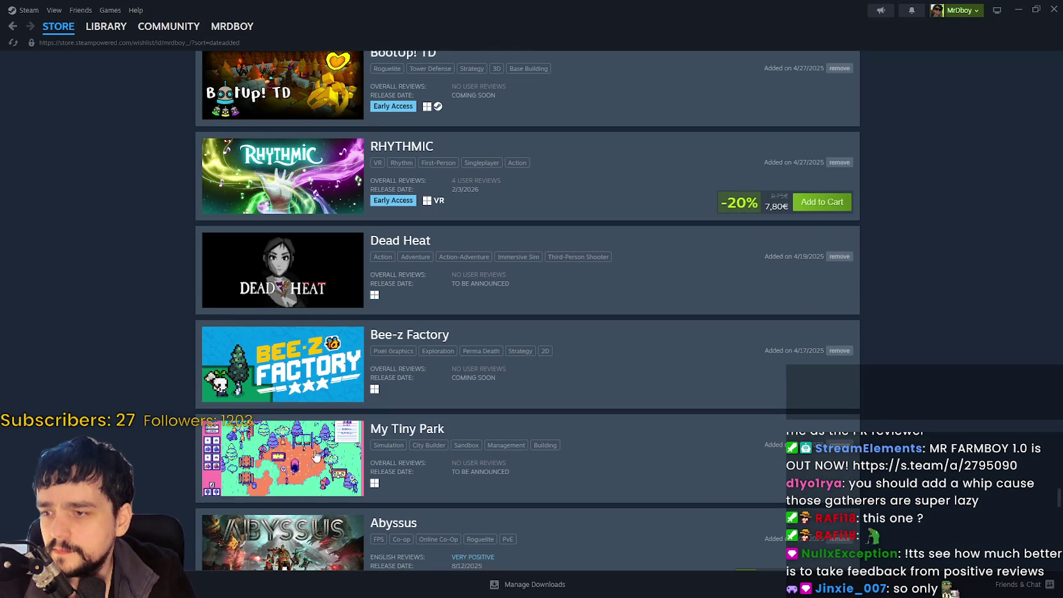
scroll(312, 292, down, 4)
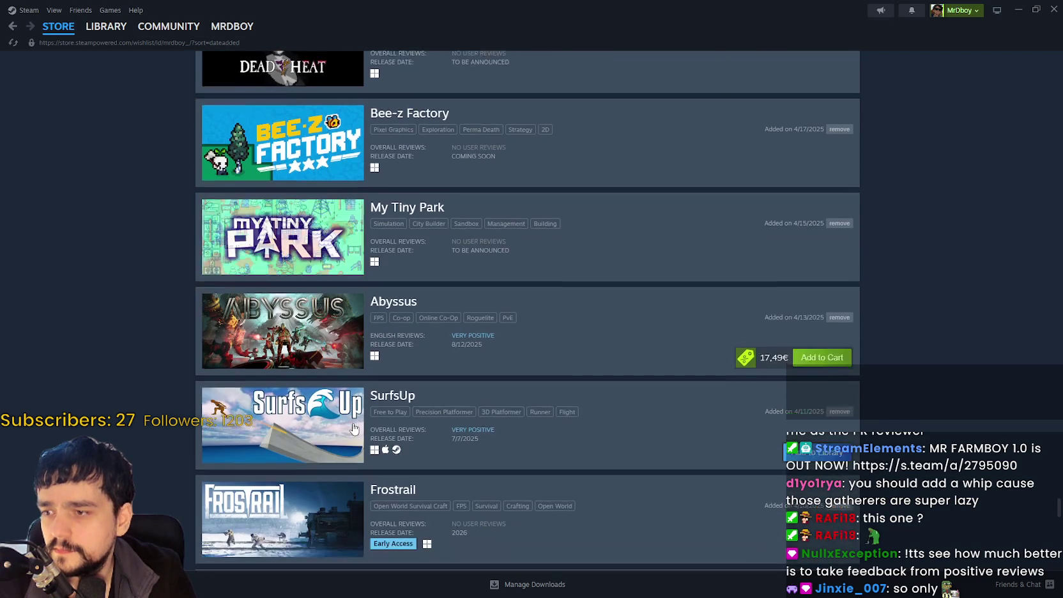
scroll(311, 383, down, 7)
scroll(319, 409, down, 10)
scroll(336, 426, down, 4)
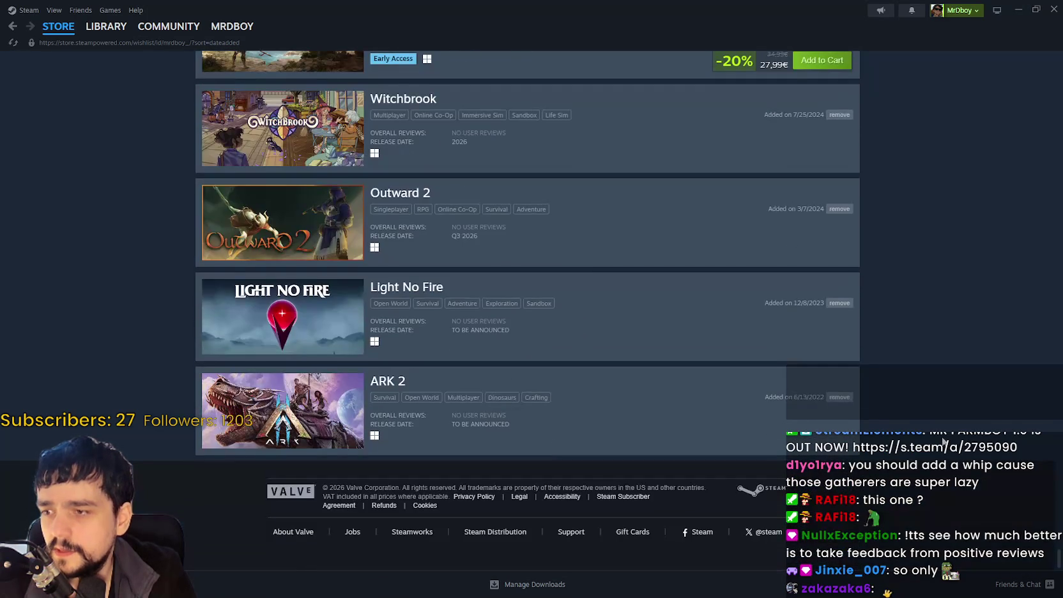
drag(1059, 562, 1058, 217)
Scroll back to the wishlist's top, then find and open the Bear Defence Situation store page.
scroll(291, 79, up, 6)
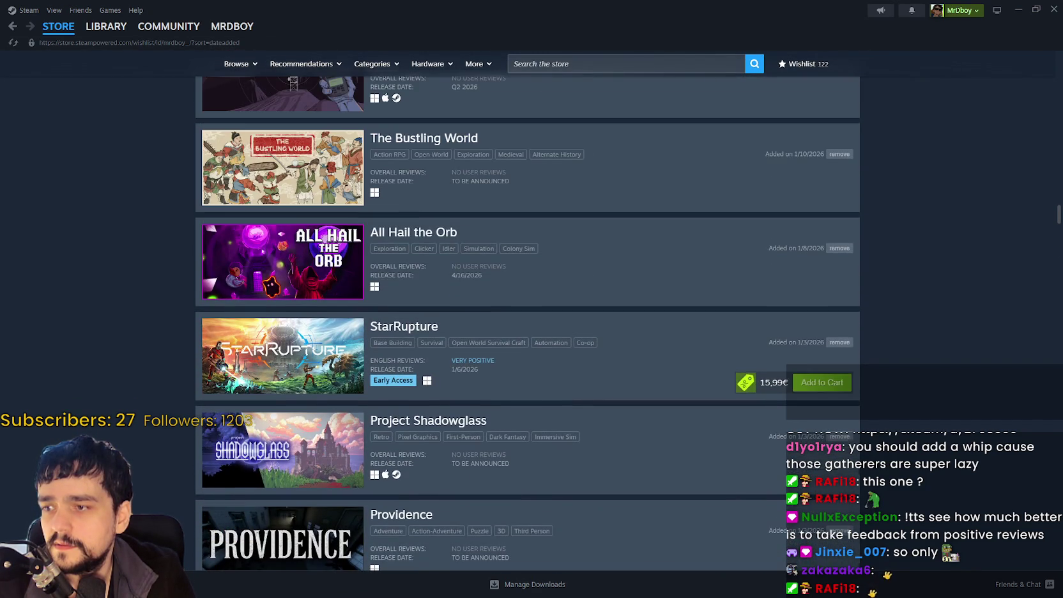
scroll(291, 79, up, 14)
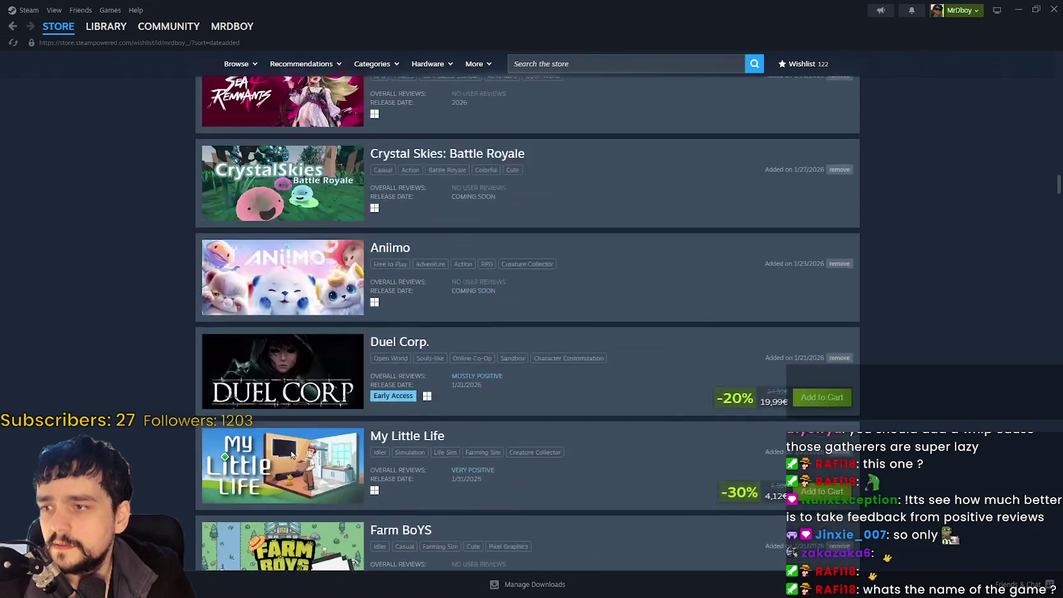
scroll(527, 319, up, 14)
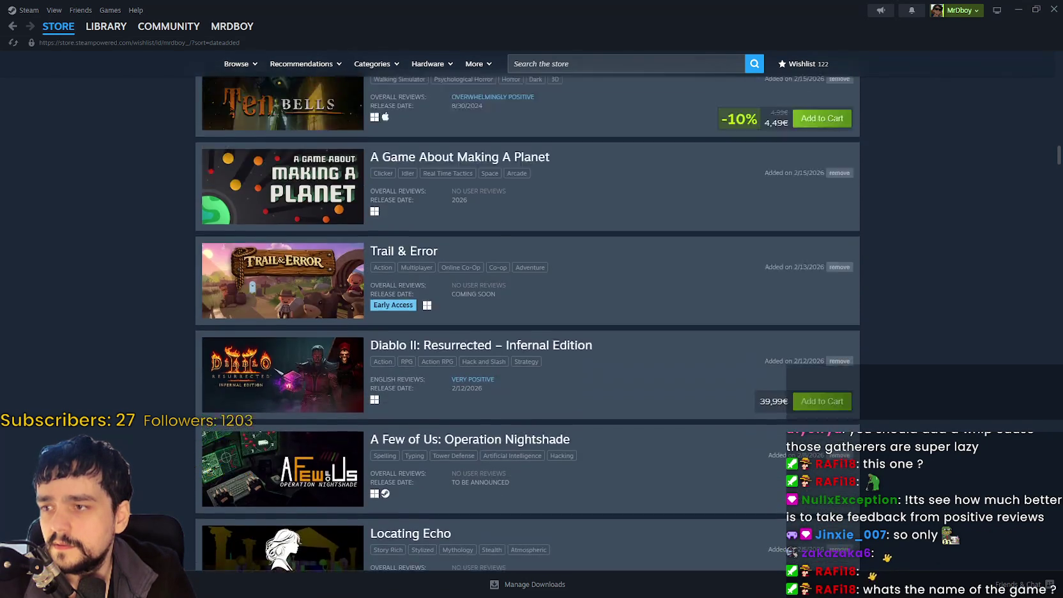
scroll(527, 320, up, 12)
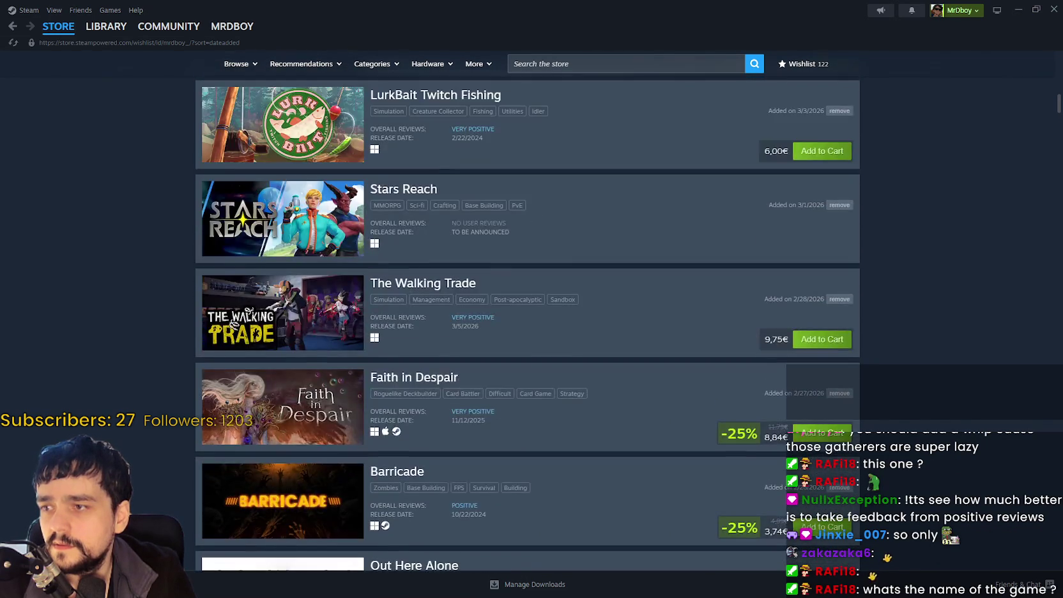
scroll(527, 319, up, 15)
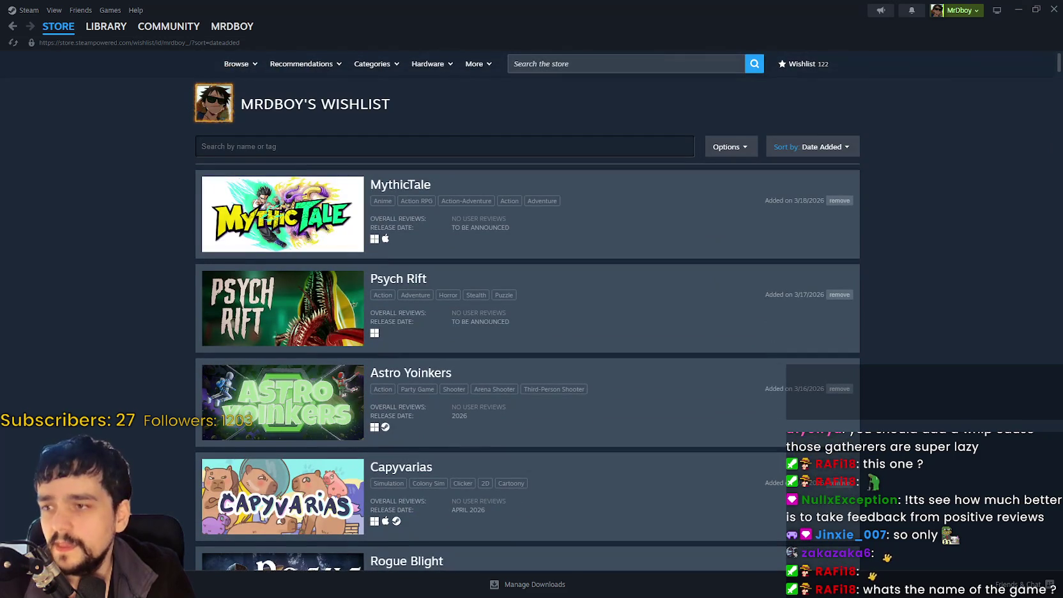
mouse_move(1055, 63)
mouse_down()
mouse_move(1022, 140)
mouse_move(1028, 124)
mouse_up()
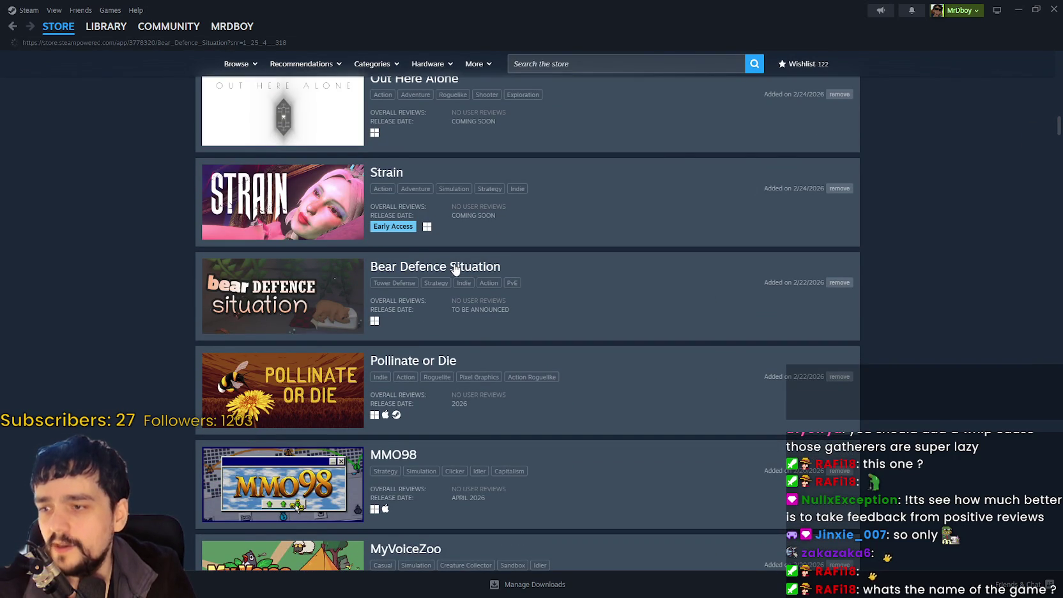
click(455, 267)
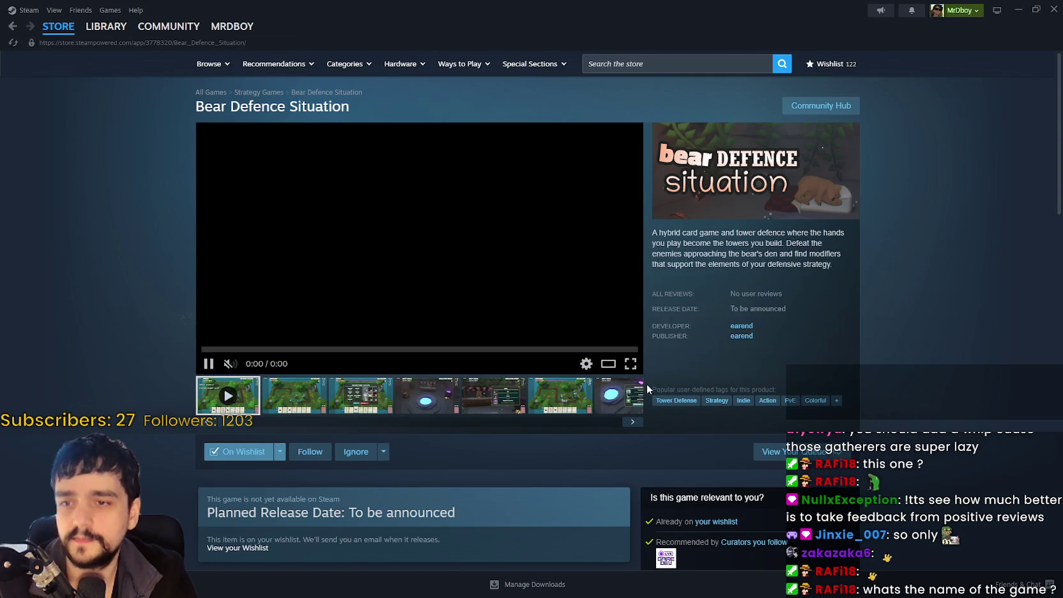
Copy the Bear Defence Situation store page link and return to the wishlist.
right_click(841, 253)
click(876, 313)
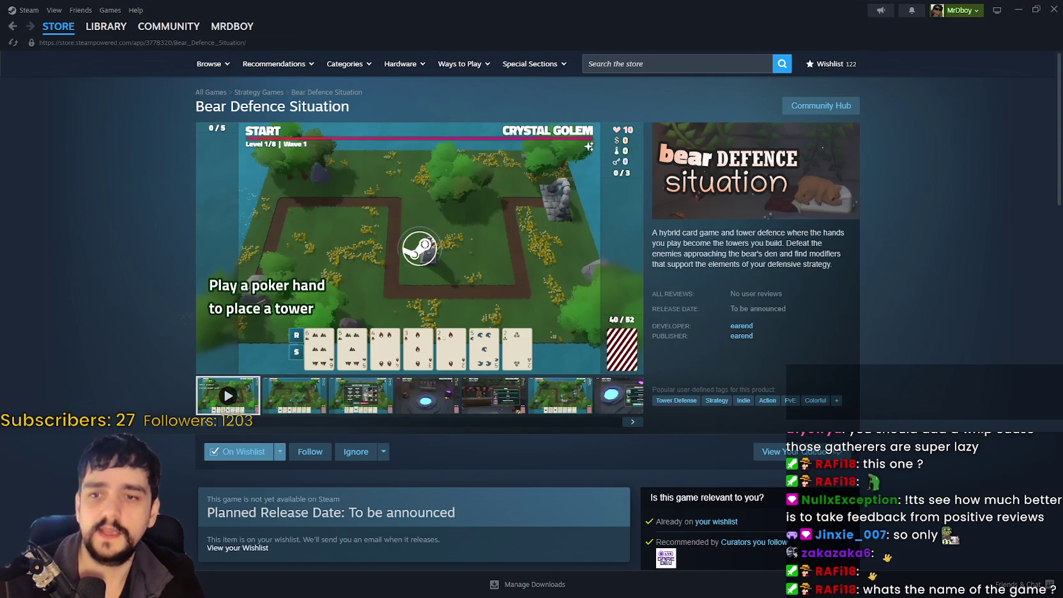
click(12, 26)
Scroll down the wishlisted games and open the Hemomancer store page.
scroll(96, 396, down, 8)
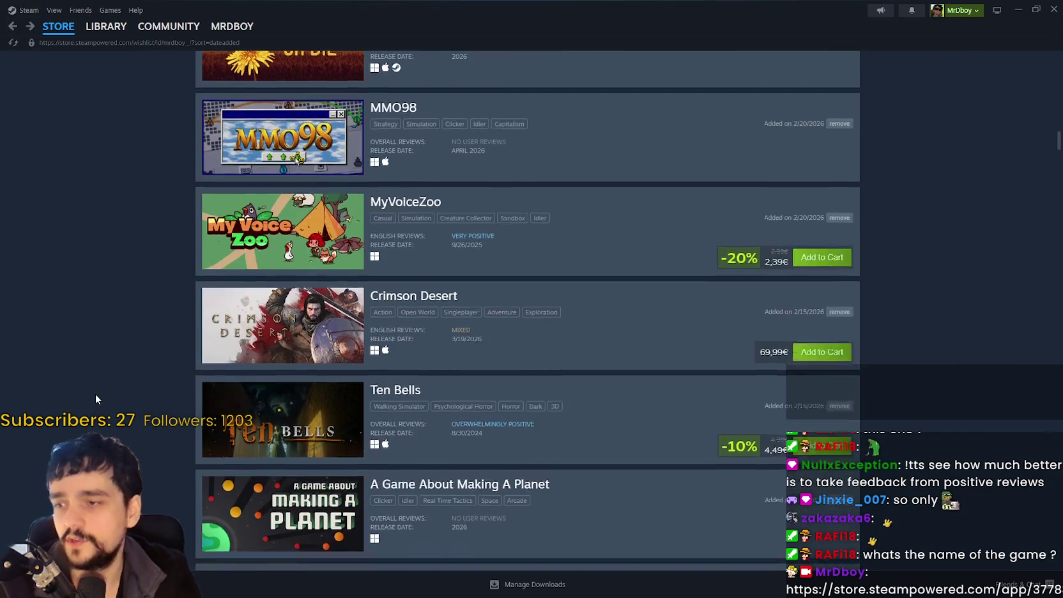
scroll(92, 318, down, 10)
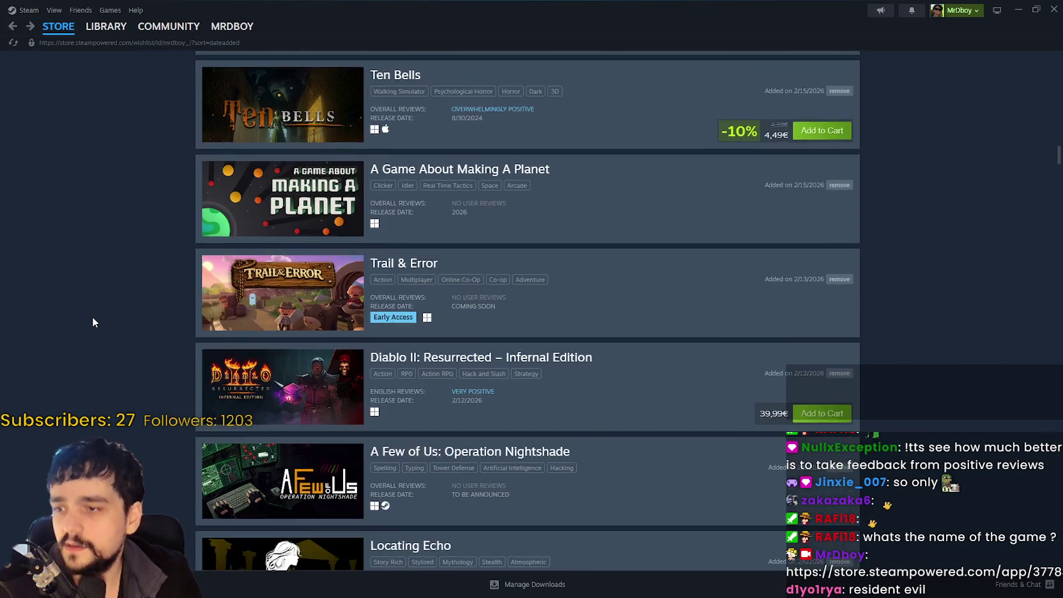
scroll(100, 345, up, 3)
scroll(101, 345, down, 9)
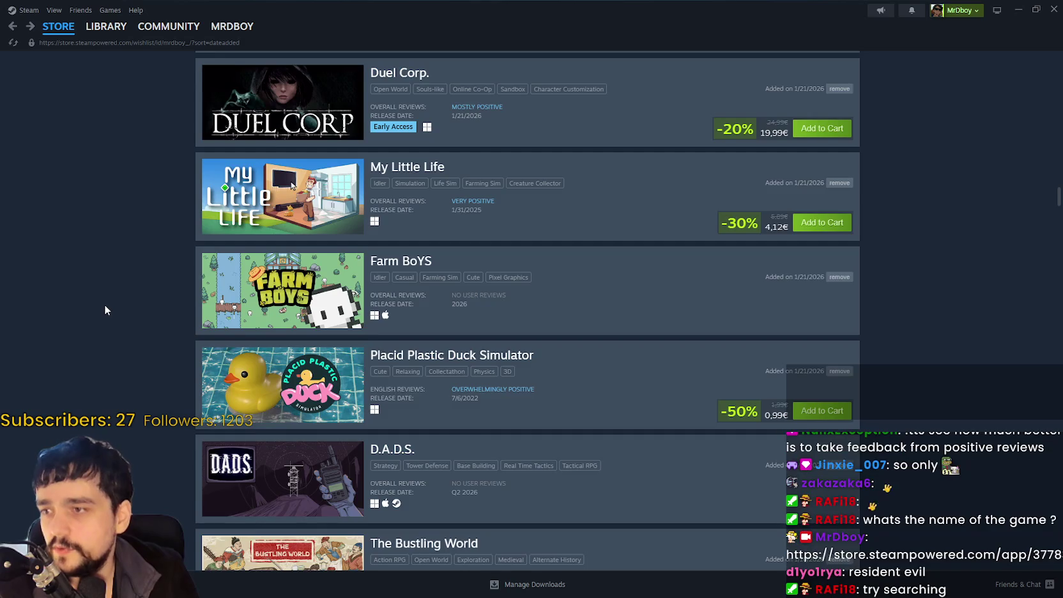
scroll(103, 304, down, 7)
scroll(114, 268, down, 8)
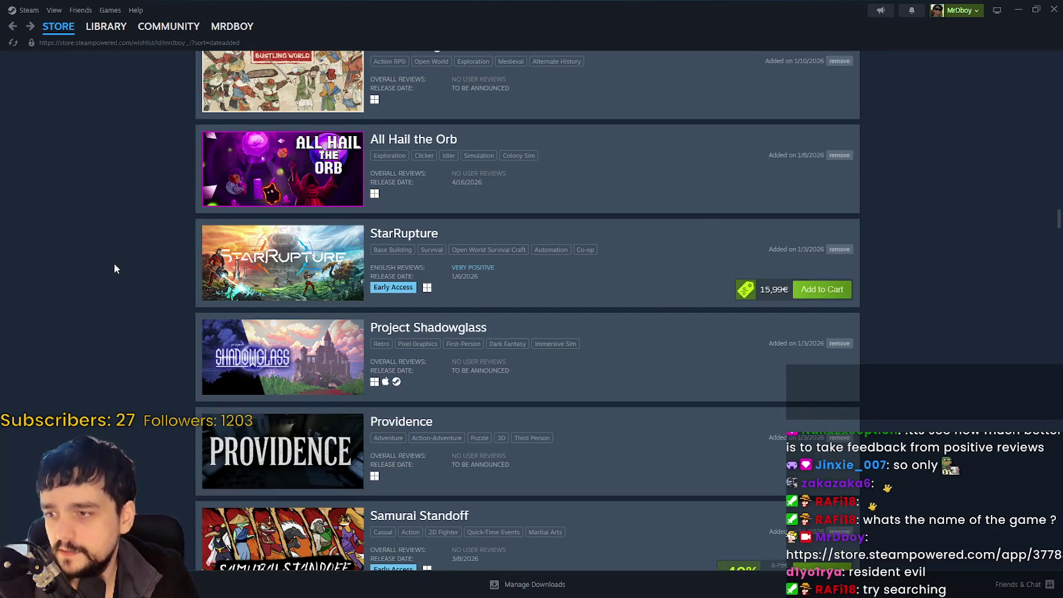
scroll(114, 268, down, 4)
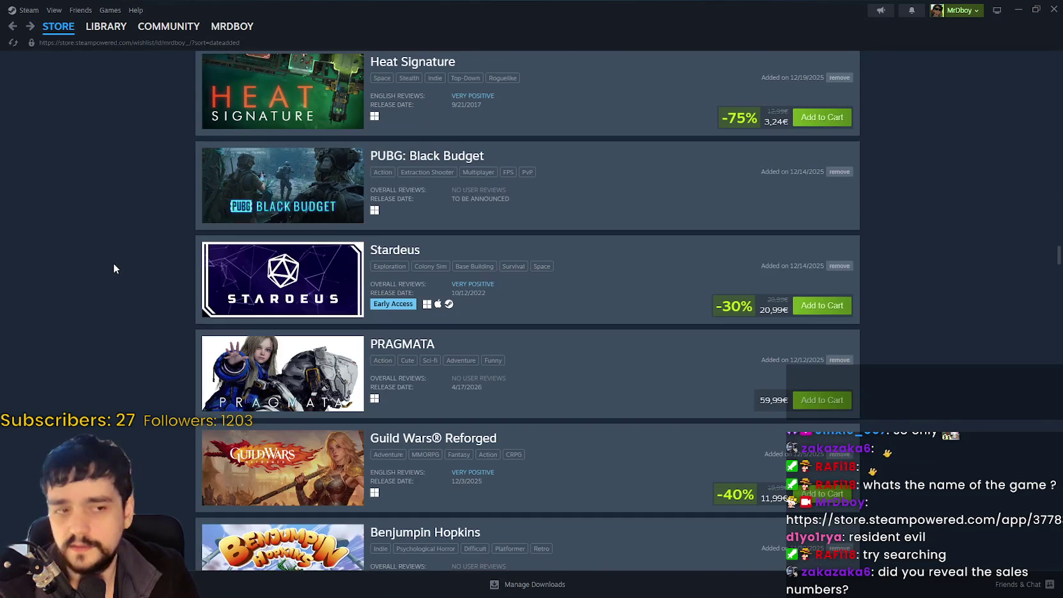
scroll(113, 263, down, 5)
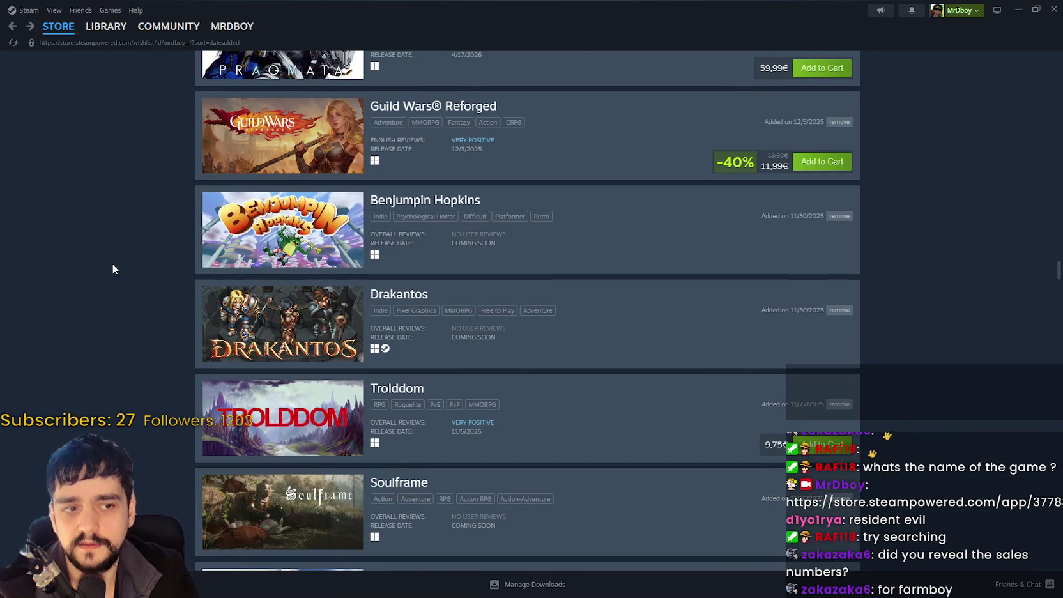
scroll(108, 262, down, 12)
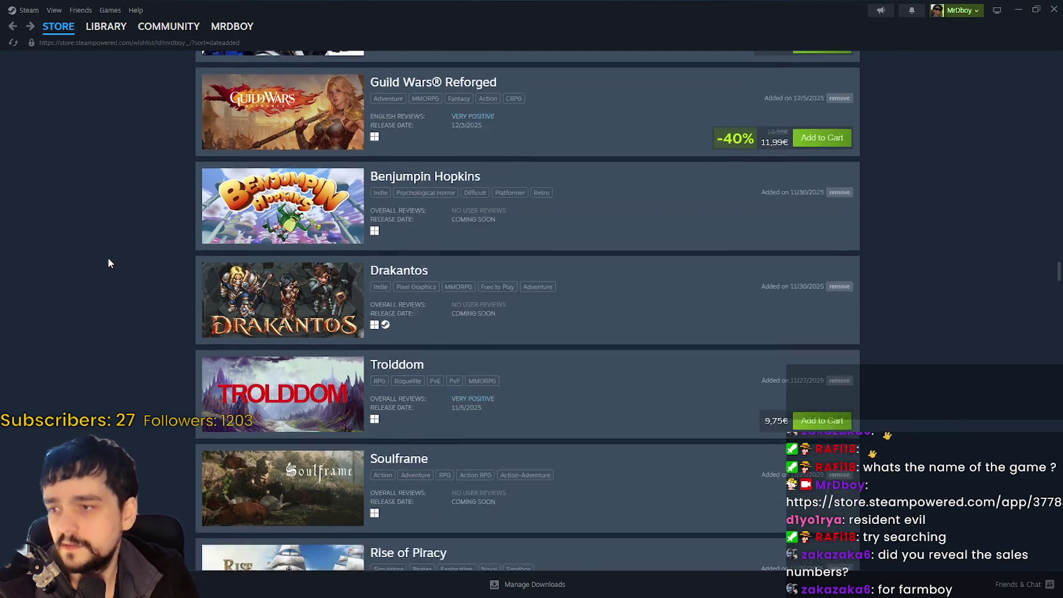
scroll(99, 262, down, 7)
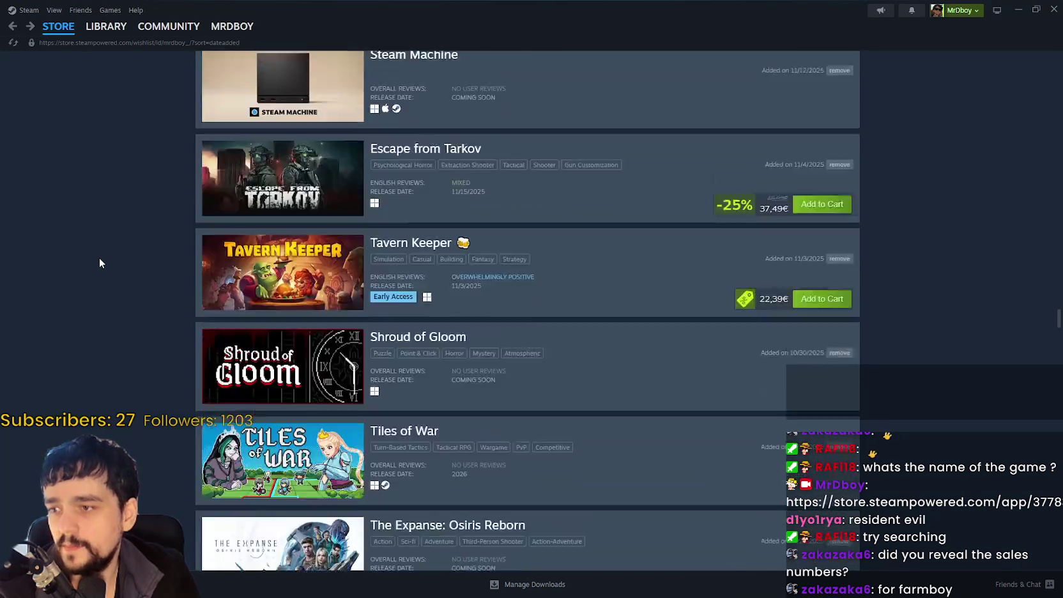
scroll(99, 261, up, 4)
scroll(95, 255, down, 3)
scroll(94, 253, down, 15)
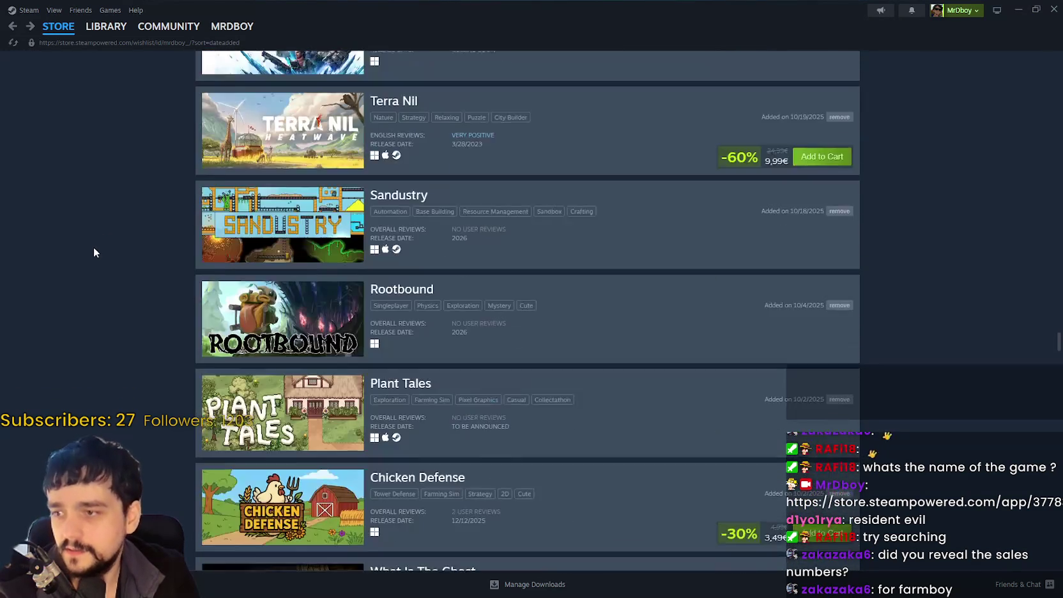
scroll(94, 253, down, 10)
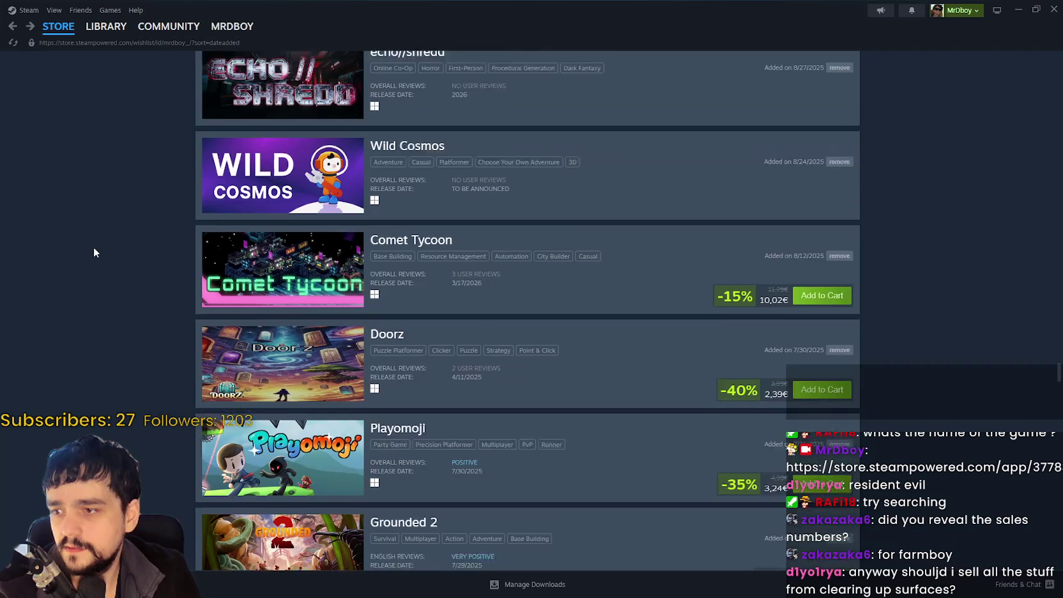
scroll(83, 262, down, 4)
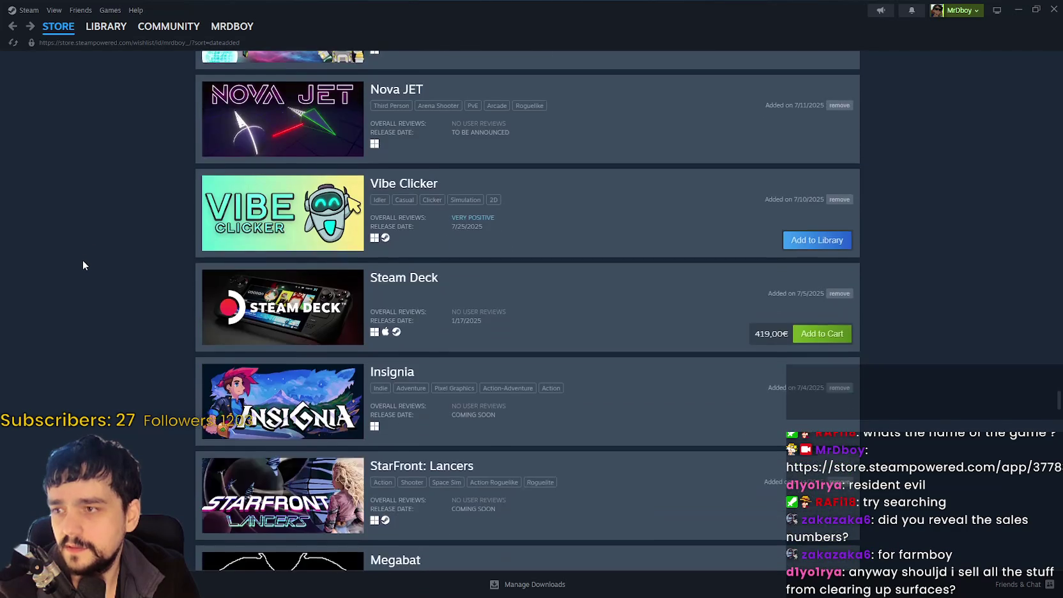
scroll(83, 260, down, 6)
scroll(84, 257, up, 5)
scroll(84, 258, down, 18)
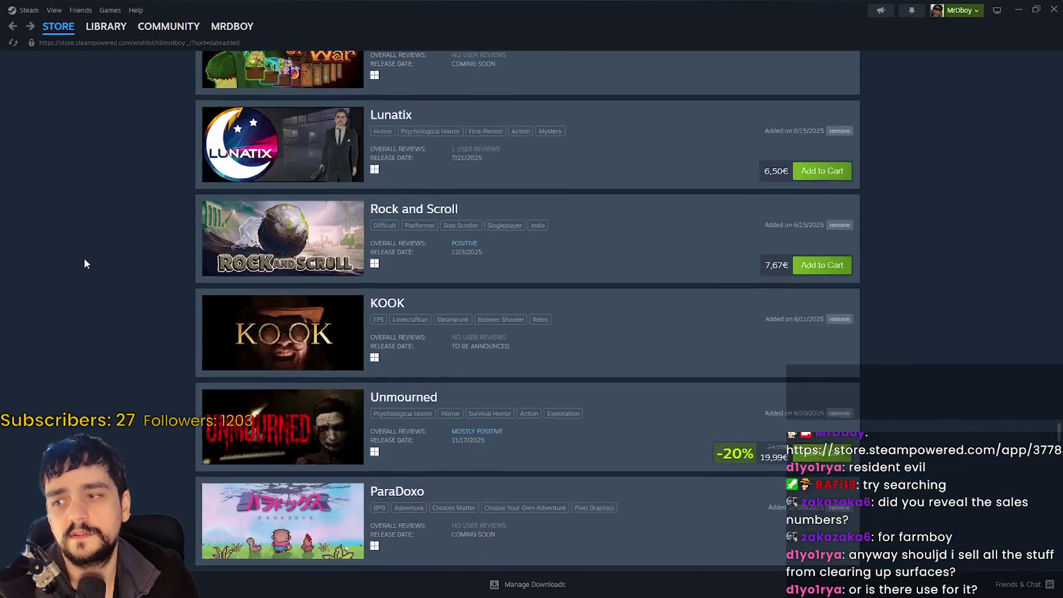
scroll(951, 479, down, 8)
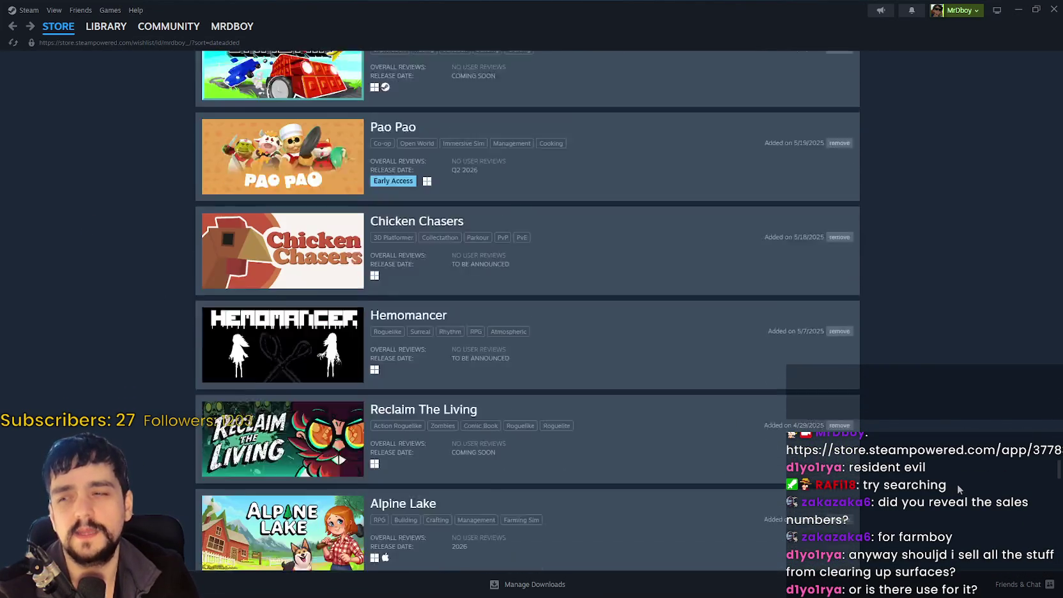
click(295, 293)
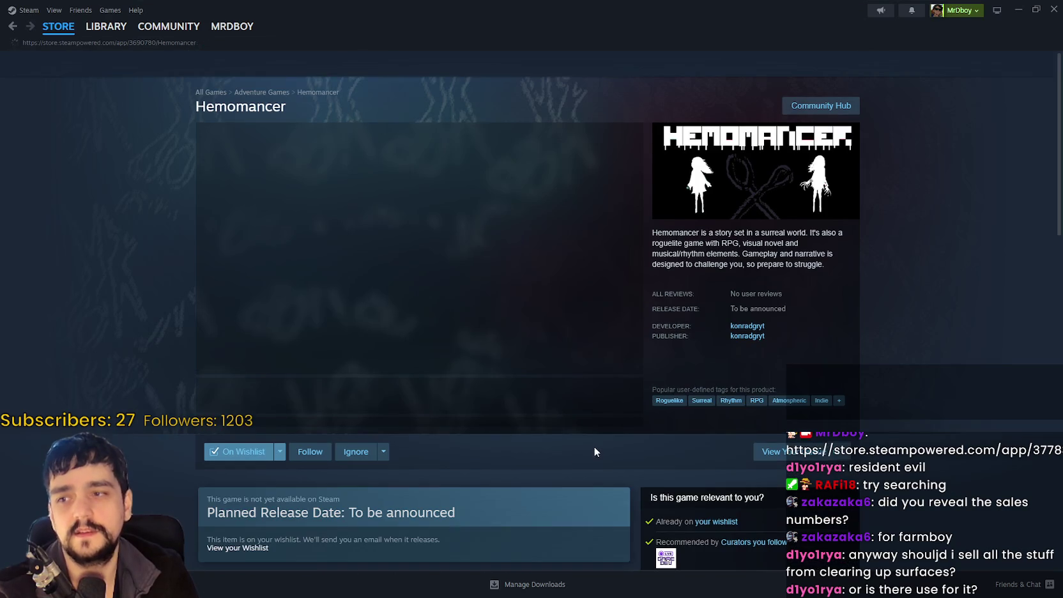
View Hemomancer's fifth screenshot full size, then close the viewer.
click(495, 410)
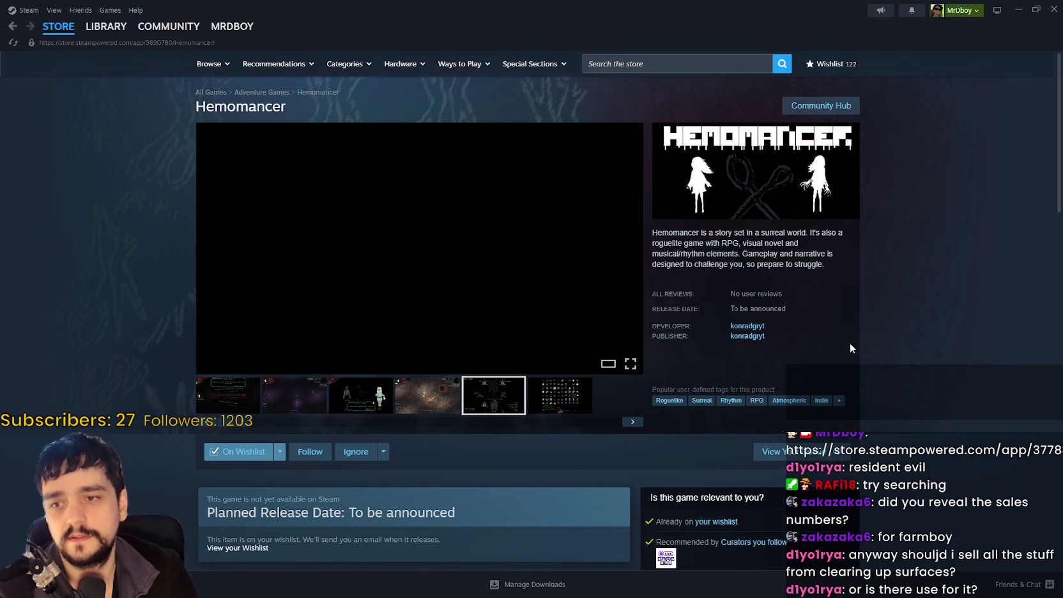
double_click(747, 327)
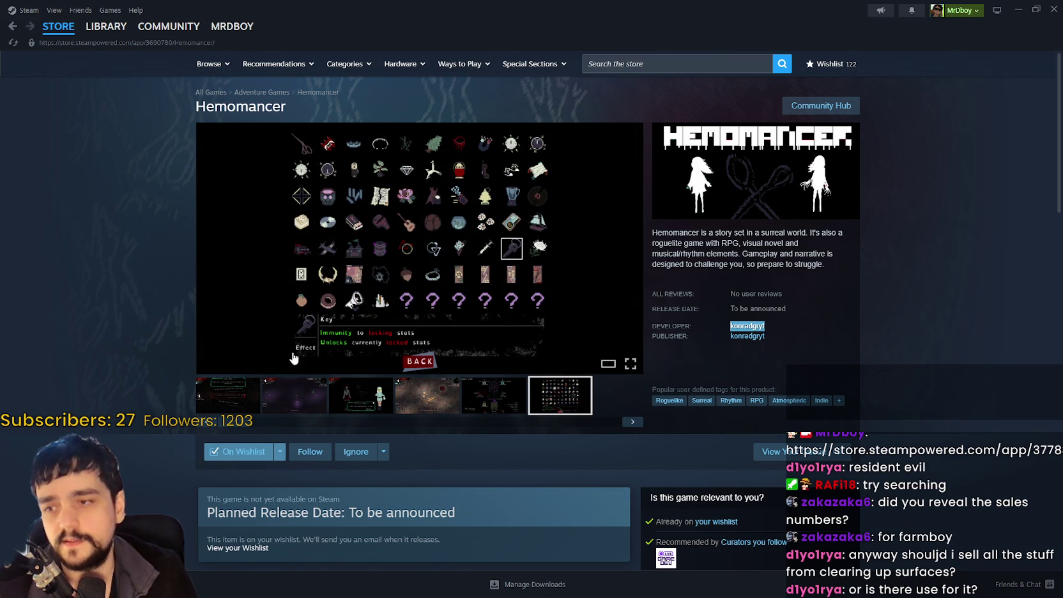
click(299, 372)
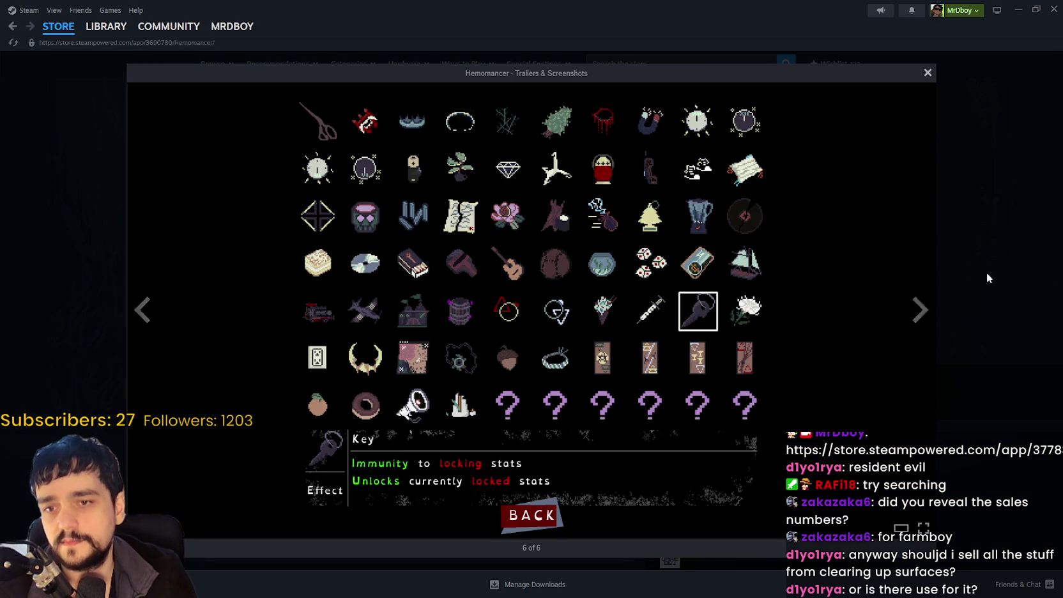
click(998, 271)
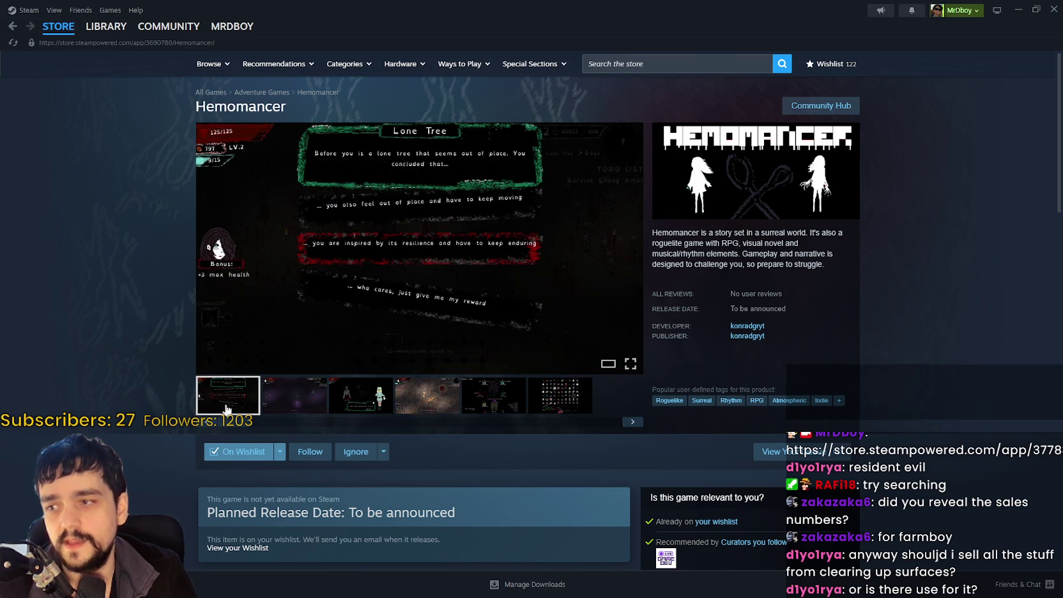
Step through the third and fourth screenshots and view the fourth, combat gameplay, full size.
click(377, 402)
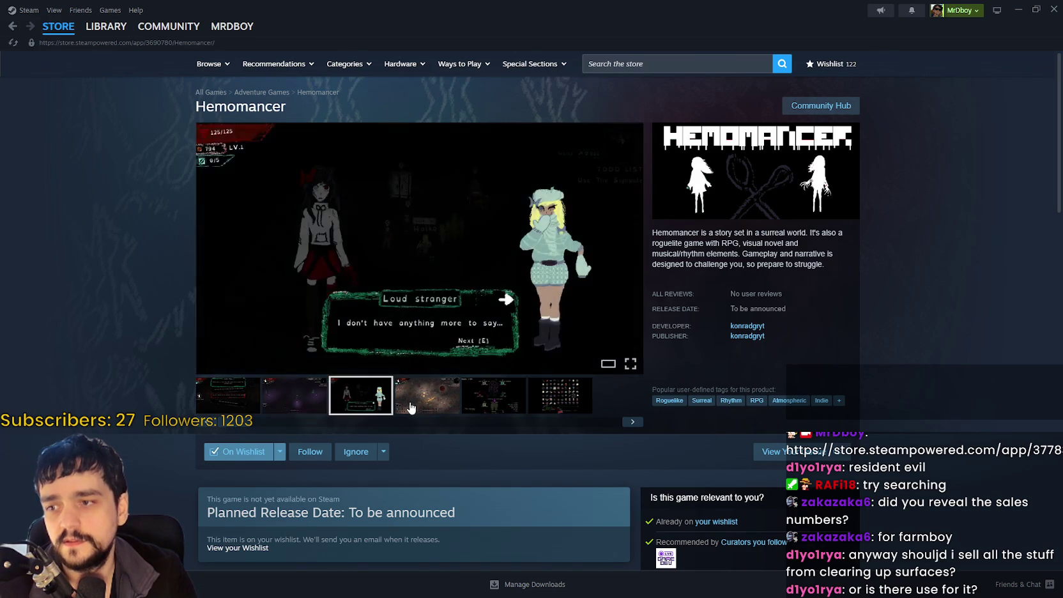
click(424, 399)
click(625, 322)
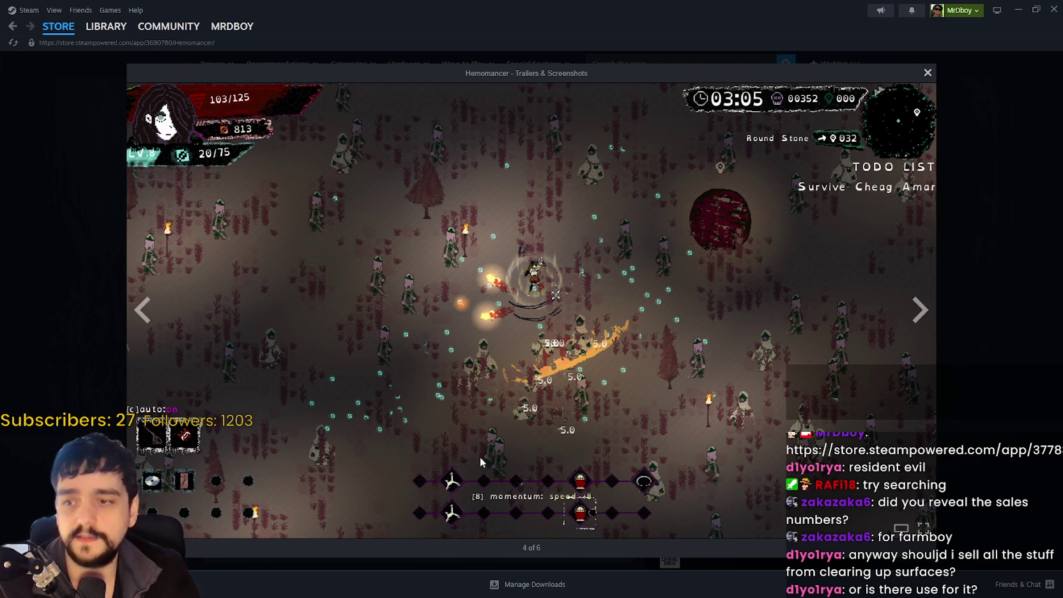
click(1009, 357)
Reopen the current screenshot full size, go back one screenshot, and close the viewer.
mouse_move(688, 233)
mouse_down()
mouse_move(832, 237)
mouse_move(811, 252)
mouse_move(676, 259)
mouse_move(687, 244)
mouse_move(704, 254)
mouse_move(632, 249)
mouse_up()
click(677, 259)
click(206, 248)
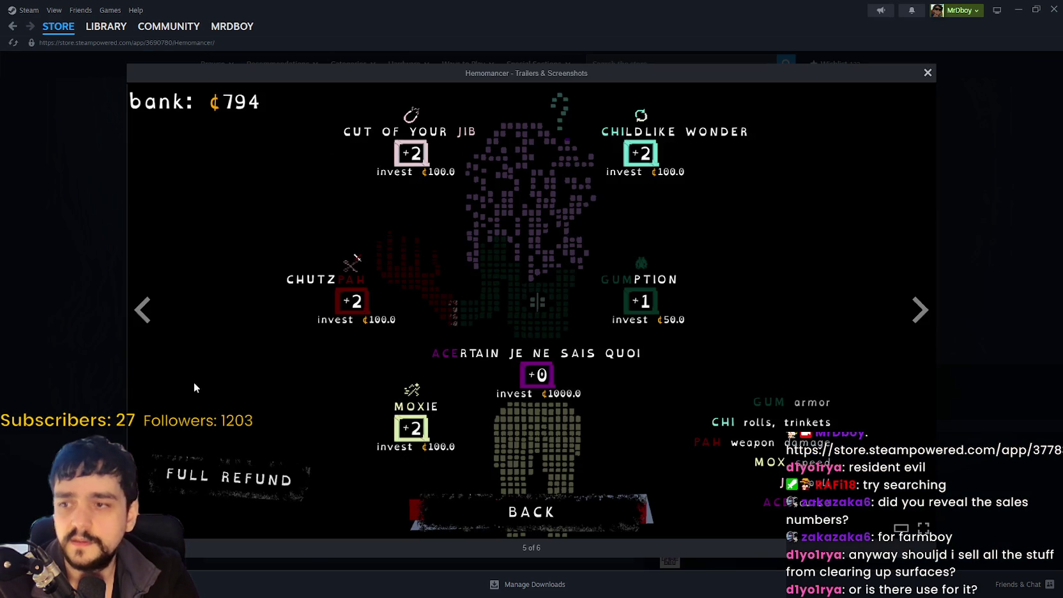
click(141, 318)
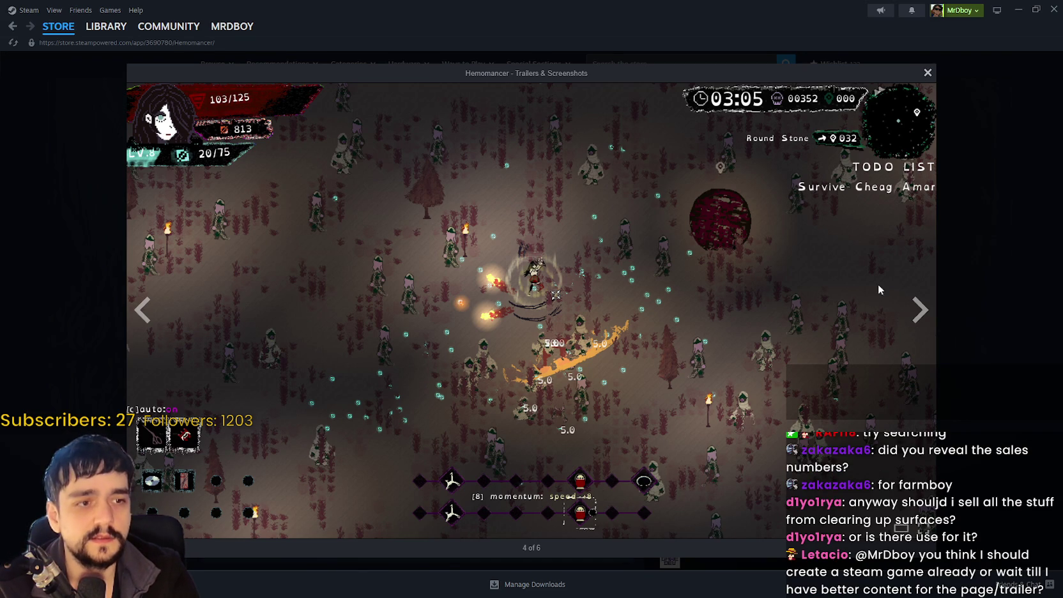
click(942, 204)
scroll(202, 189, down, 3)
Restore and move the Steam window aside, close it, and scroll down the Mr Farmboy reviews page.
key(super+Down)
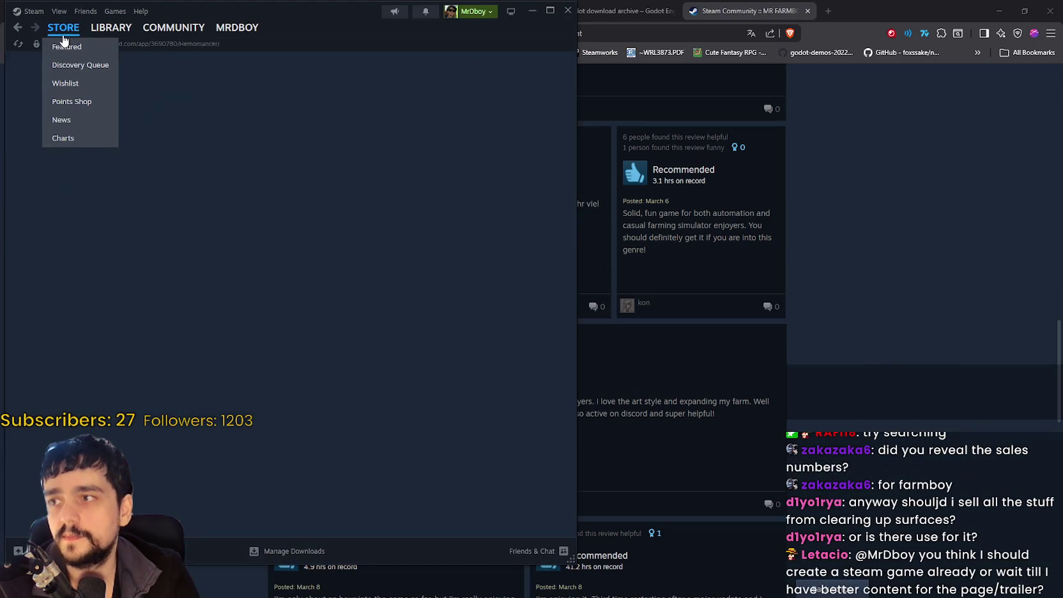
click(64, 39)
drag(561, 44, 701, 60)
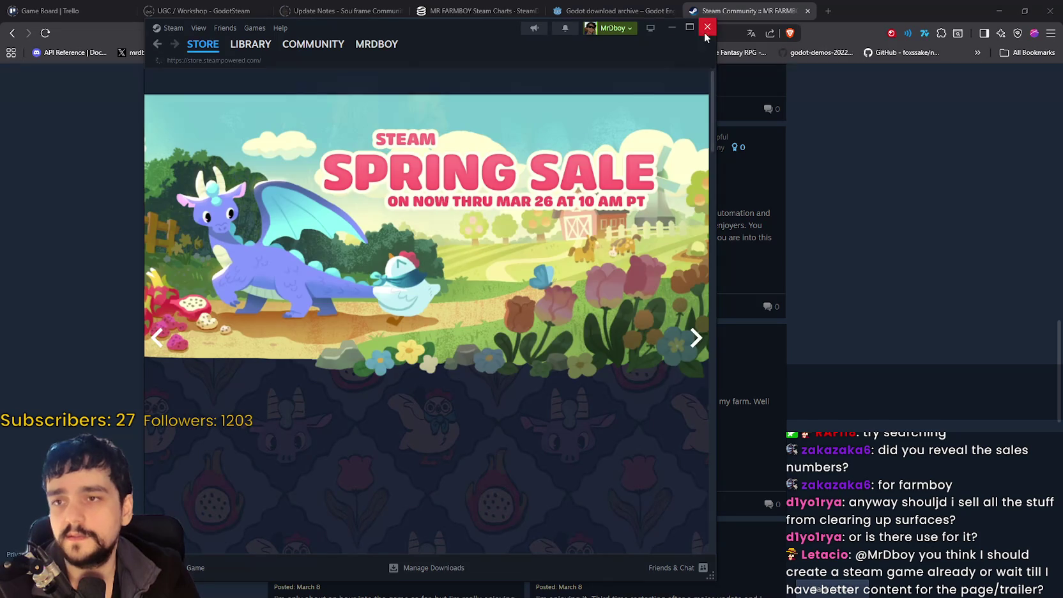
click(706, 32)
scroll(780, 356, down, 10)
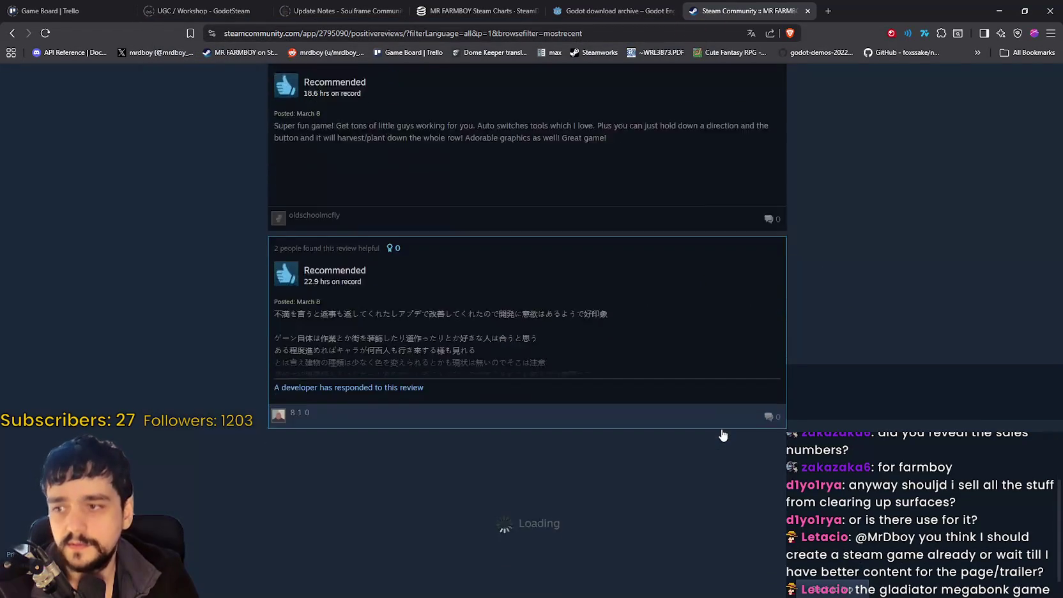
scroll(722, 435, down, 10)
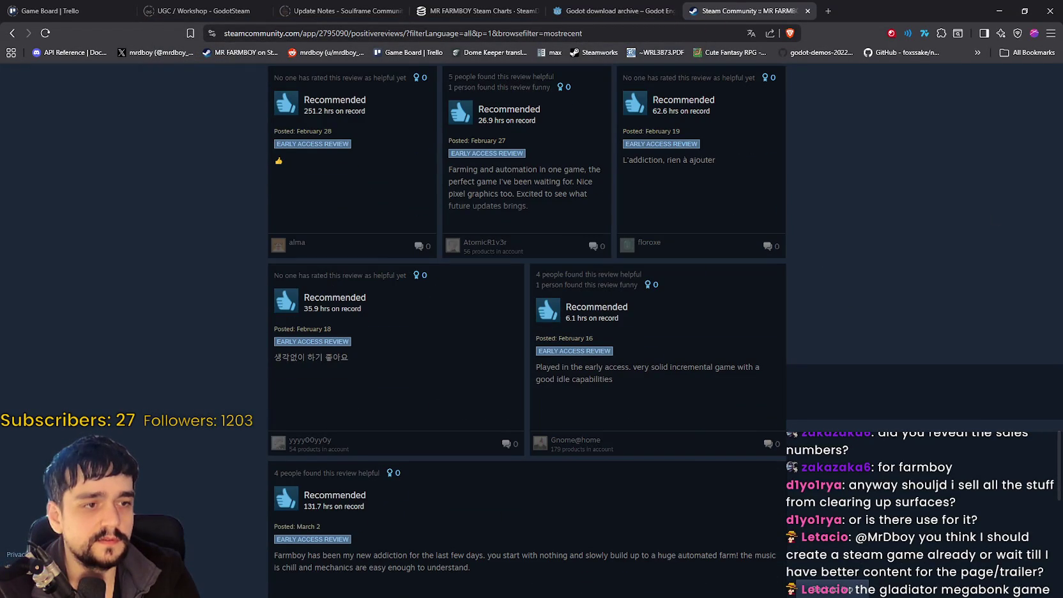
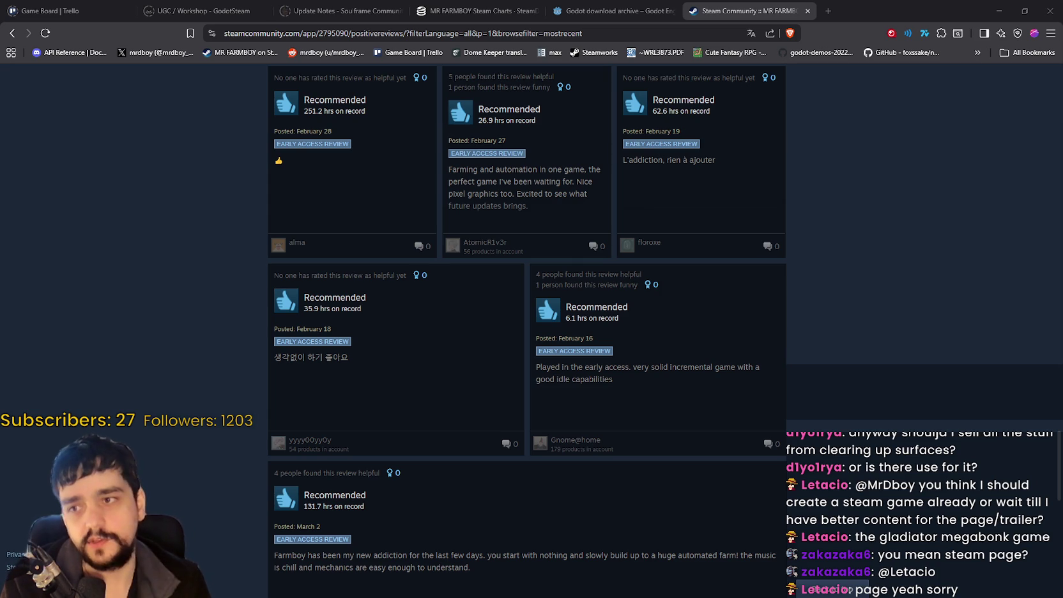
Go from the MR FARMBOY reviews to the game's Steam store page.
scroll(681, 327, down, 10)
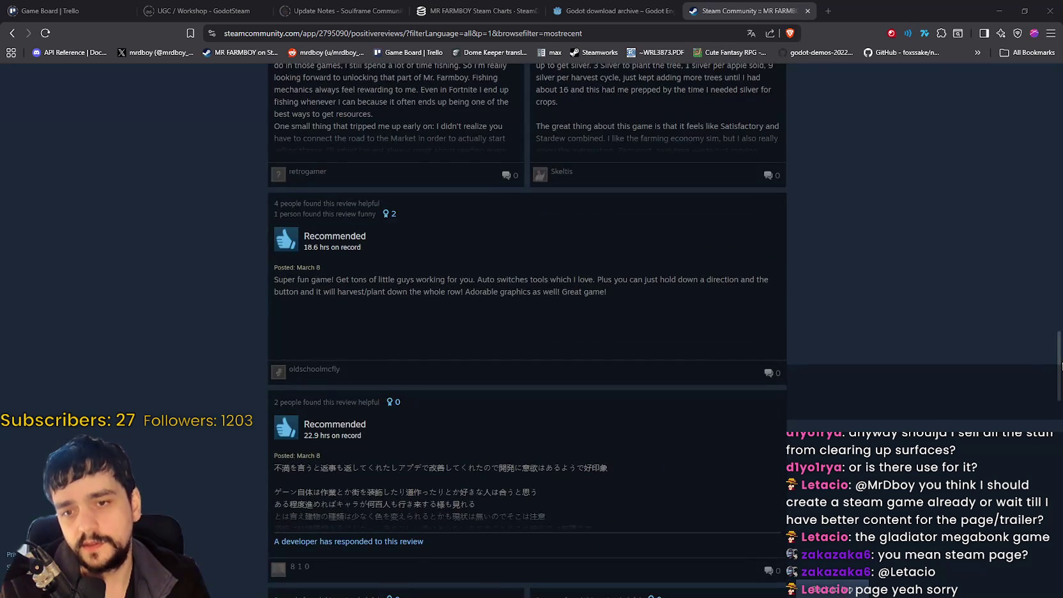
scroll(1061, 365, up, 15)
click(773, 146)
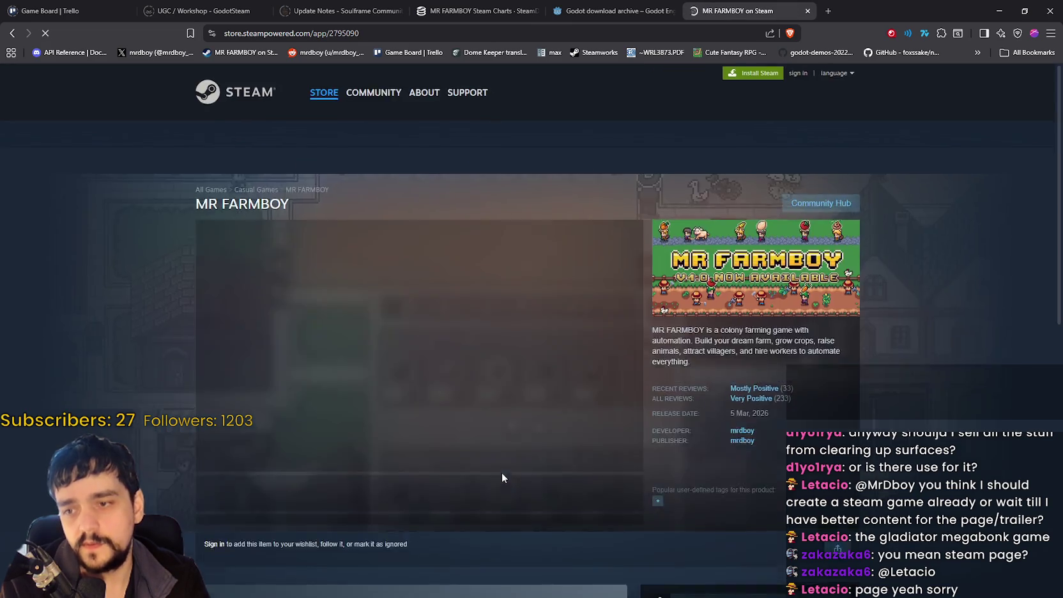
Browse the store page's screenshots until the shop menu screenshot is shown.
scroll(502, 472, down, 5)
scroll(403, 311, up, 3)
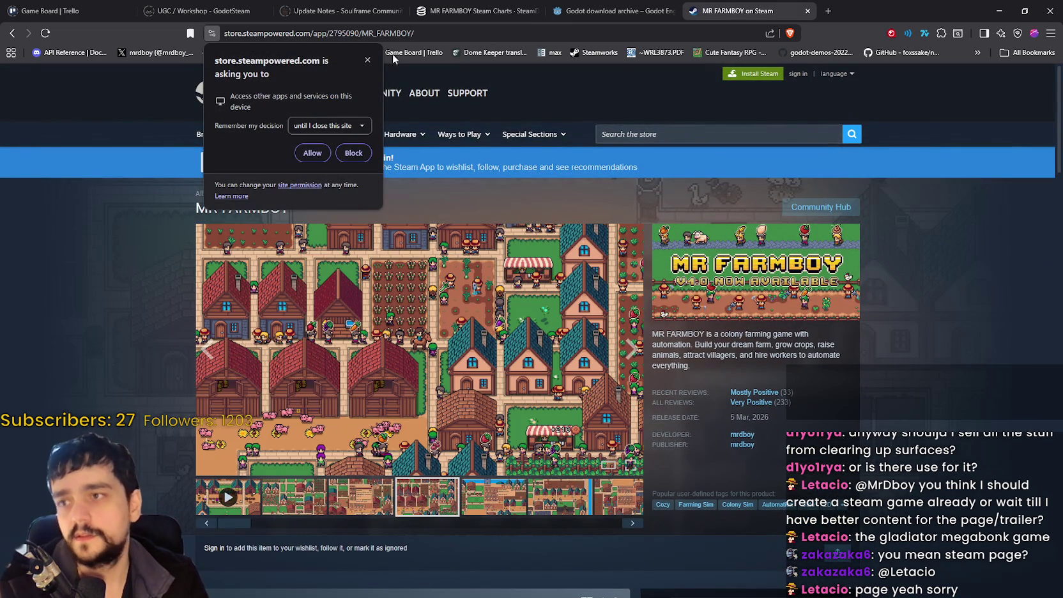
scroll(619, 398, down, 3)
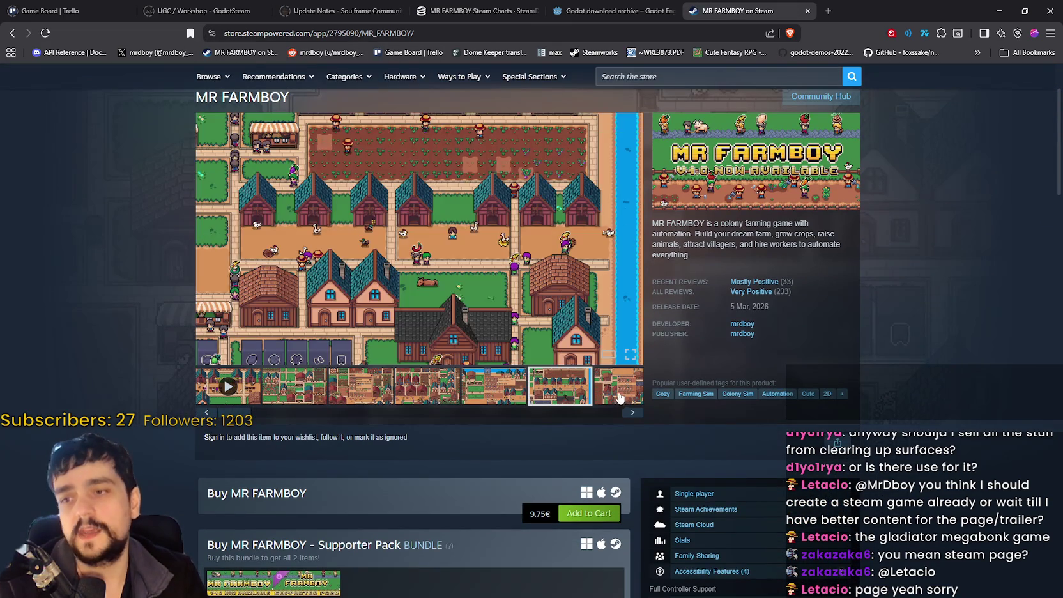
click(619, 397)
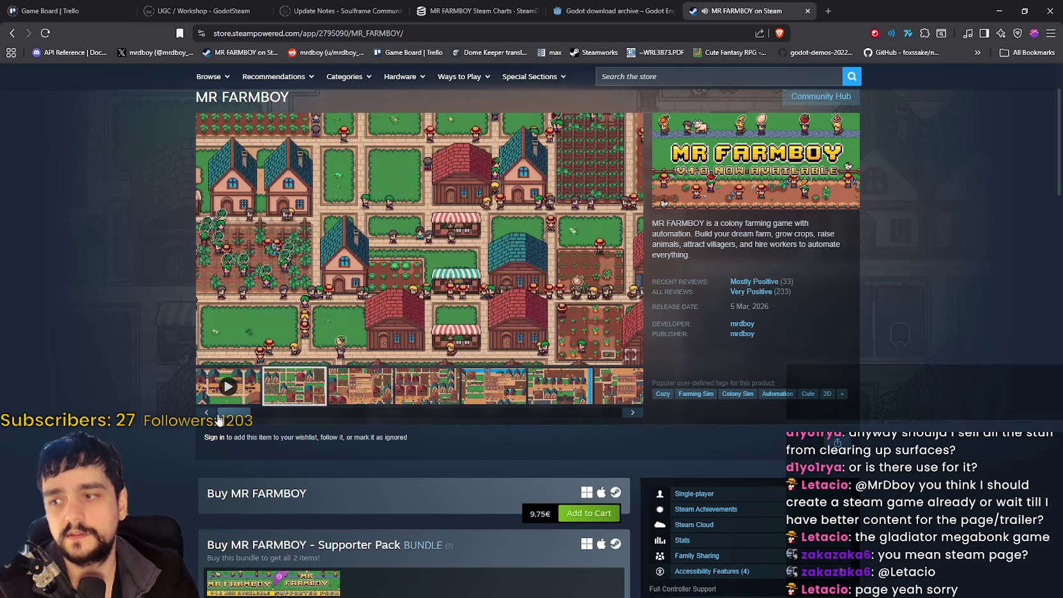
click(375, 393)
click(415, 383)
click(505, 397)
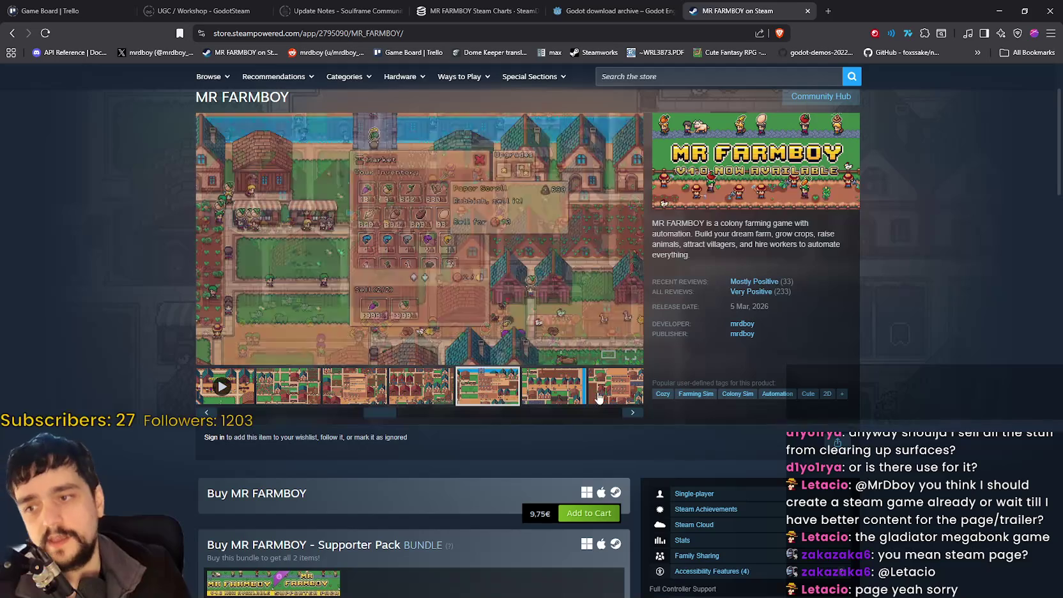
click(598, 397)
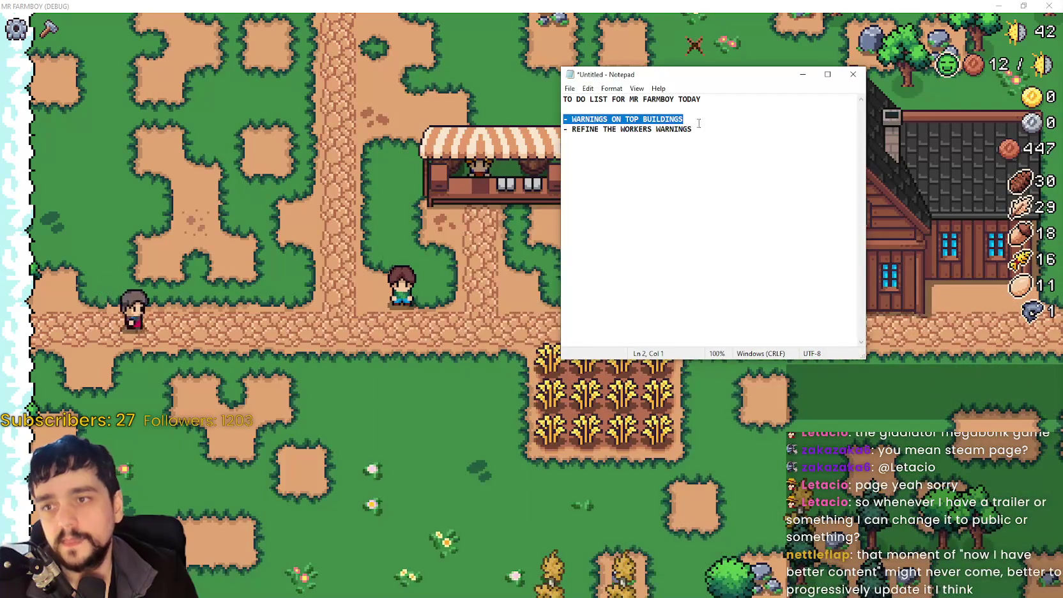
Bring the running MR FARMBOY game in front of the to-do list.
click(705, 120)
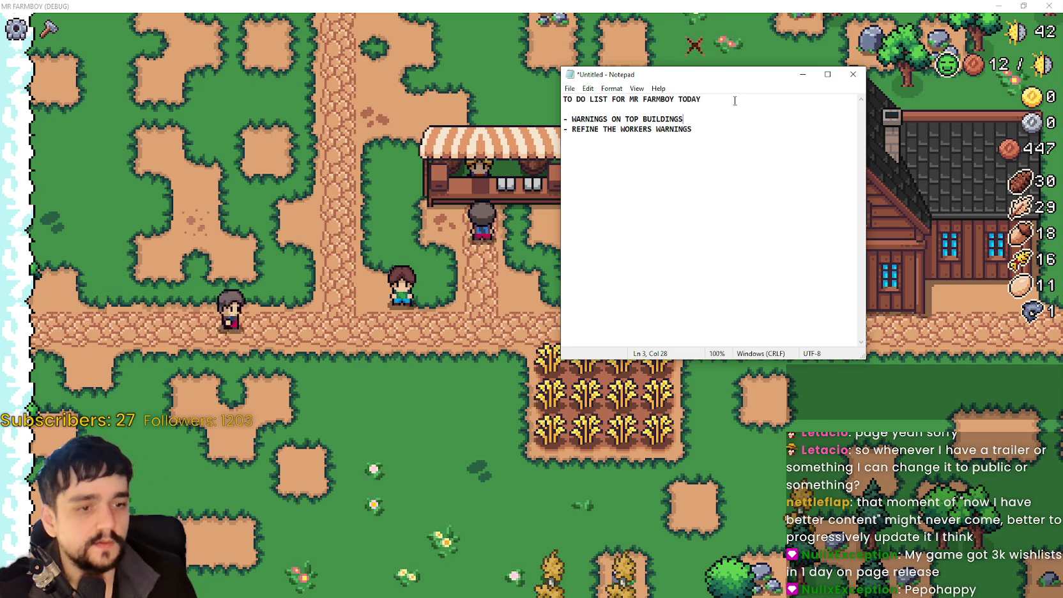
key(alt+Tab)
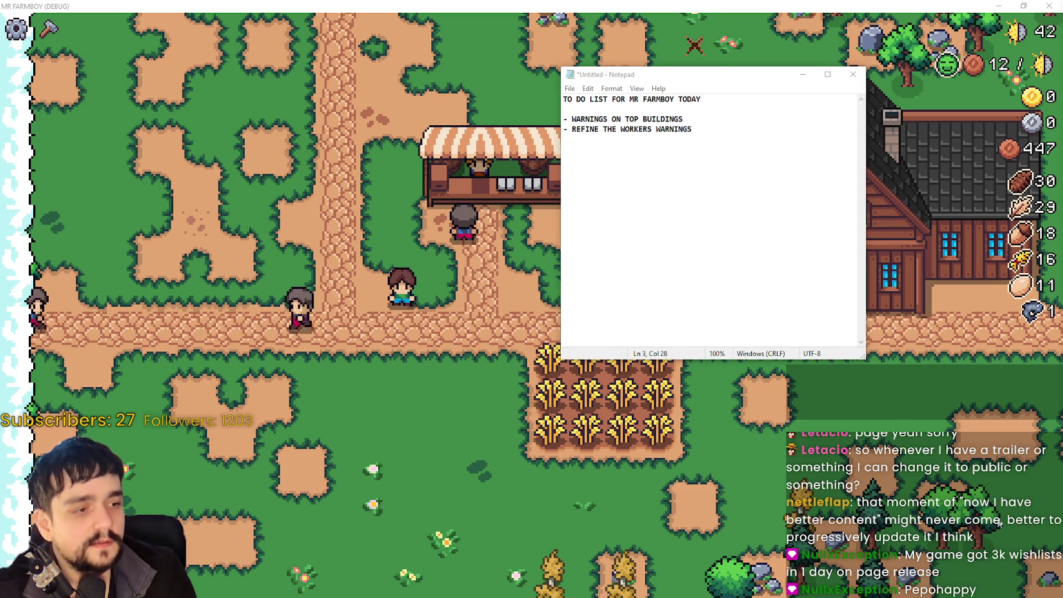
click(628, 477)
Walk the farmer through every wheat row to harvest the field, then quit the game.
key(d)
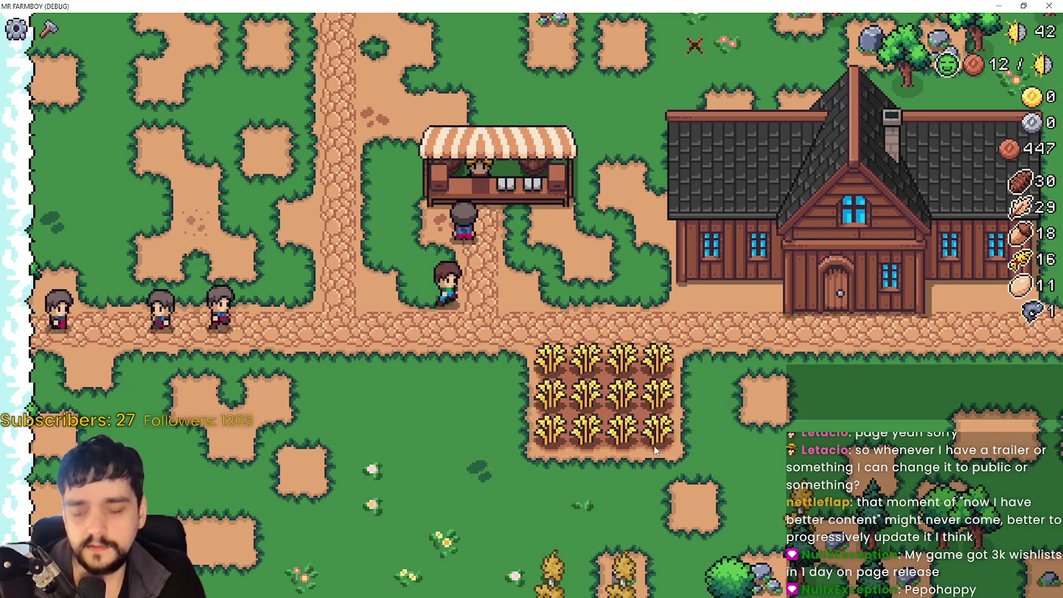
key(s)
click(527, 296)
key(d)
click(525, 294)
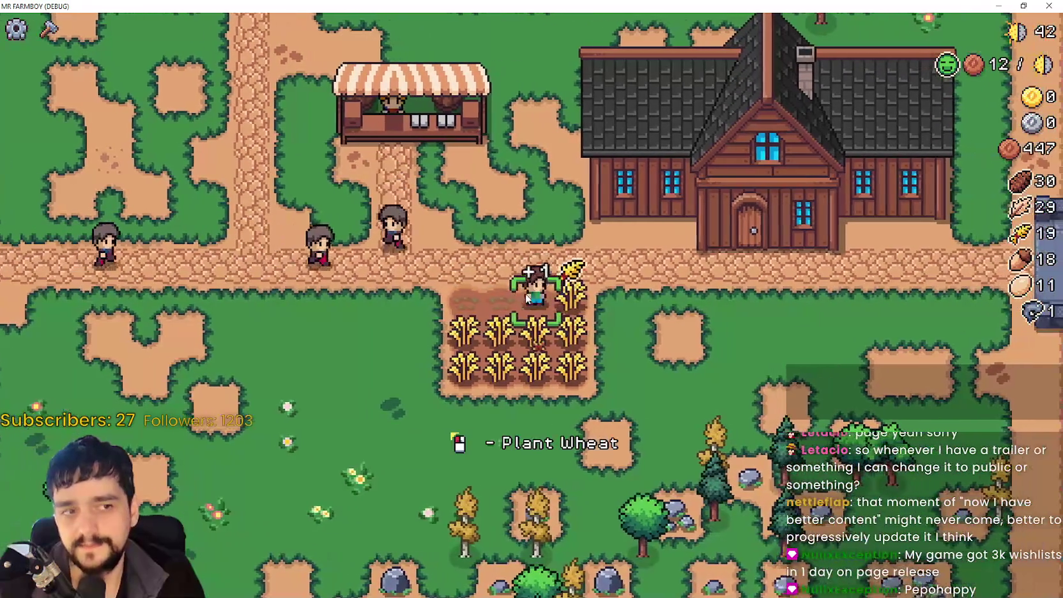
key(s)
key(a)
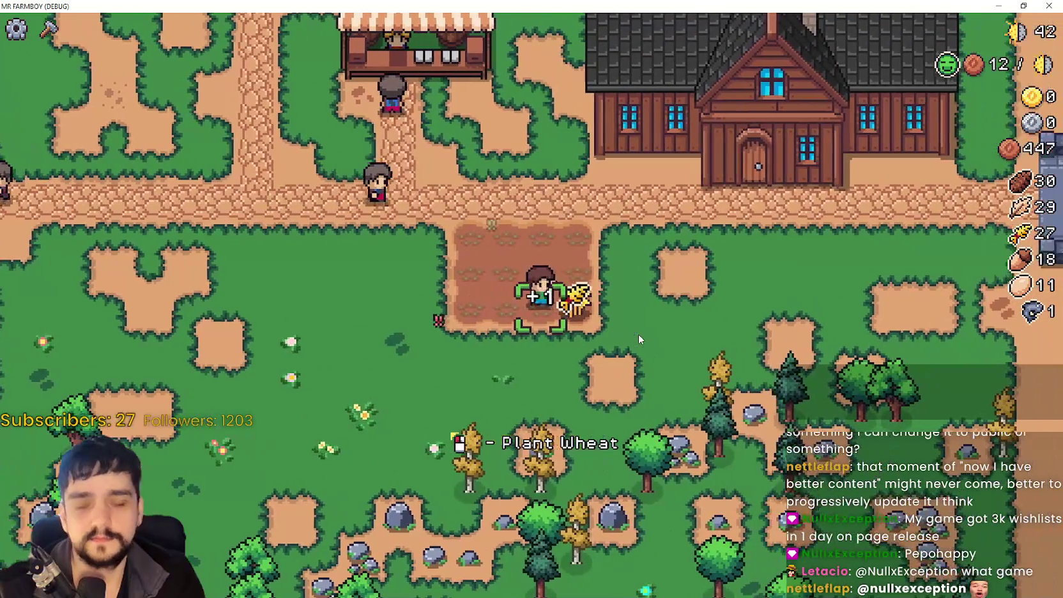
key(w)
key(a)
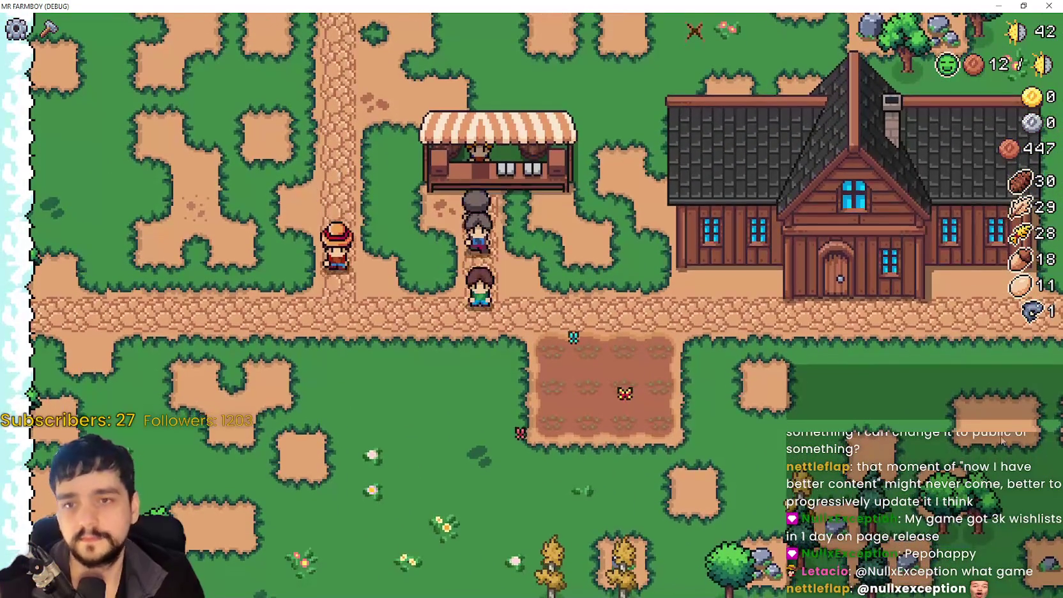
key(alt+F4)
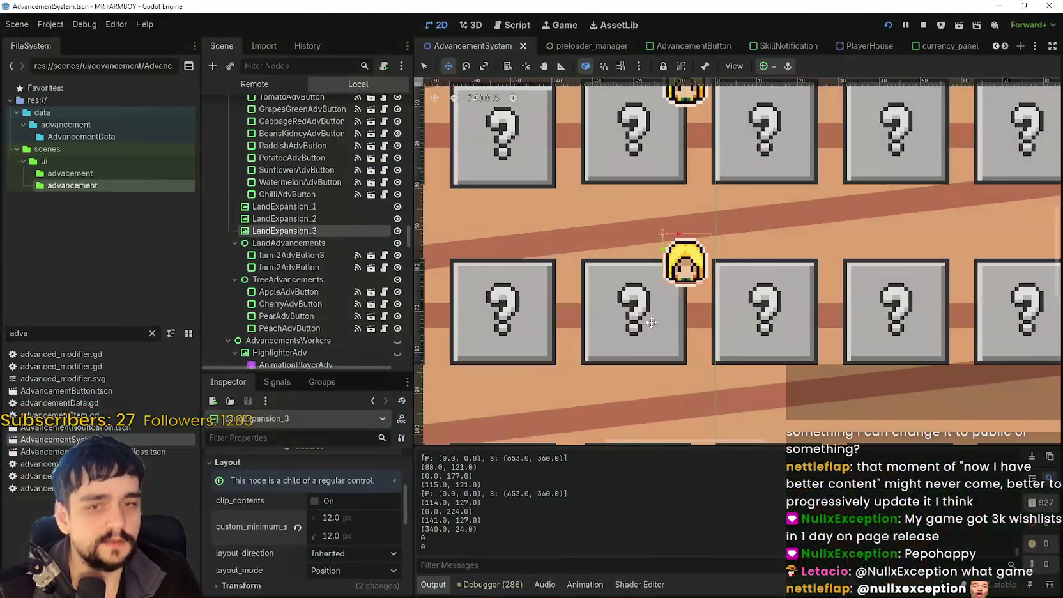
Save the AdvancementSystem scene and stop the running project.
scroll(856, 347, down, 4)
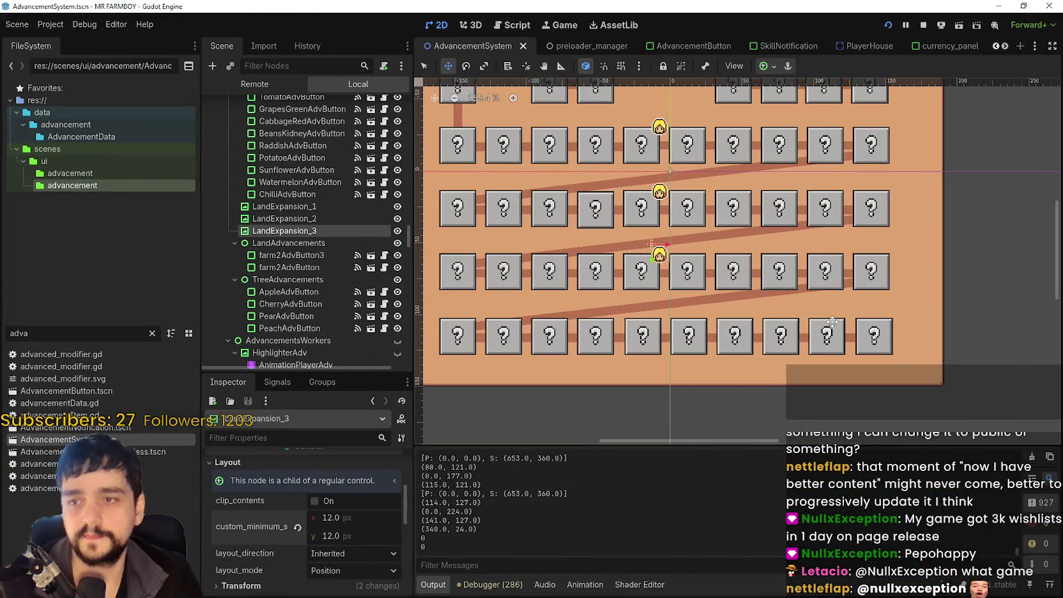
key(ctrl+s)
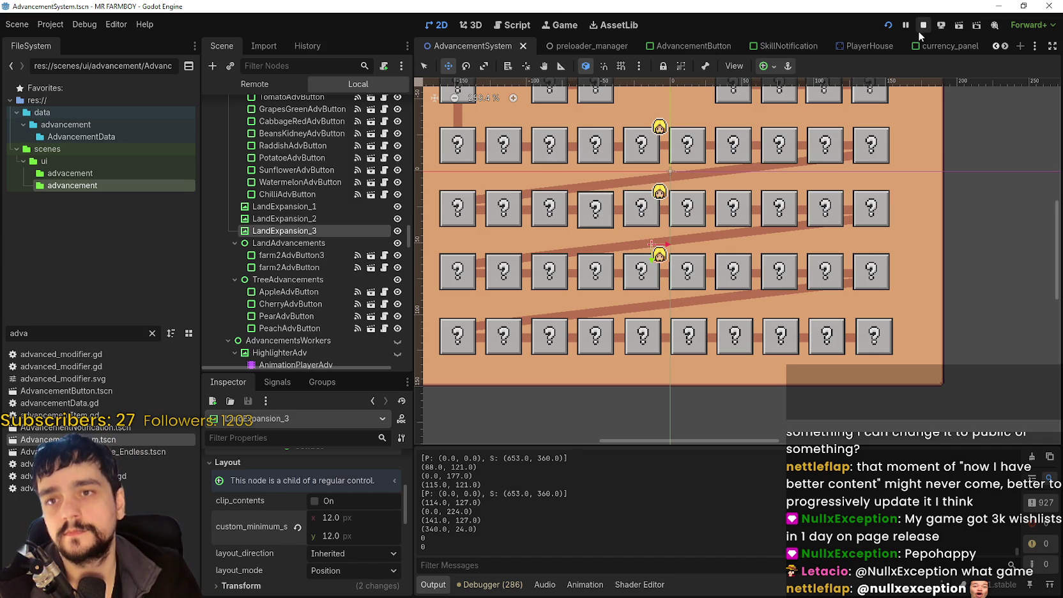
click(921, 29)
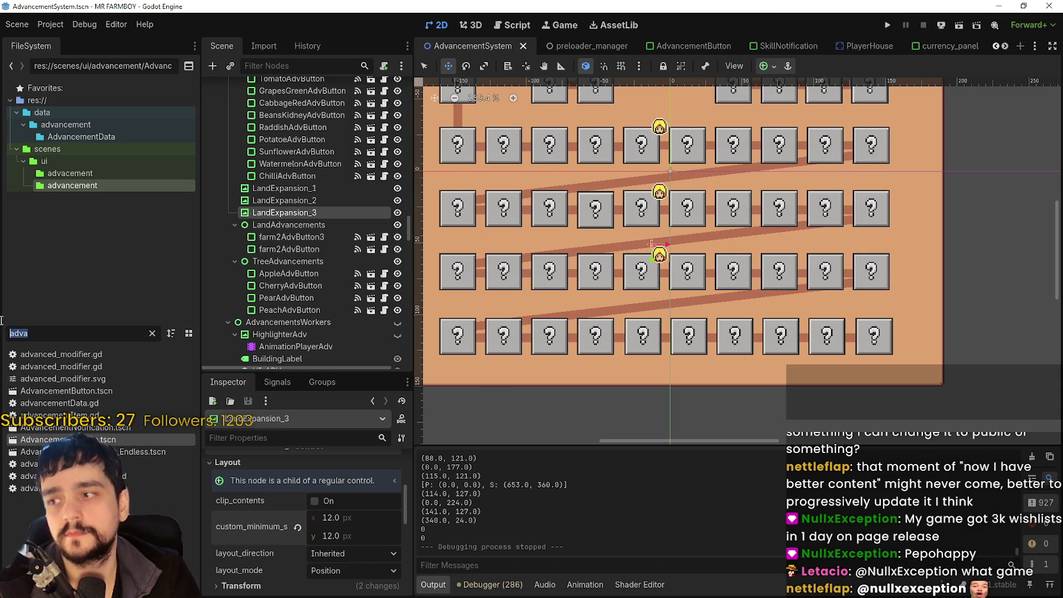
Open Market_1.tscn, briefly show then hide its popup node, and save.
double_click(19, 333)
text(market)
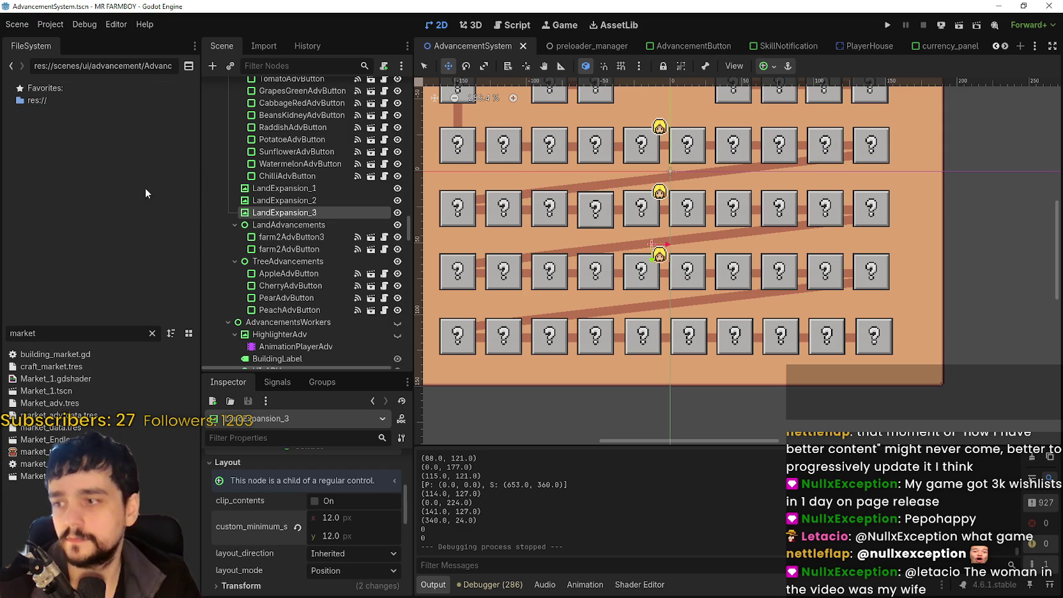
click(56, 392)
double_click(58, 391)
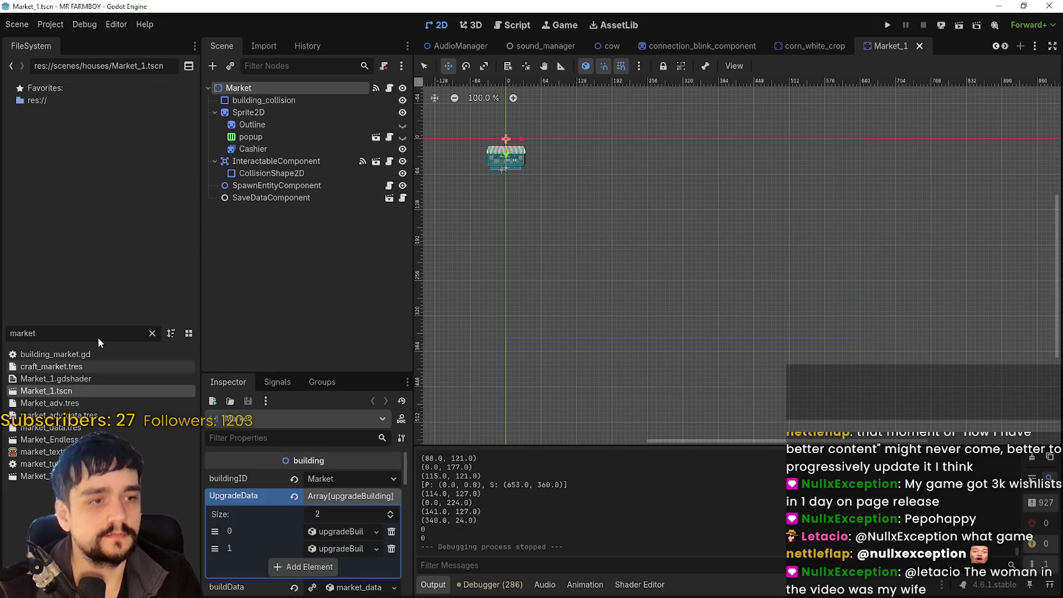
scroll(653, 300, up, 3)
scroll(619, 297, up, 2)
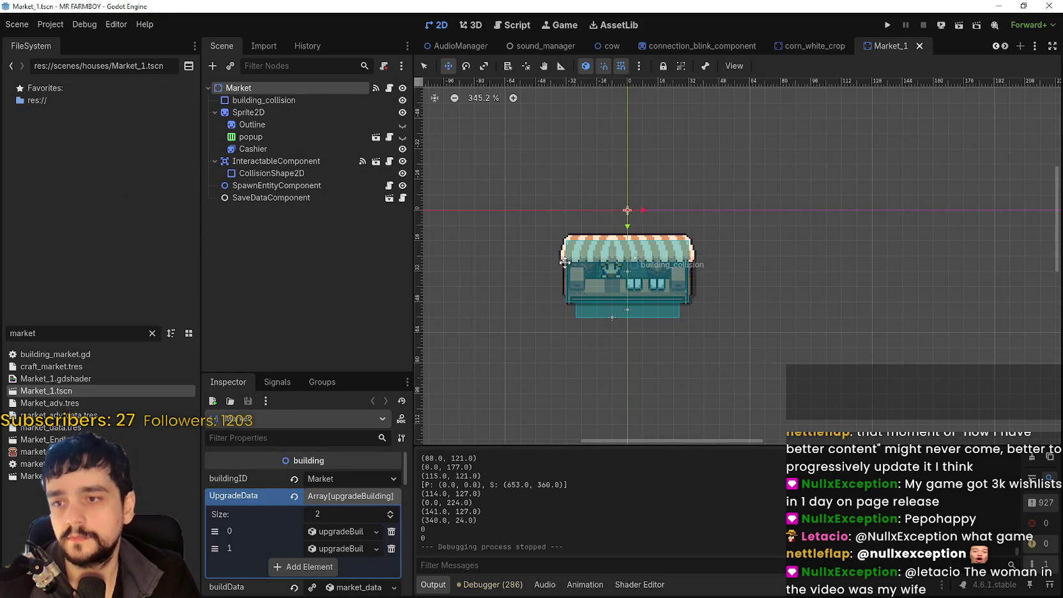
click(244, 138)
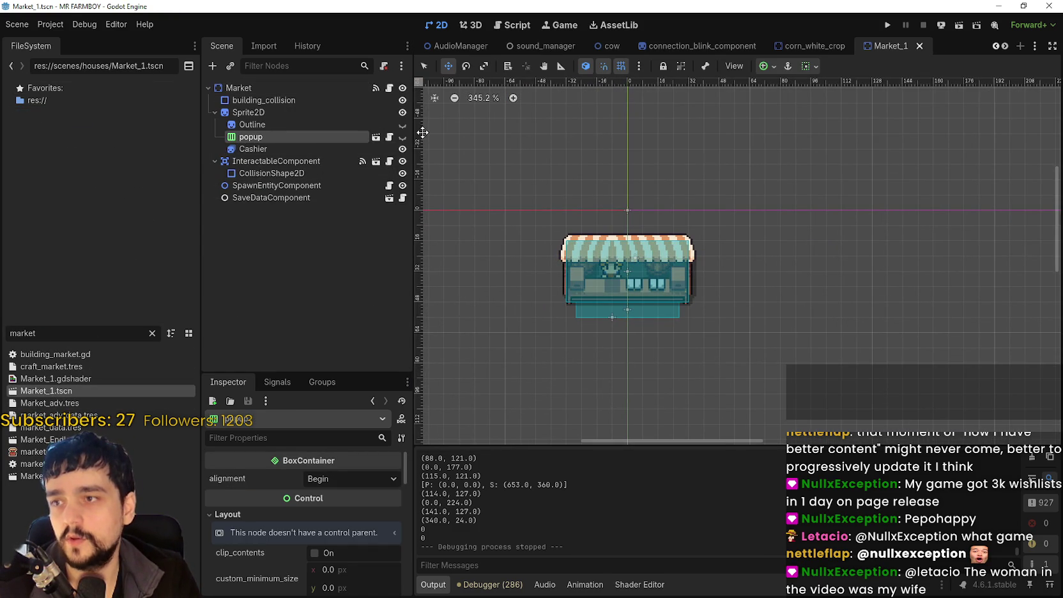
click(402, 138)
click(402, 138)
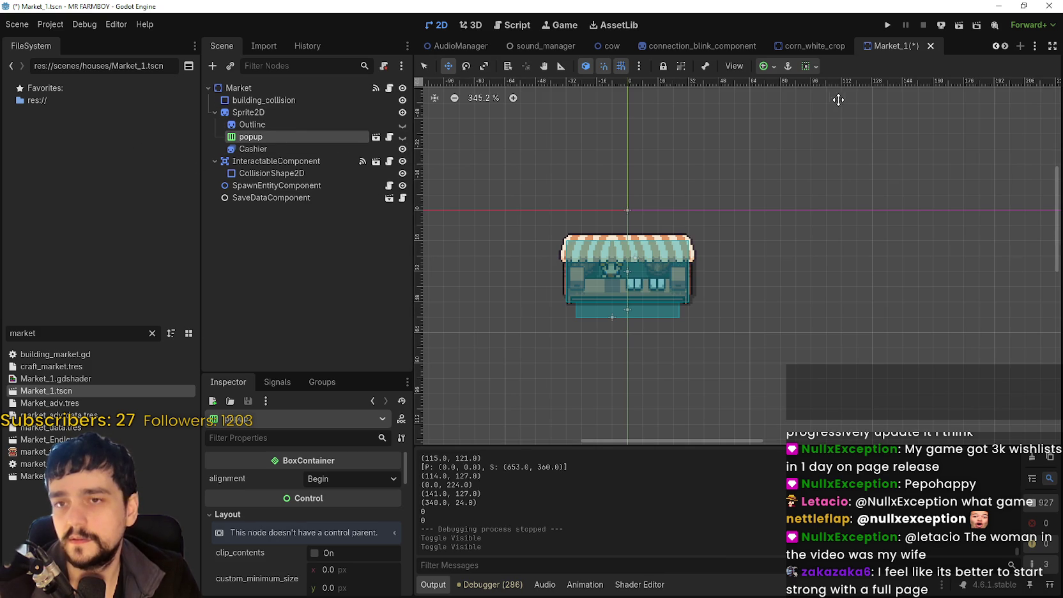
key(ctrl+s)
Filter FileSystem for 'gath' and open gather_npc.tscn.
double_click(38, 327)
text(gath)
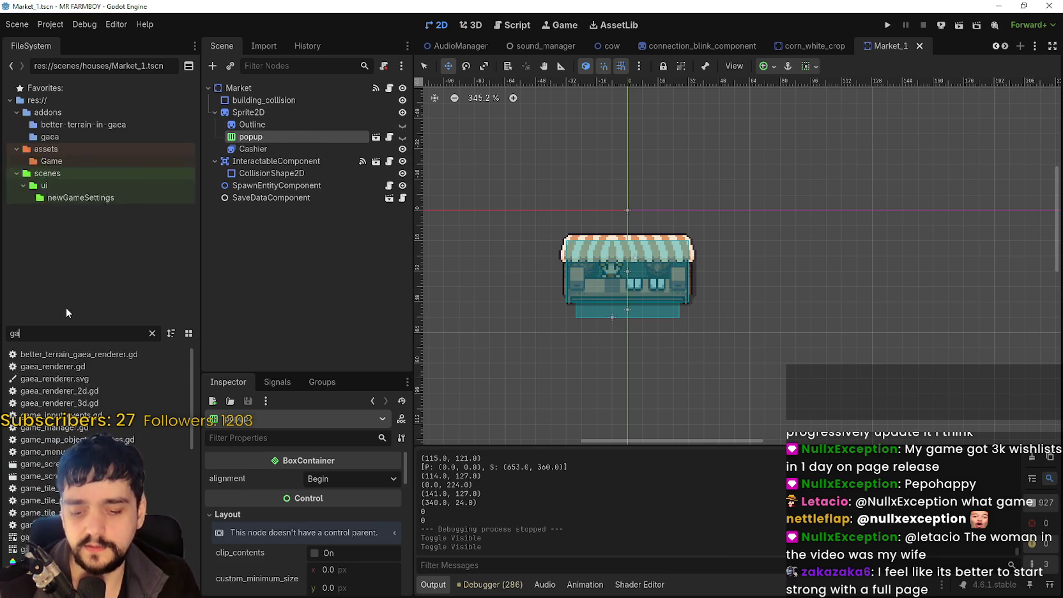
double_click(45, 463)
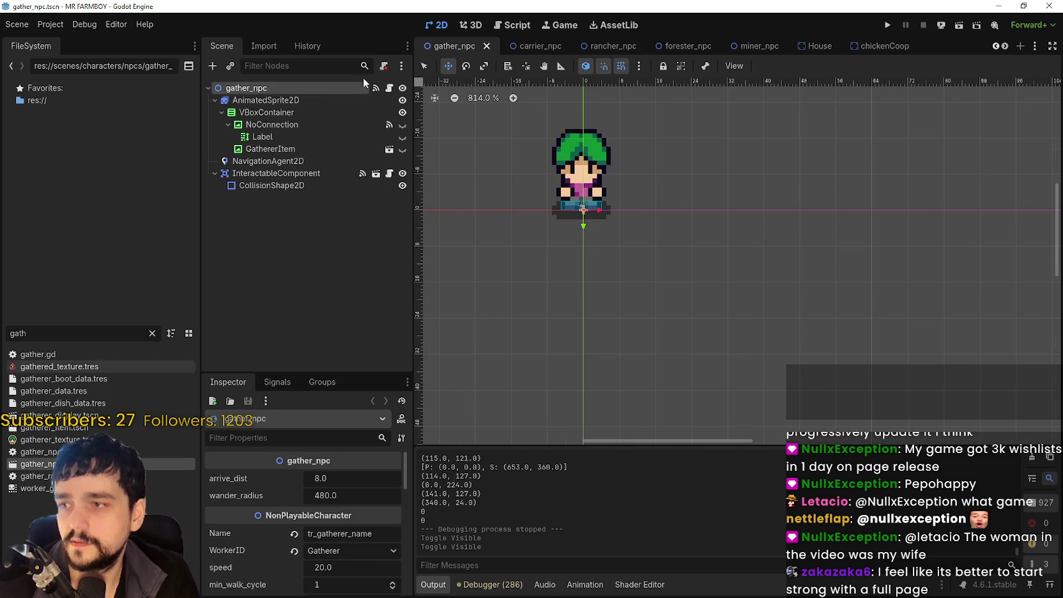
Copy the NoConnection node from the gather_npc scene tree.
click(293, 125)
click(287, 112)
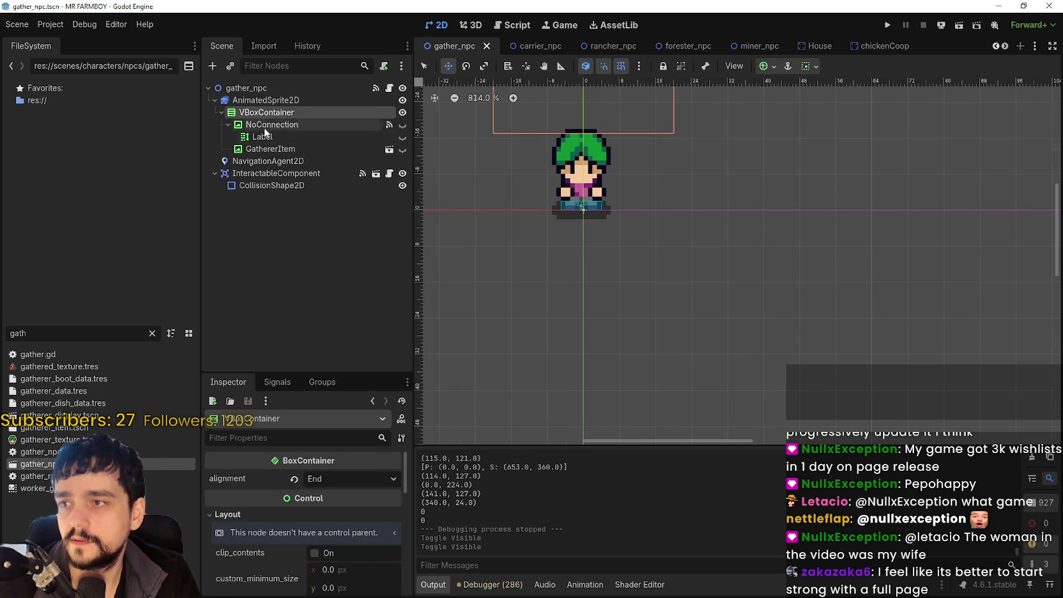
right_click(266, 109)
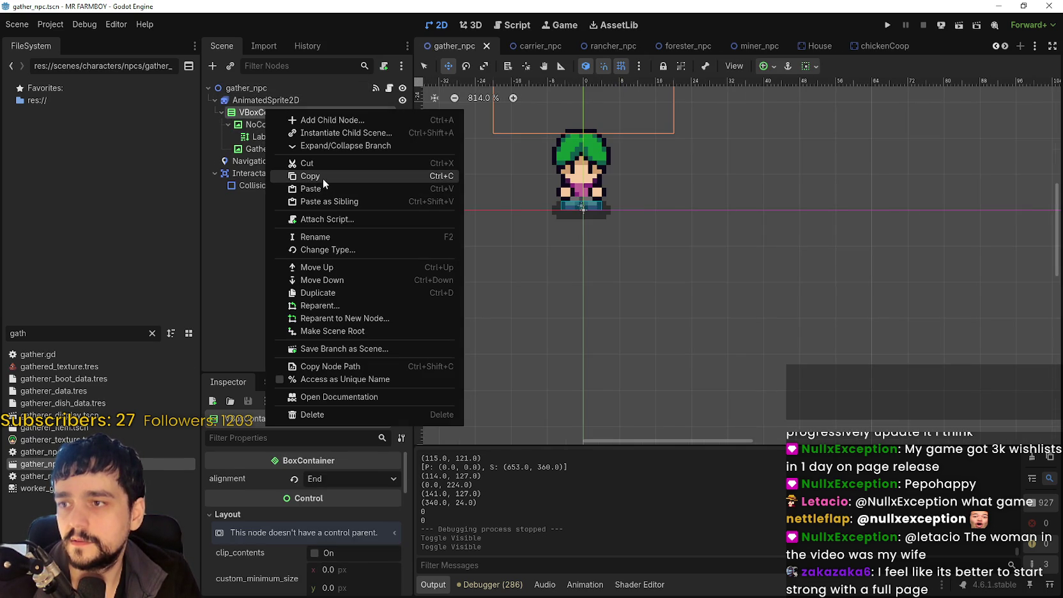
click(257, 125)
click(251, 125)
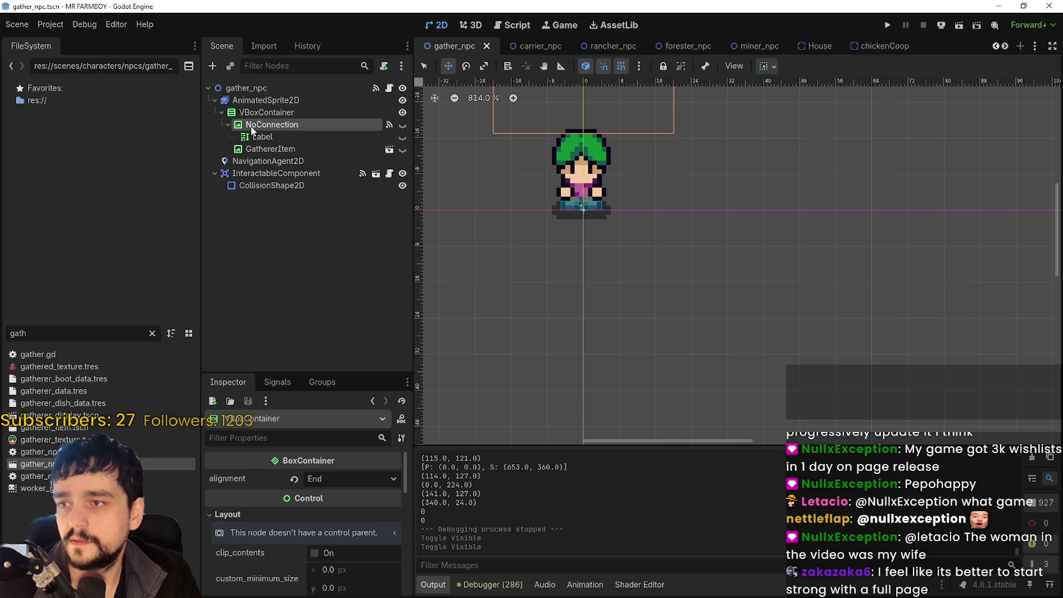
click(249, 137)
click(262, 127)
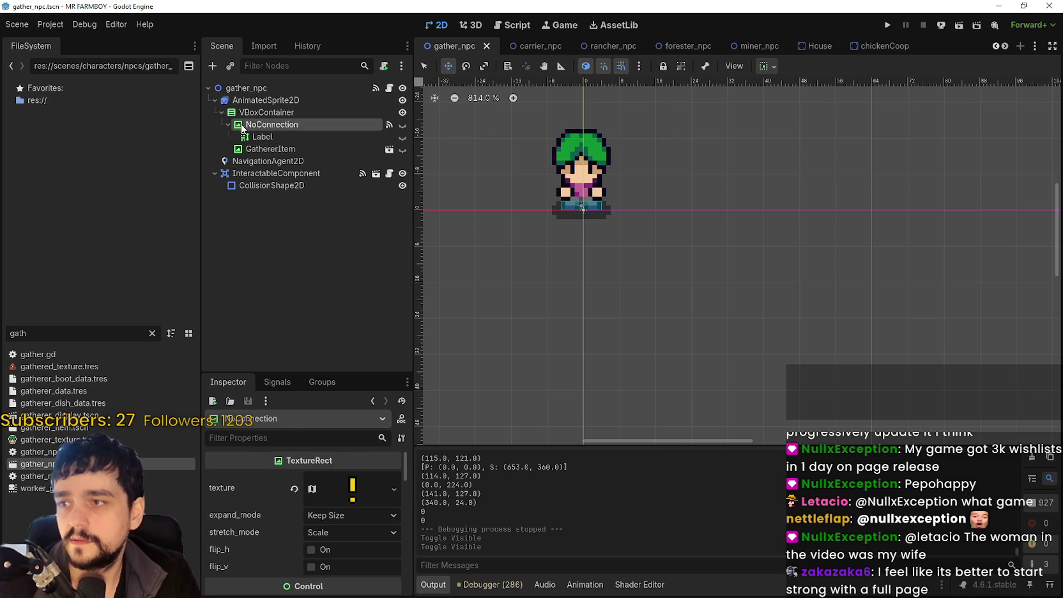
right_click(244, 128)
click(309, 211)
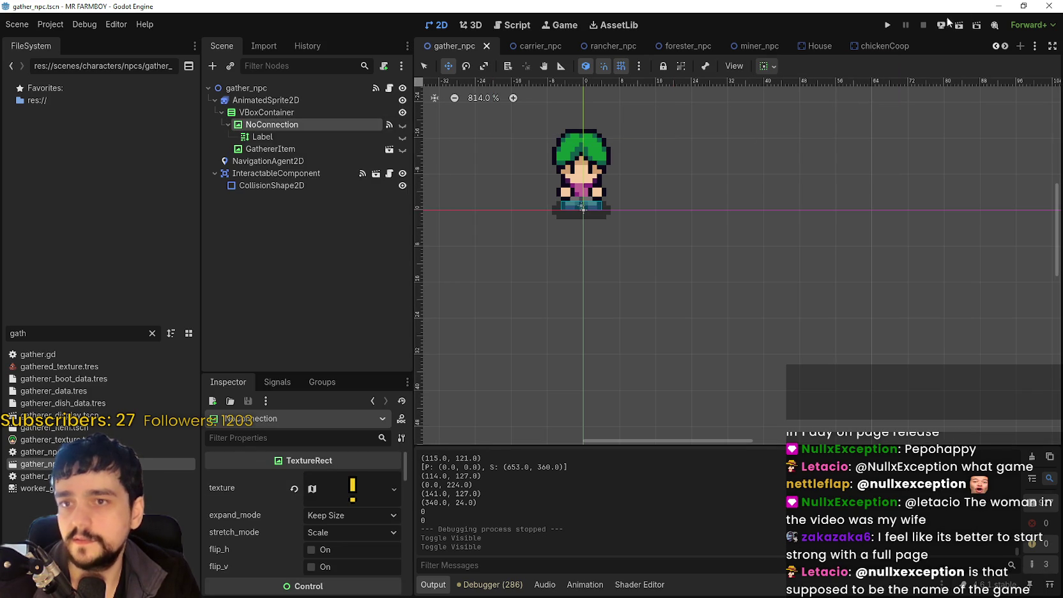
Filter FileSystem for 'market' and open Market_1.tscn.
click(46, 335)
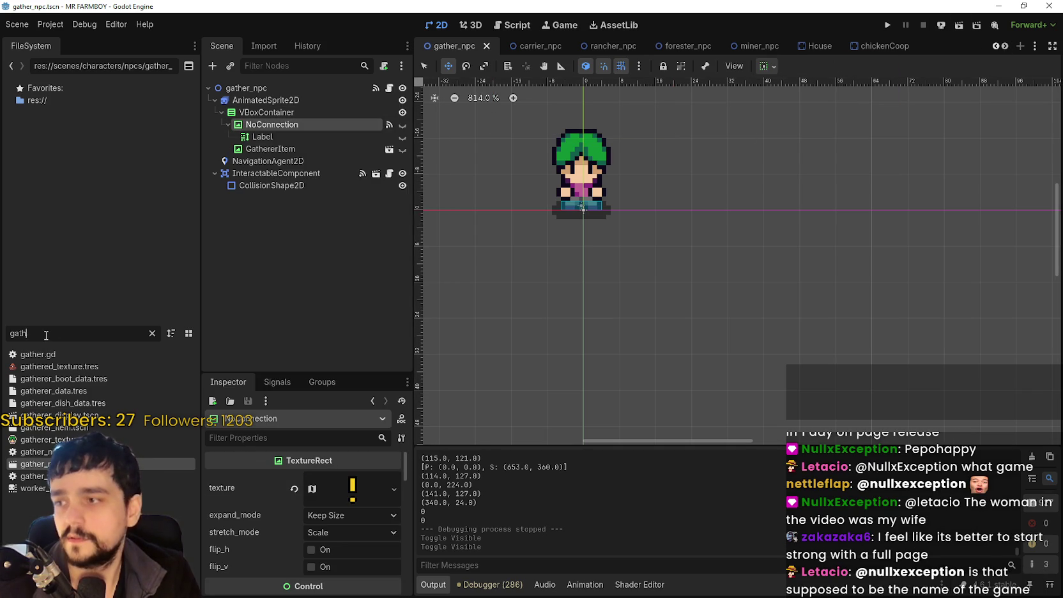
key(BackSpace)
text(market)
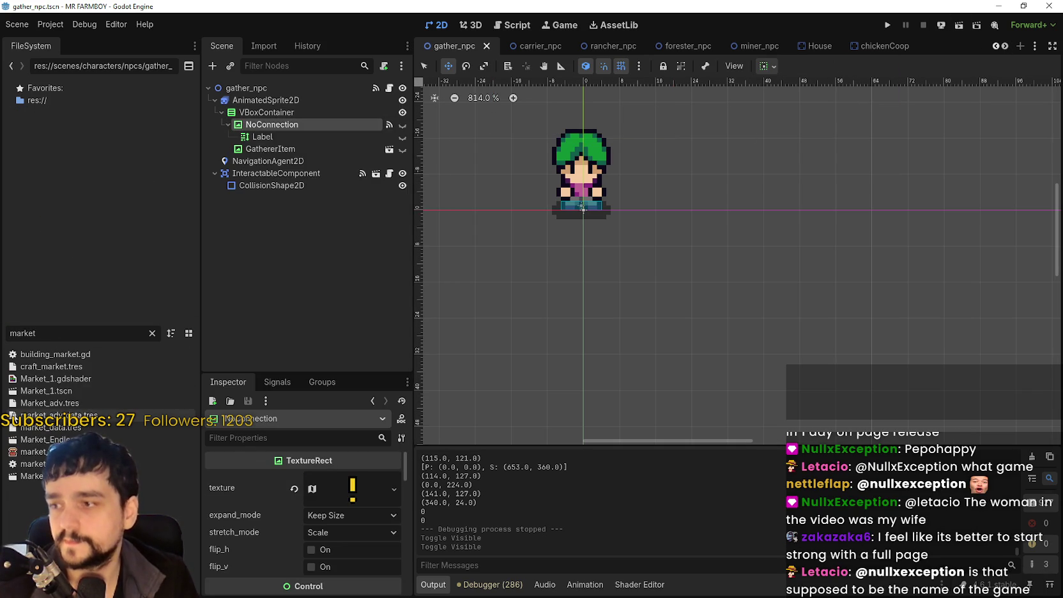
double_click(35, 392)
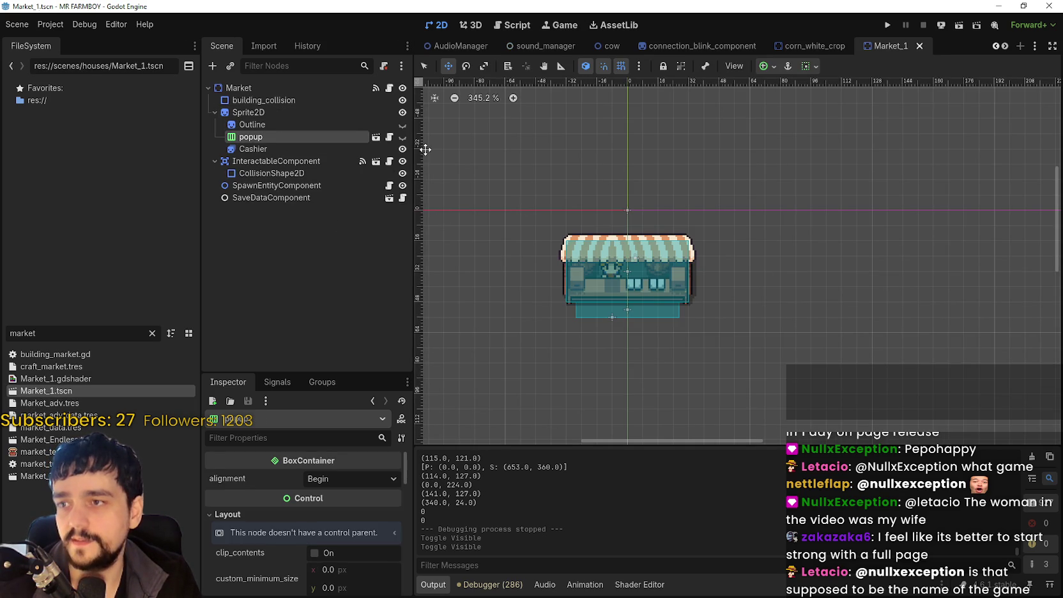
Paste NoConnection under Sprite2D, make it visible, and move it above the market.
right_click(258, 115)
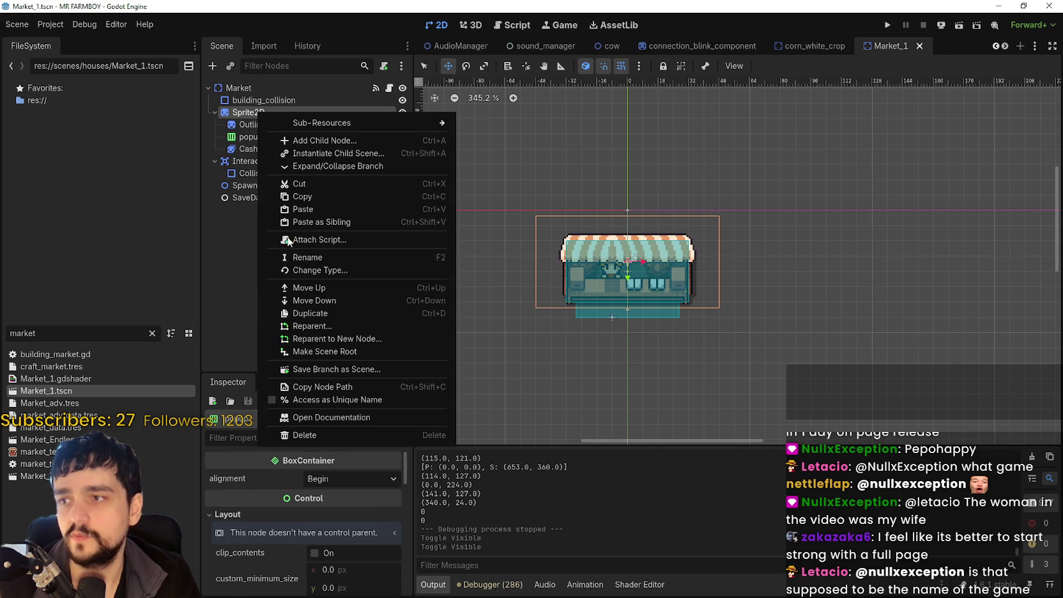
click(316, 207)
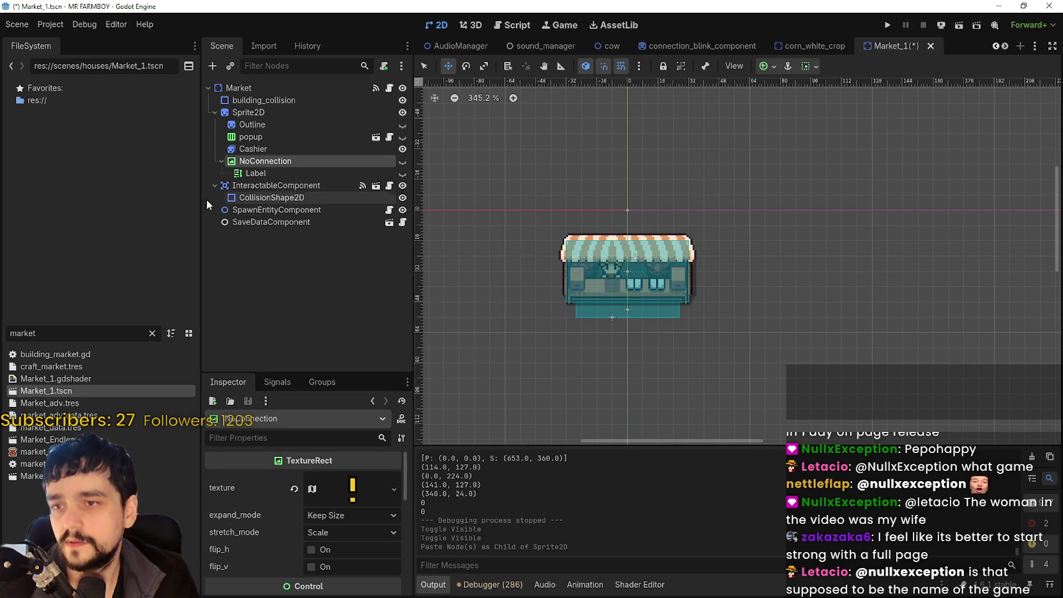
click(402, 161)
scroll(641, 276, up, 2)
drag(642, 276, 623, 195)
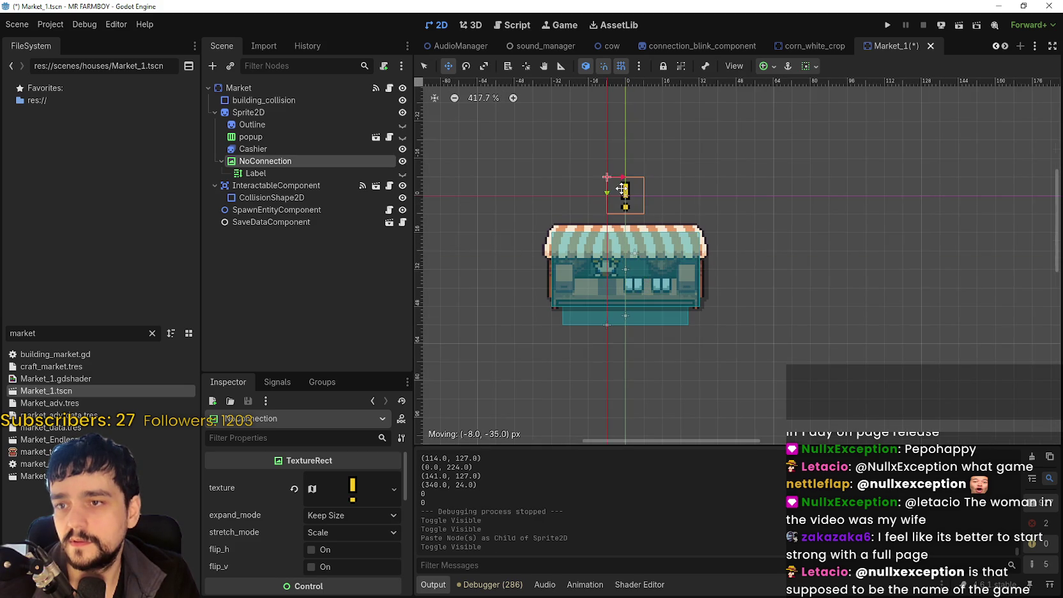
scroll(638, 287, up, 2)
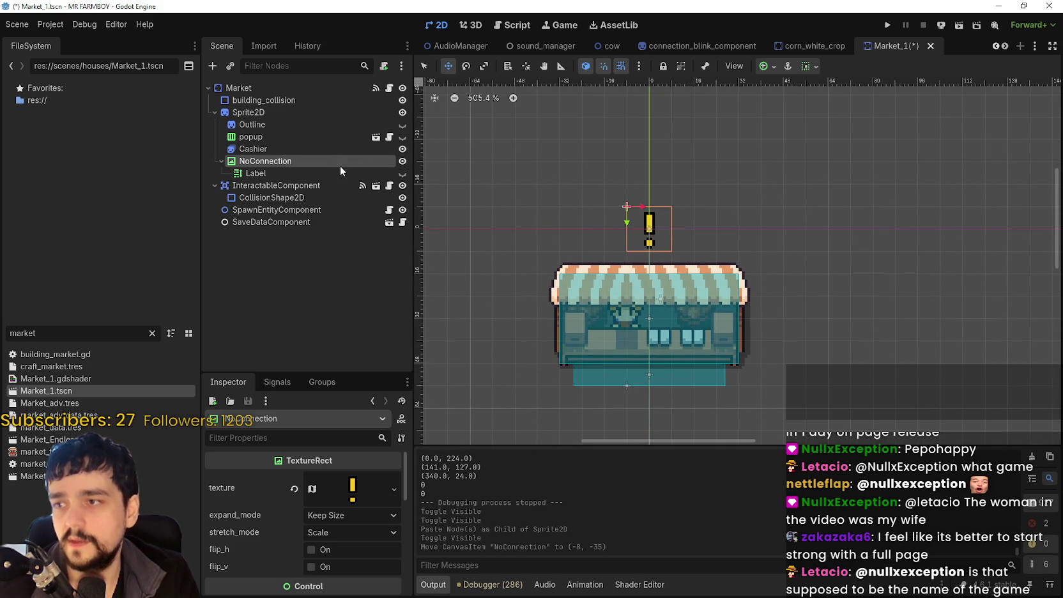
Show the Label, set its text to tr_road_connection_missing, and save.
click(341, 172)
click(403, 174)
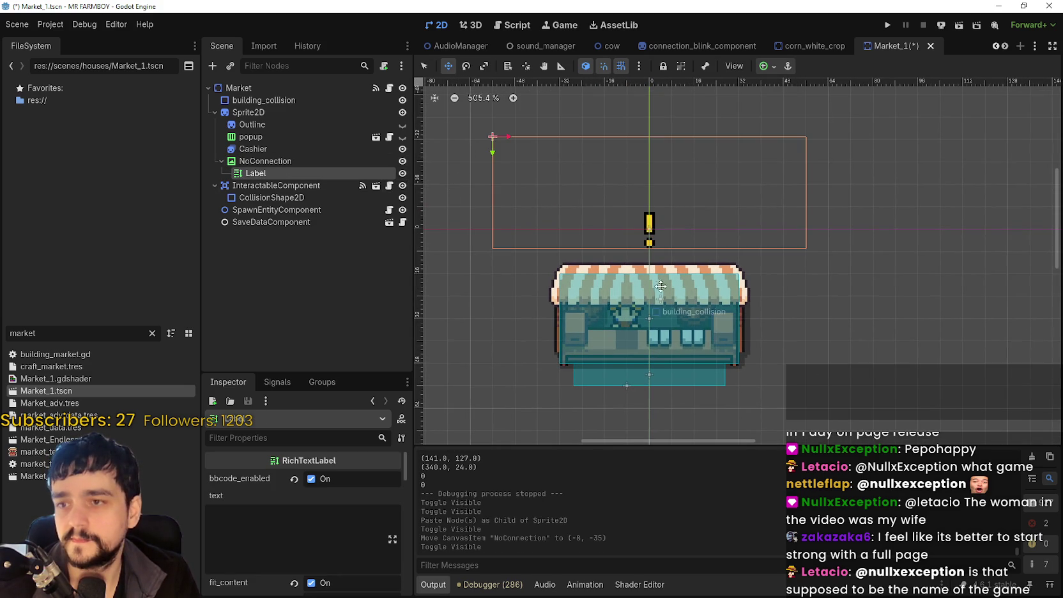
click(274, 544)
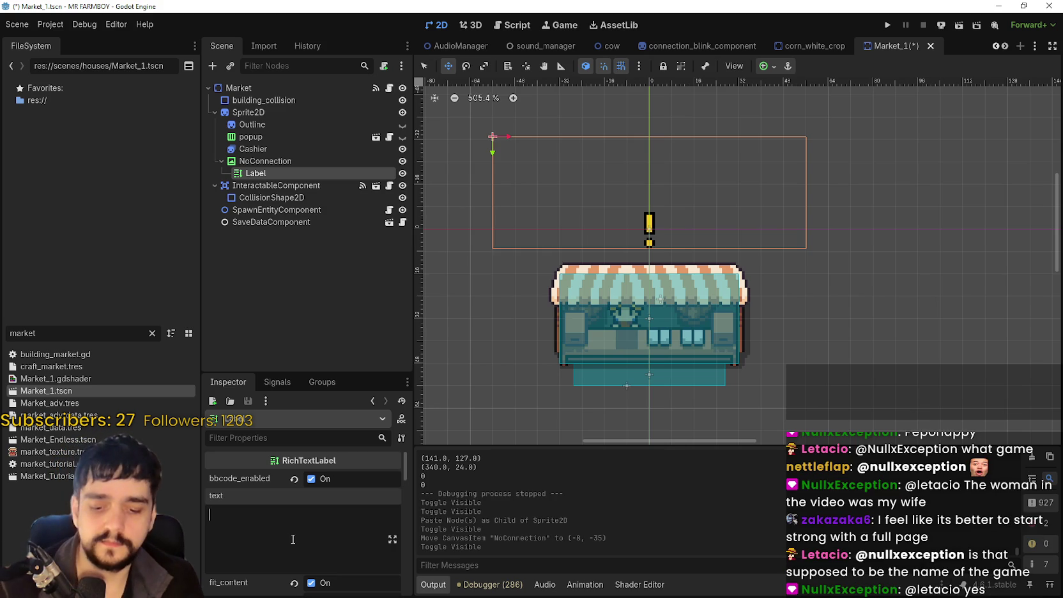
text(tr_road_co)
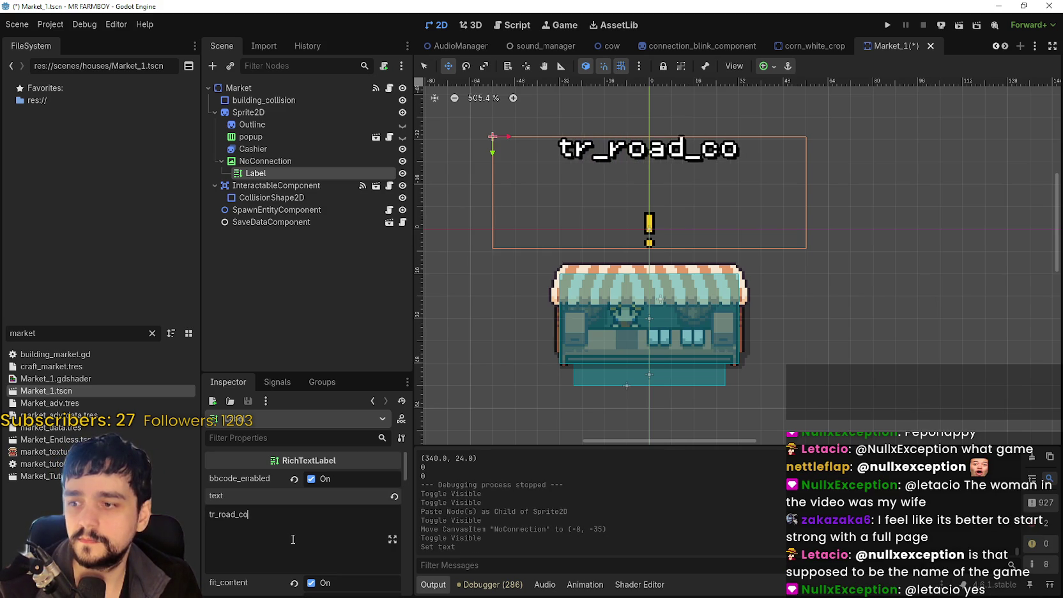
text(nnection_)
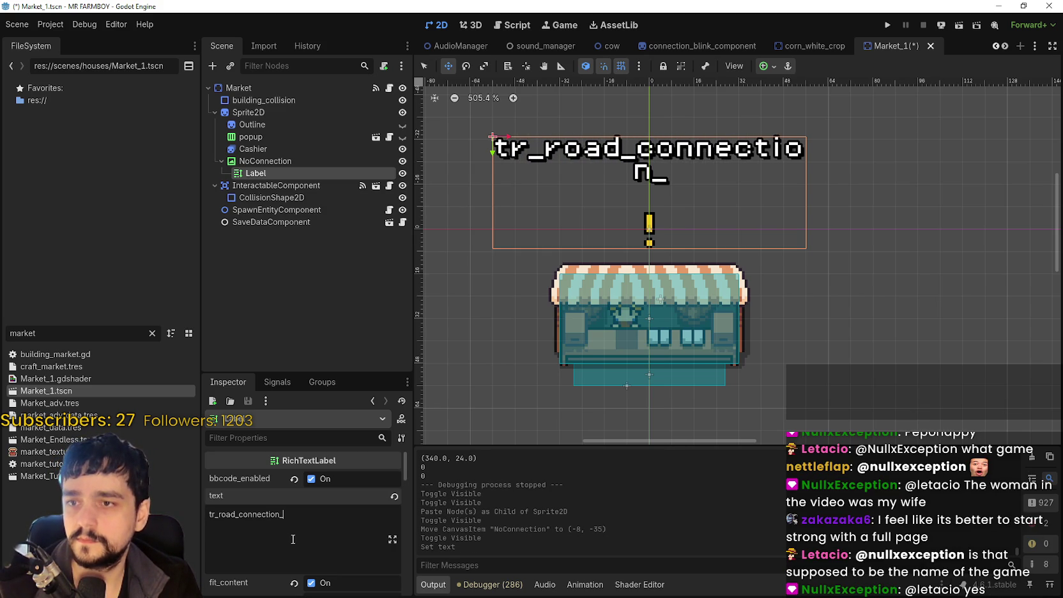
text(missing)
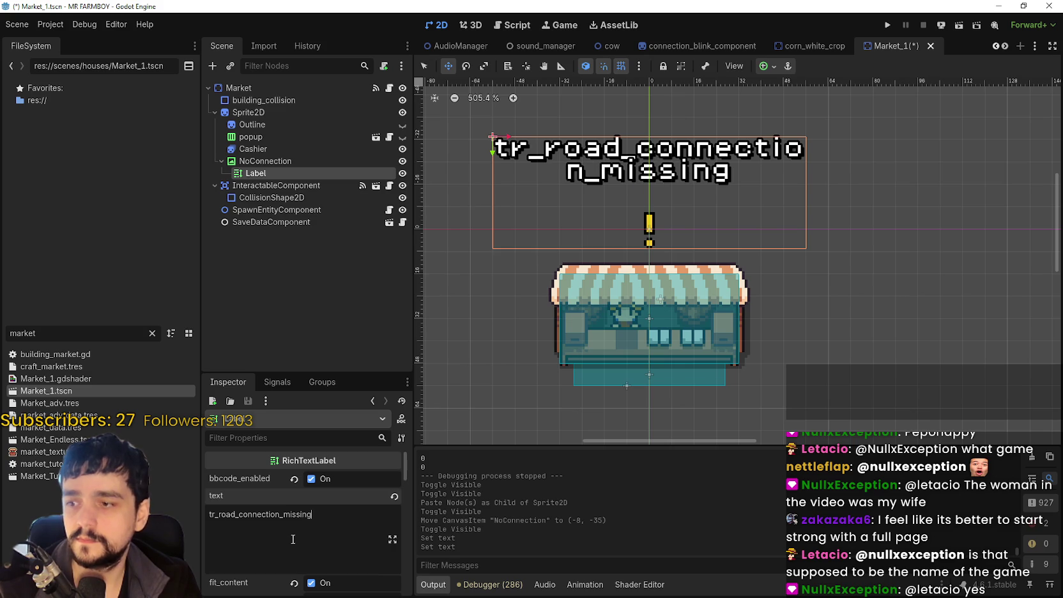
key(ctrl+s)
scroll(720, 215, down, 5)
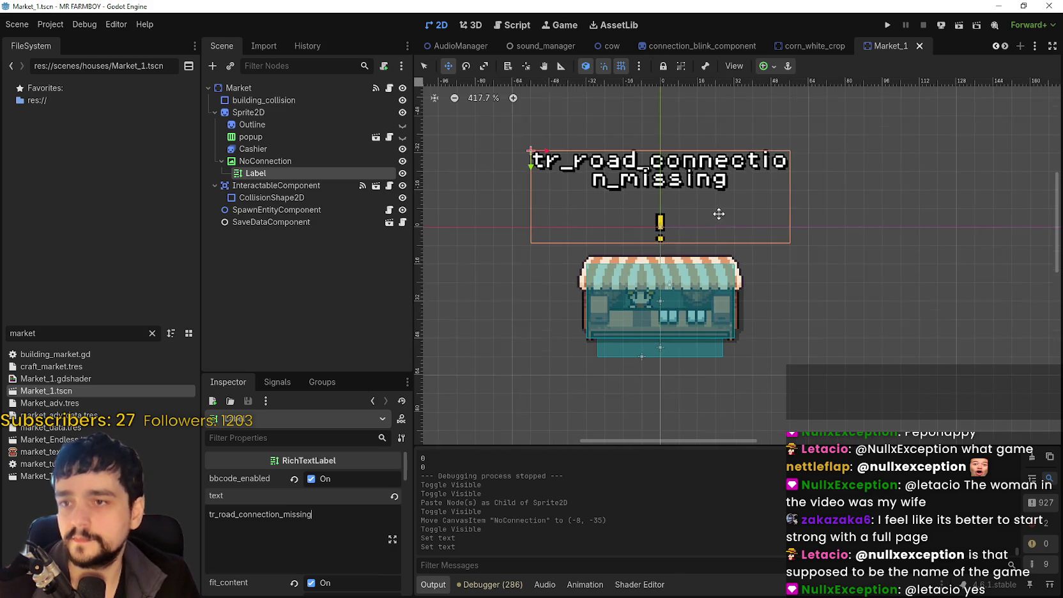
Toggle the Label's visibility repeatedly, ending with the road-connection text hidden.
scroll(670, 205, up, 5)
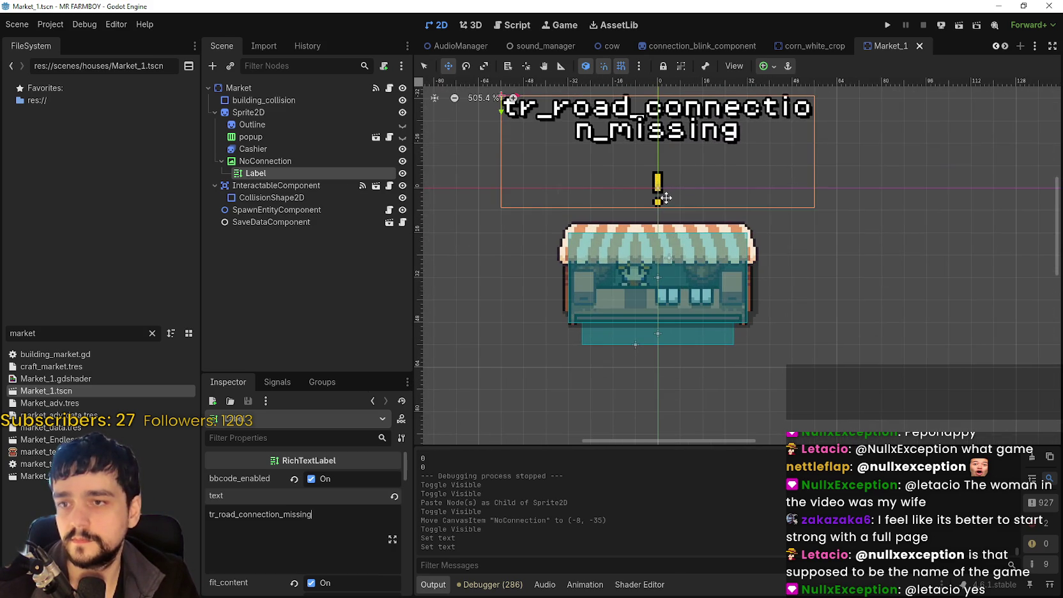
scroll(750, 306, down, 6)
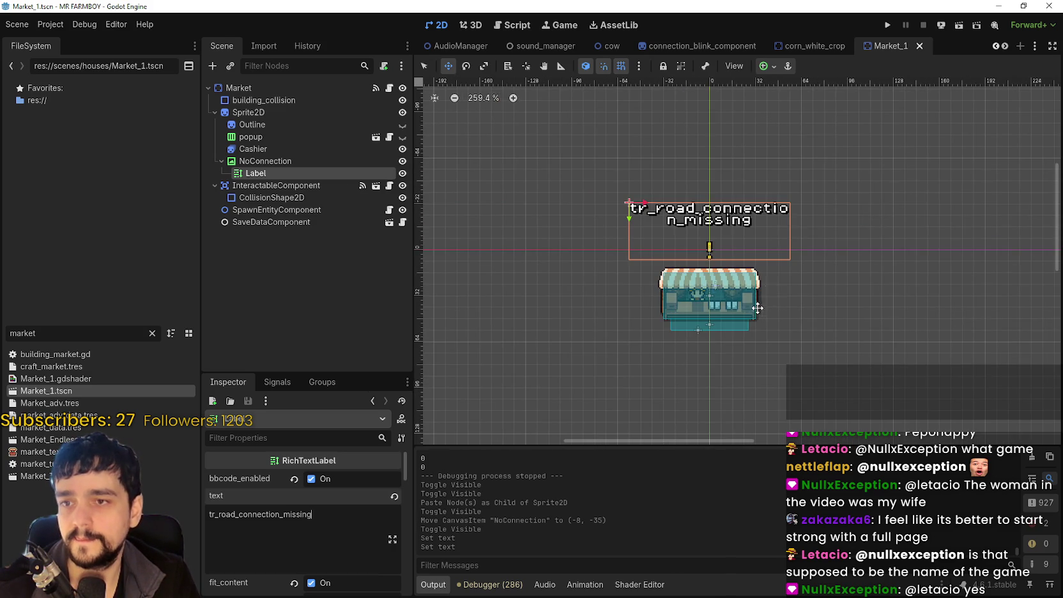
click(402, 173)
click(402, 173)
click(402, 173)
click(402, 173)
click(403, 173)
click(403, 173)
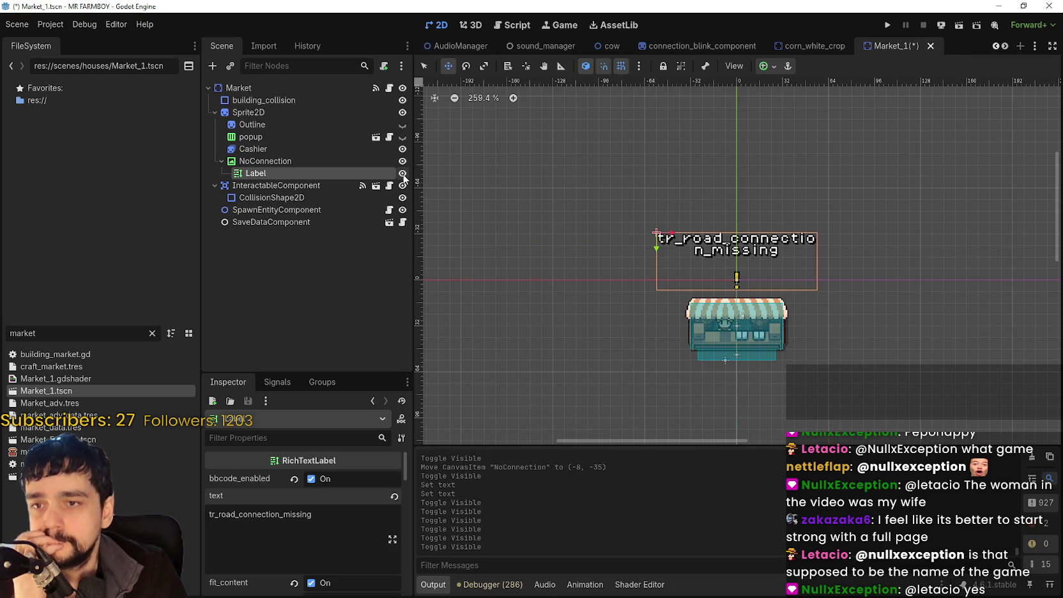
click(403, 174)
click(402, 173)
click(402, 174)
click(403, 173)
click(402, 173)
click(402, 173)
click(402, 173)
click(403, 173)
click(402, 173)
click(402, 173)
click(402, 173)
click(403, 173)
click(402, 173)
click(402, 173)
click(403, 173)
click(405, 174)
click(405, 174)
click(405, 173)
click(407, 174)
click(406, 174)
click(406, 175)
click(405, 173)
click(406, 173)
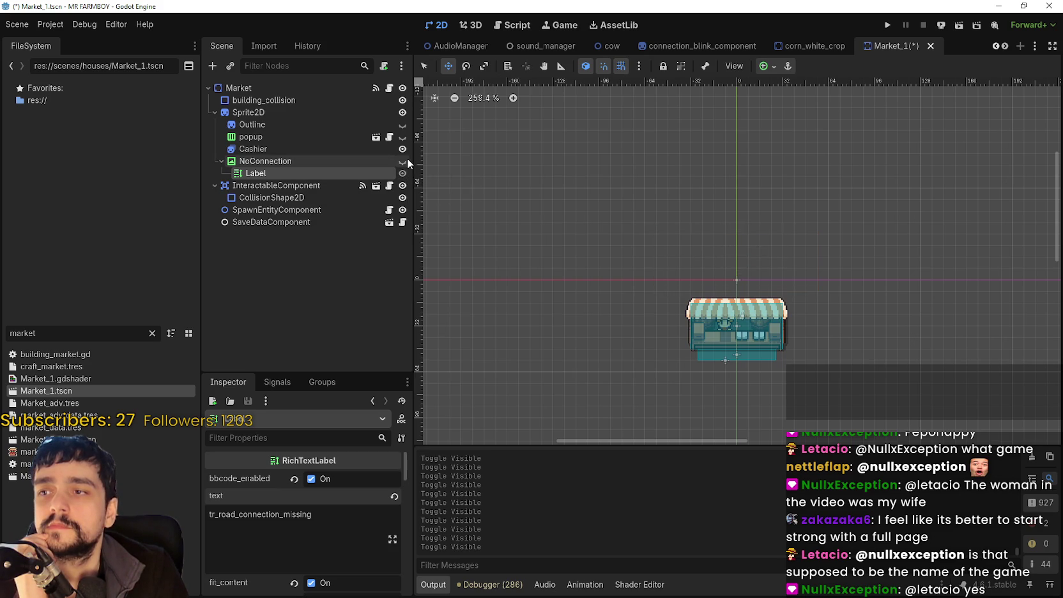
click(405, 174)
click(404, 174)
click(403, 162)
Zoom in, keep the label hidden with the exclamation icon showing, and save Market_1.
key(ctrl+equal)
key(ctrl+equal)
key(ctrl+equal)
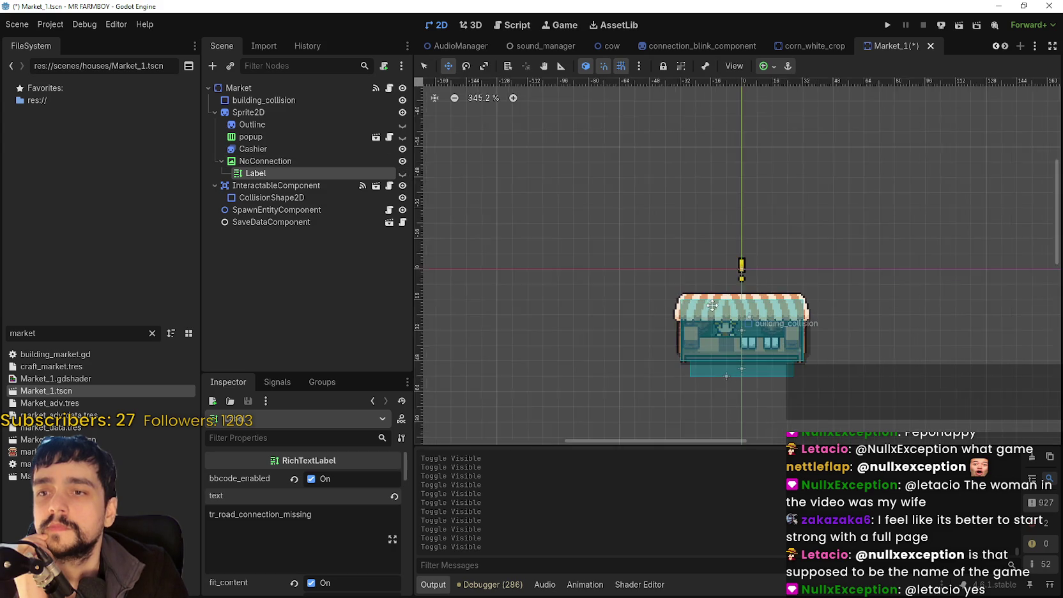
click(402, 173)
click(403, 173)
click(403, 161)
click(403, 161)
scroll(766, 225, down, 2)
click(403, 174)
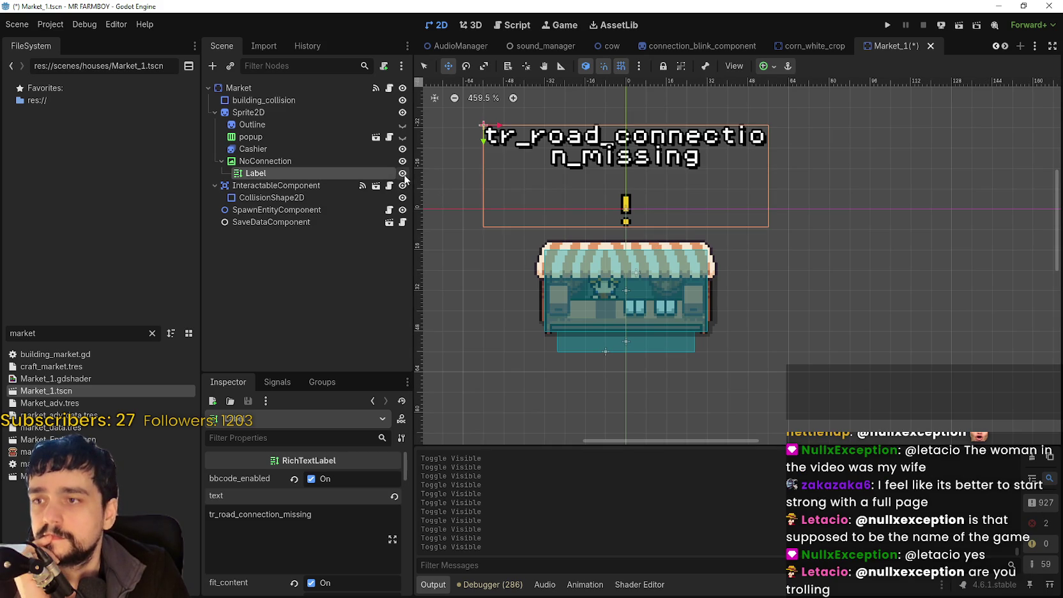
click(403, 174)
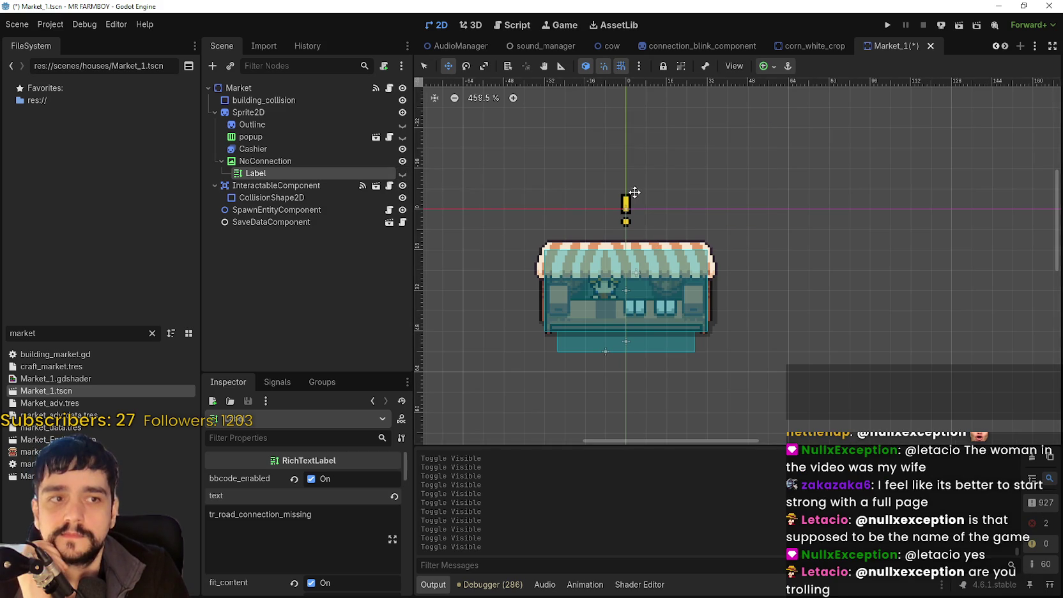
drag(506, 185, 563, 190)
click(374, 162)
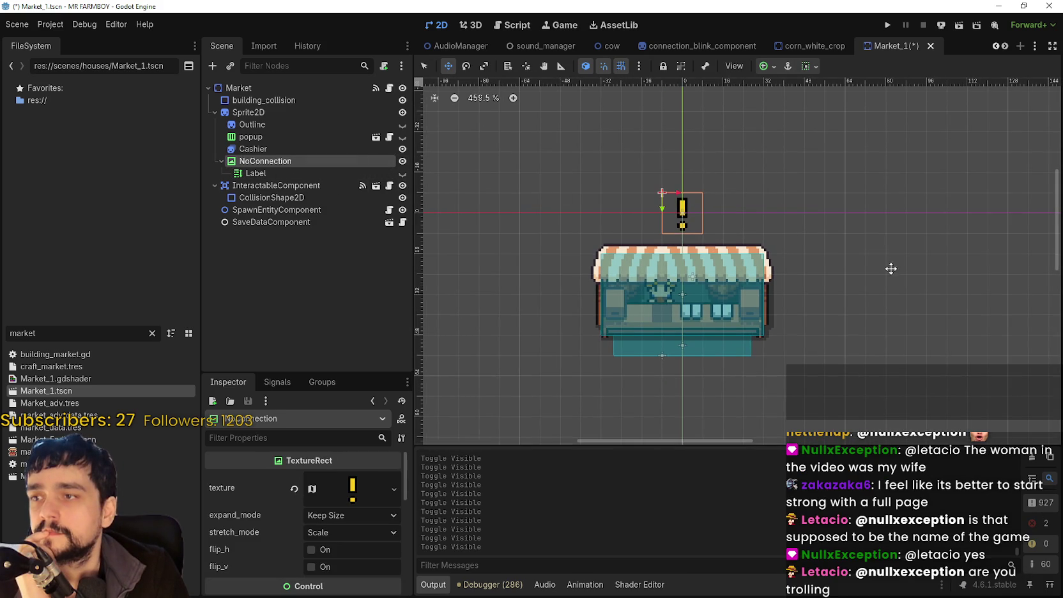
scroll(855, 260, down, 2)
key(ctrl+s)
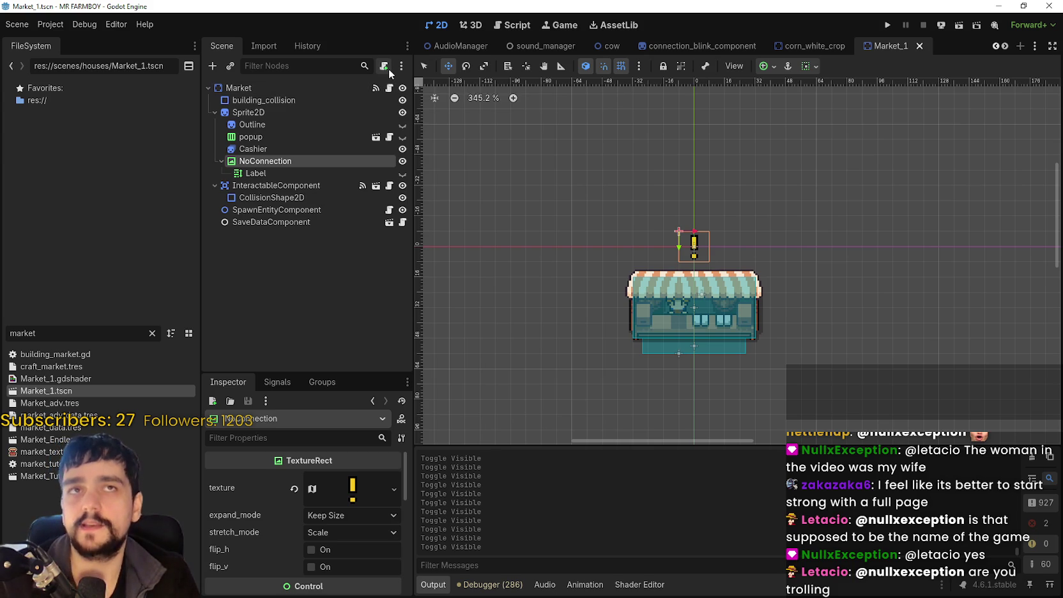
click(289, 87)
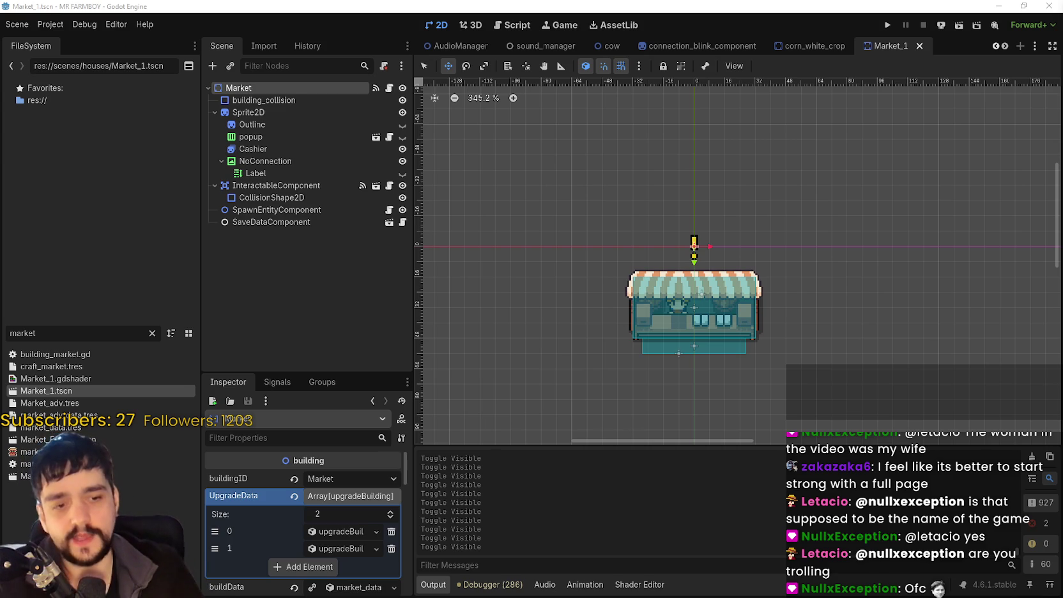
scroll(754, 351, up, 3)
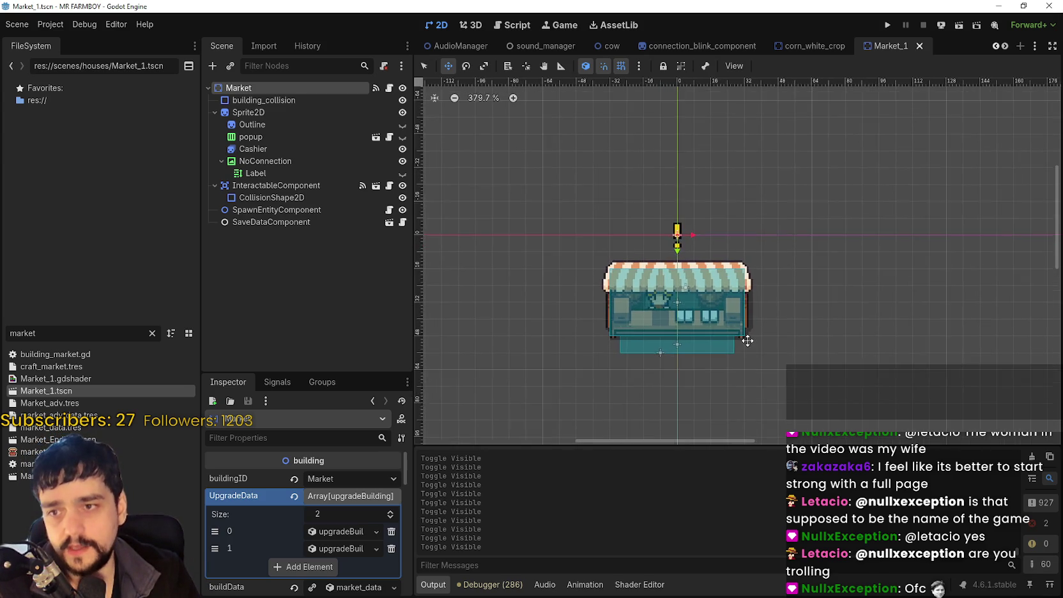
scroll(780, 296, up, 3)
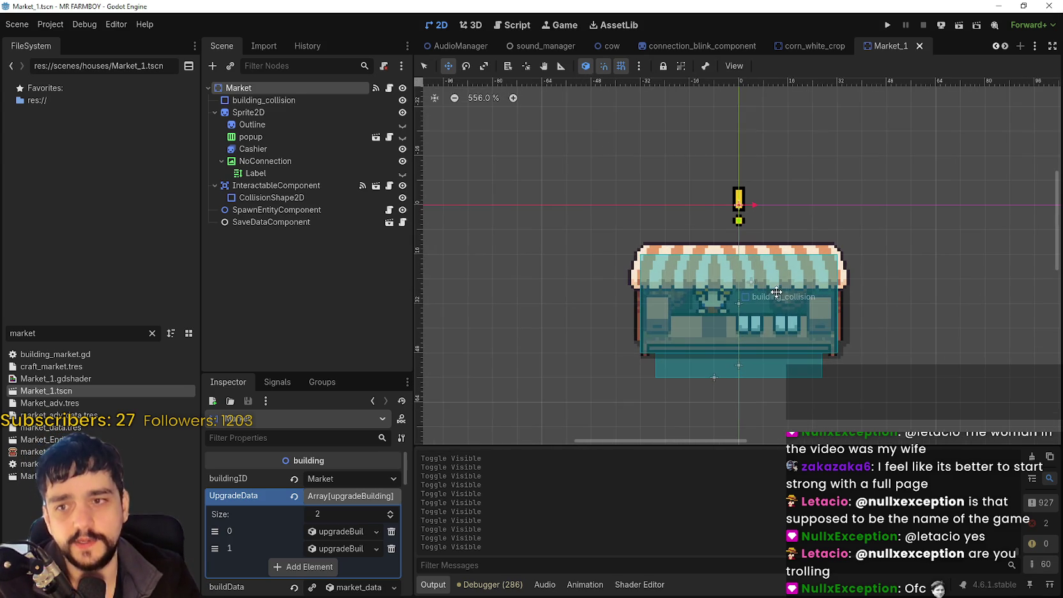
scroll(760, 292, down, 1)
scroll(763, 190, up, 4)
scroll(777, 237, down, 4)
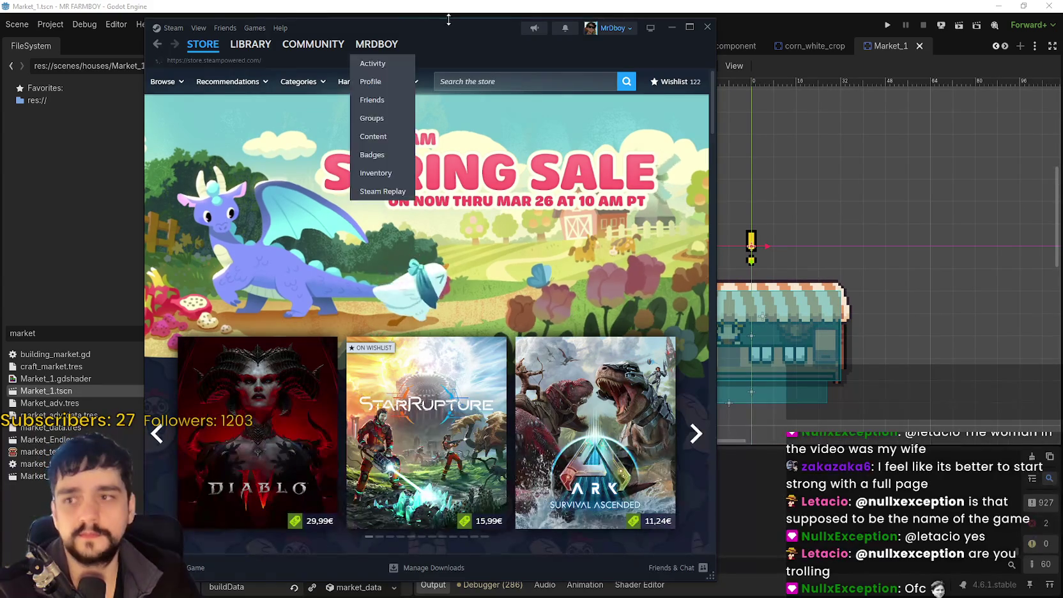
click(668, 29)
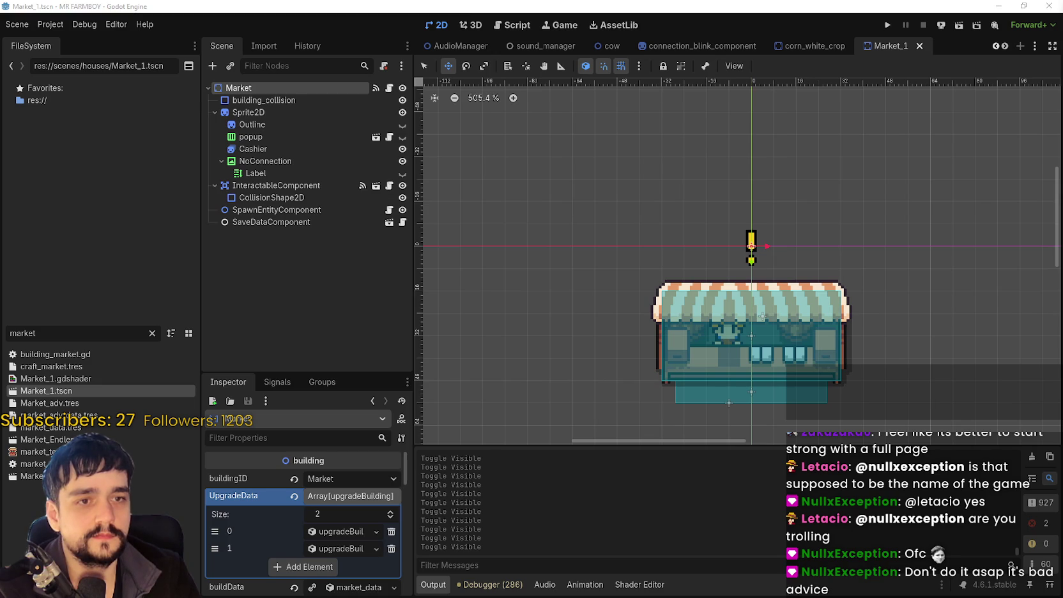
Select the NoConnection warning and minimize the store browser back to Godot.
scroll(593, 287, down, 2)
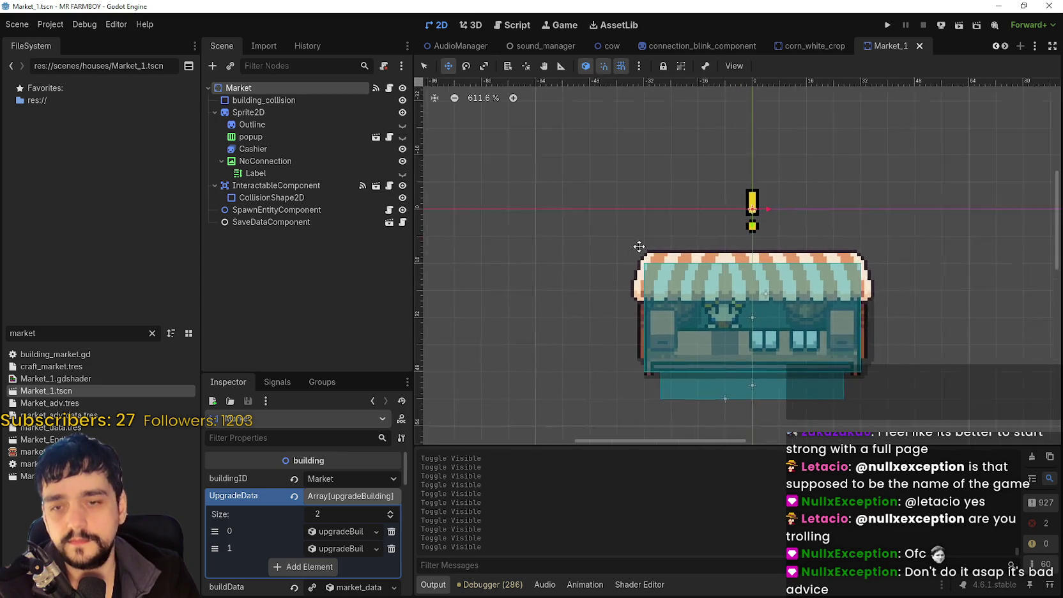
scroll(742, 248, up, 1)
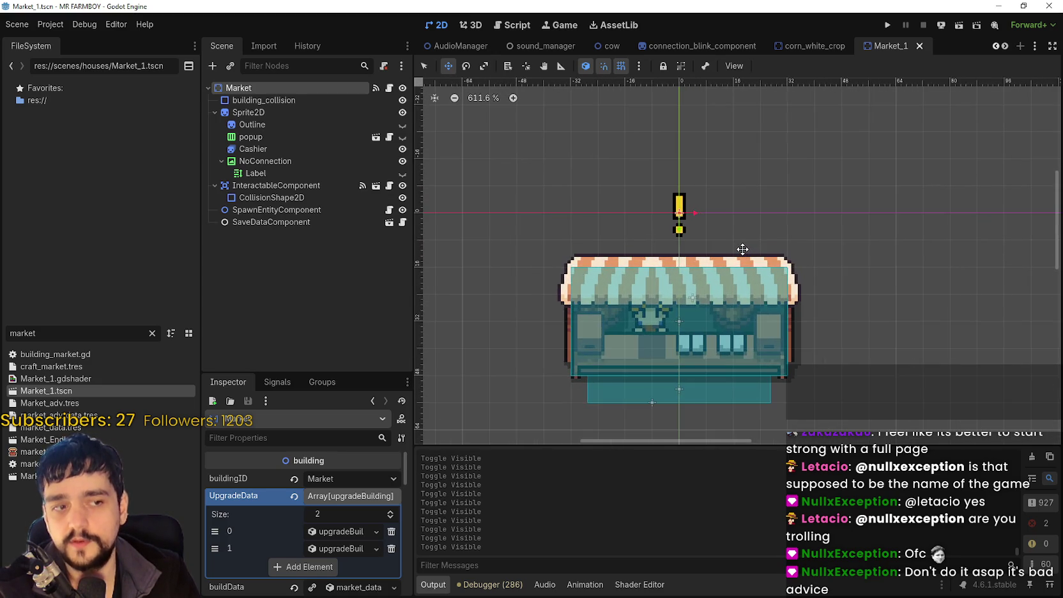
scroll(735, 240, up, 5)
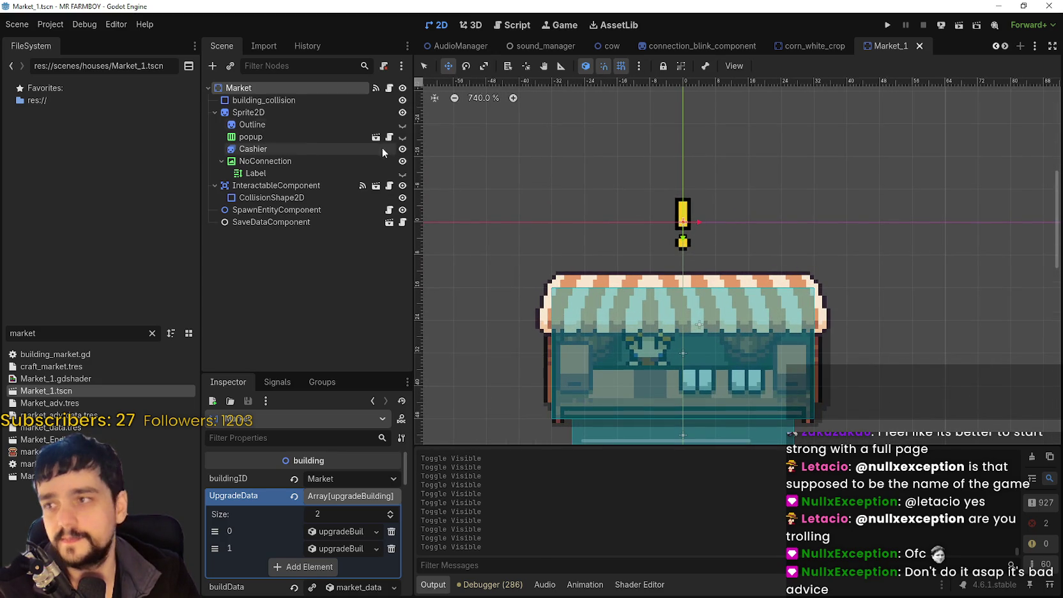
click(287, 161)
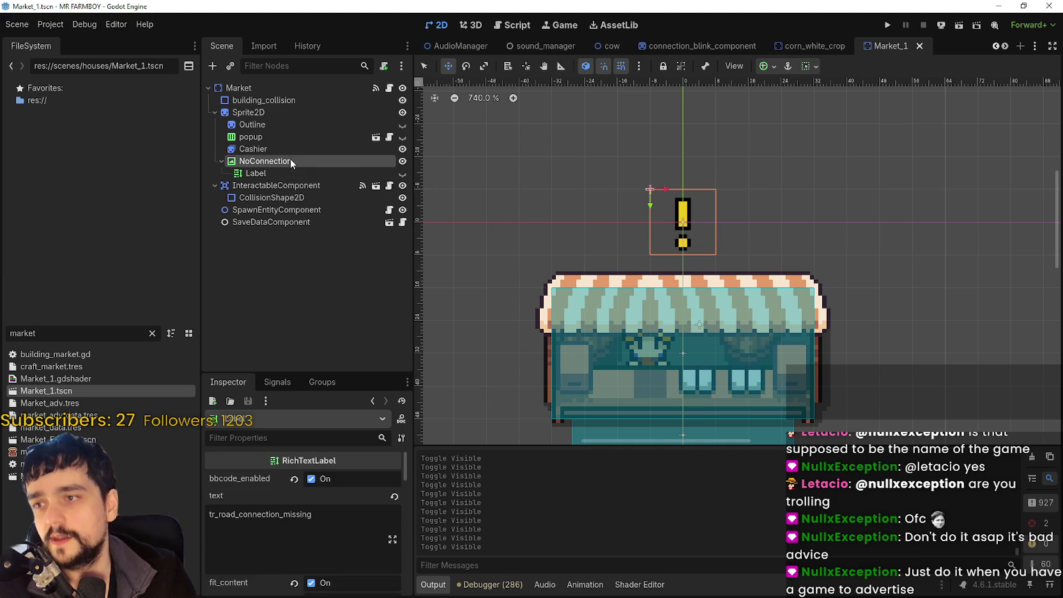
scroll(771, 272, down, 4)
scroll(745, 243, up, 7)
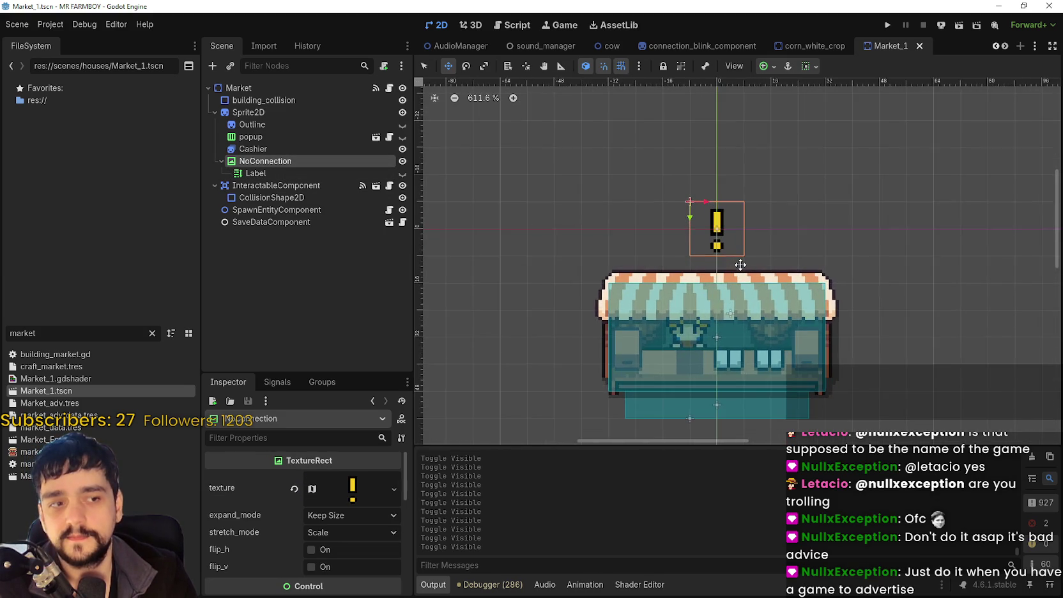
scroll(737, 265, down, 3)
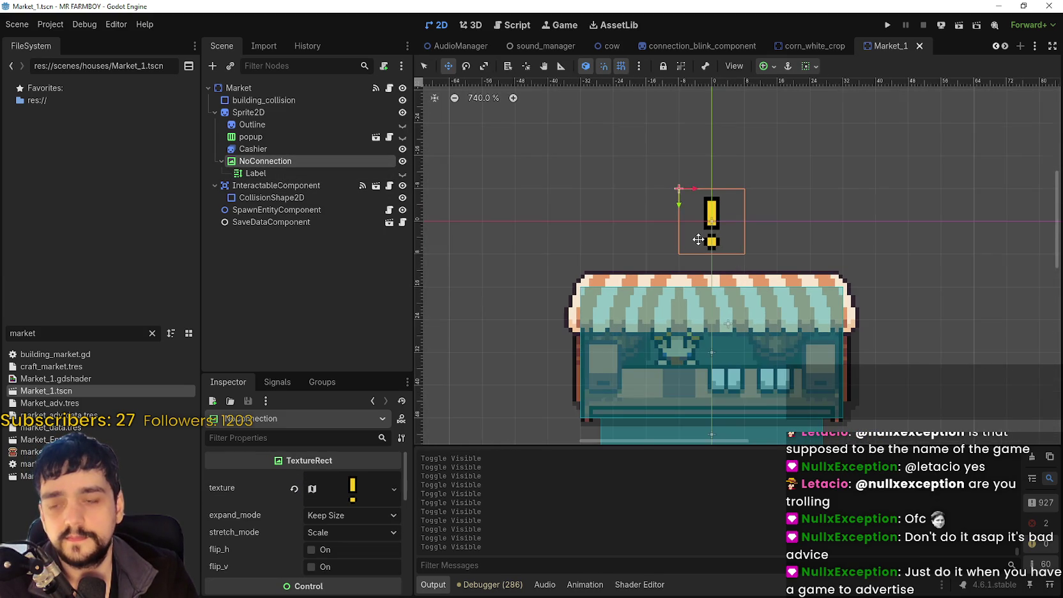
scroll(698, 239, down, 1)
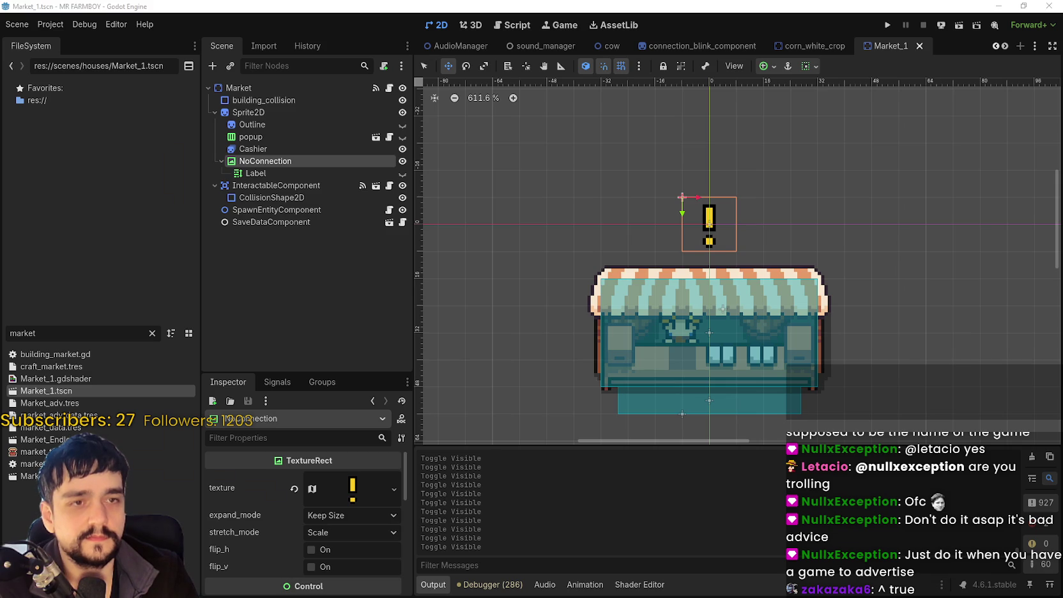
key(alt+Tab)
click(996, 8)
Recentre the canvas on the market sprite and reselect the NoConnection node.
scroll(664, 256, down, 1)
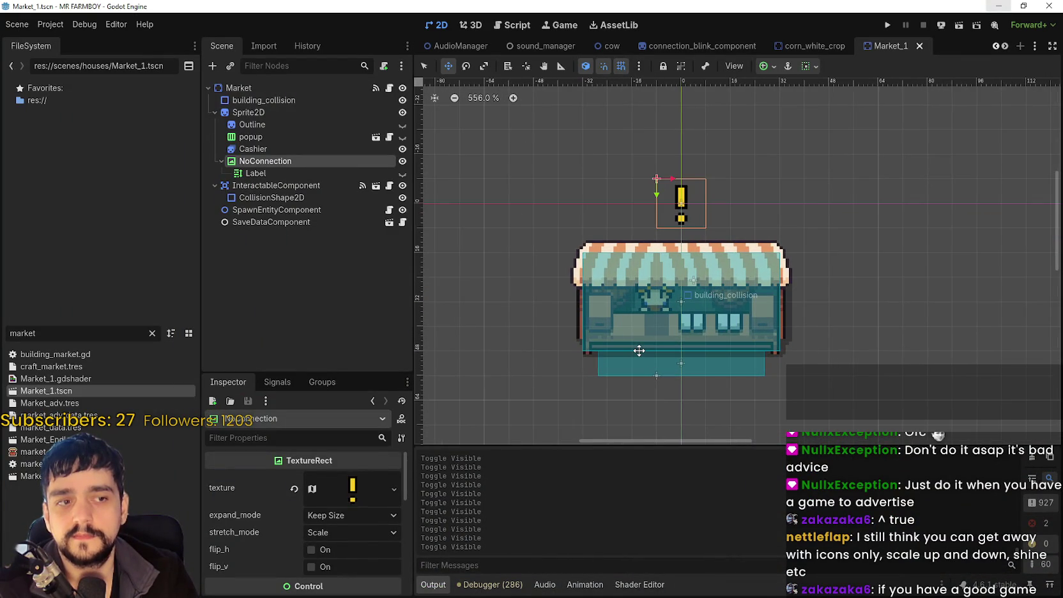
scroll(638, 345, up, 1)
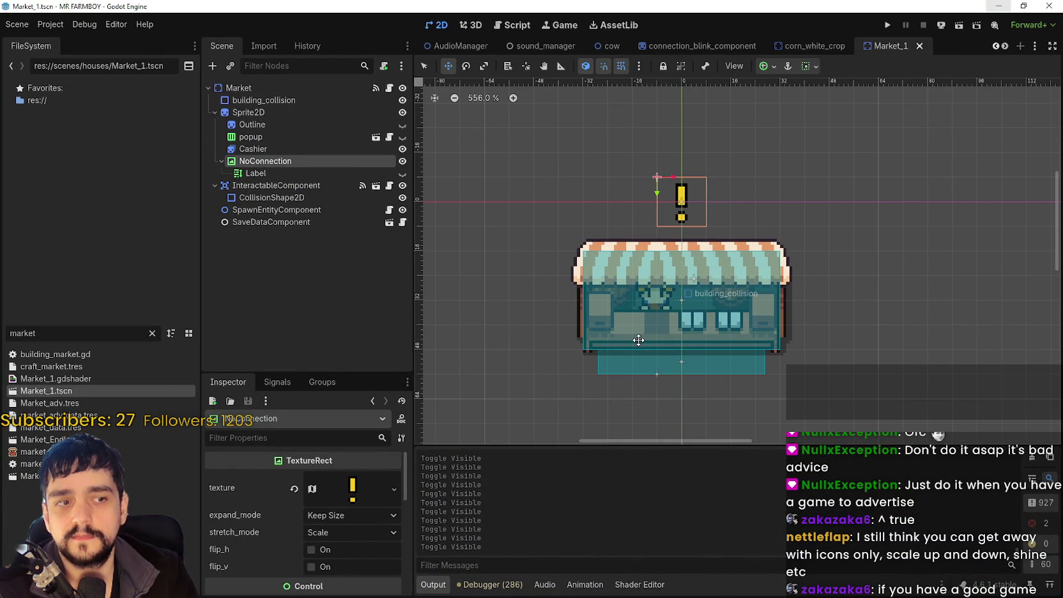
scroll(714, 347, down, 1)
scroll(714, 347, up, 1)
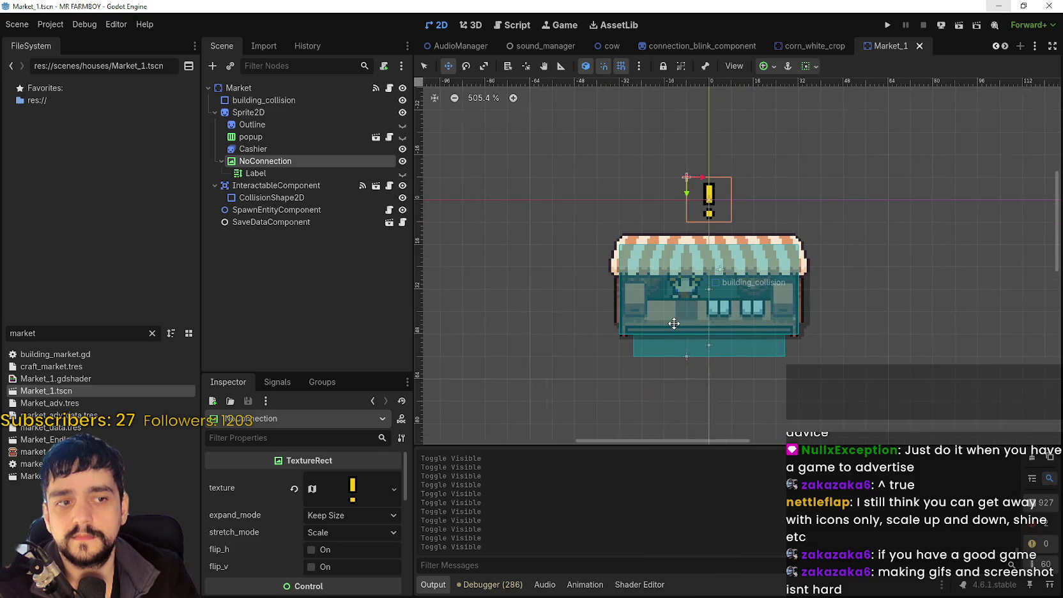
scroll(671, 325, up, 1)
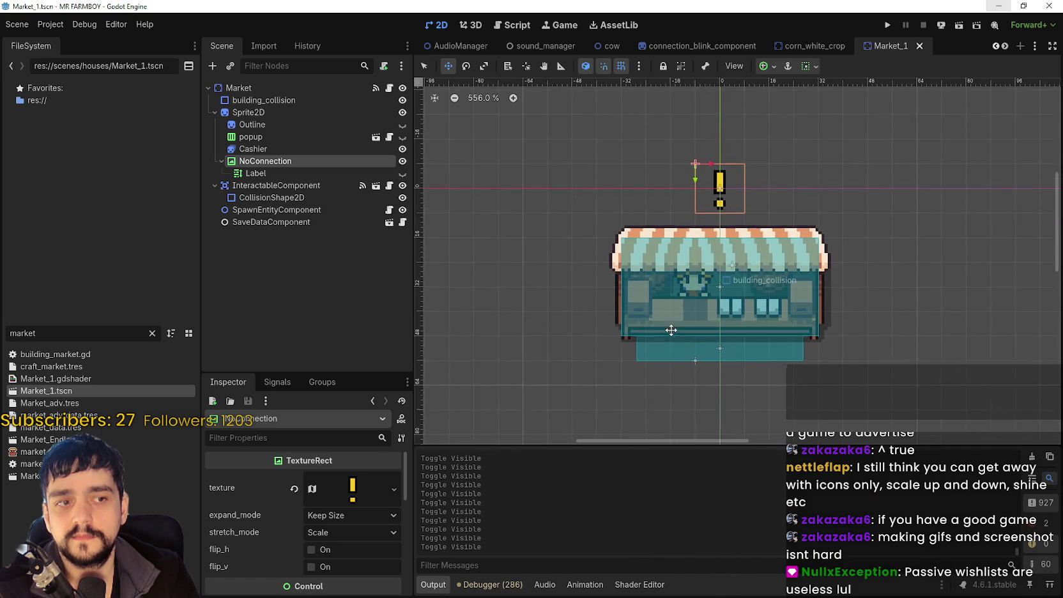
scroll(711, 344, up, 1)
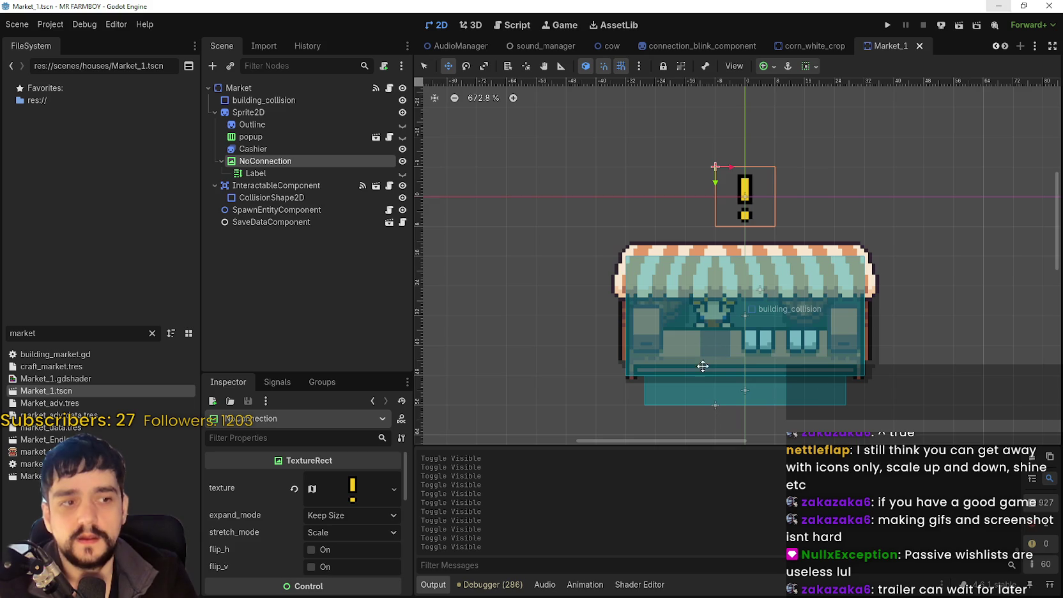
drag(670, 303, 568, 322)
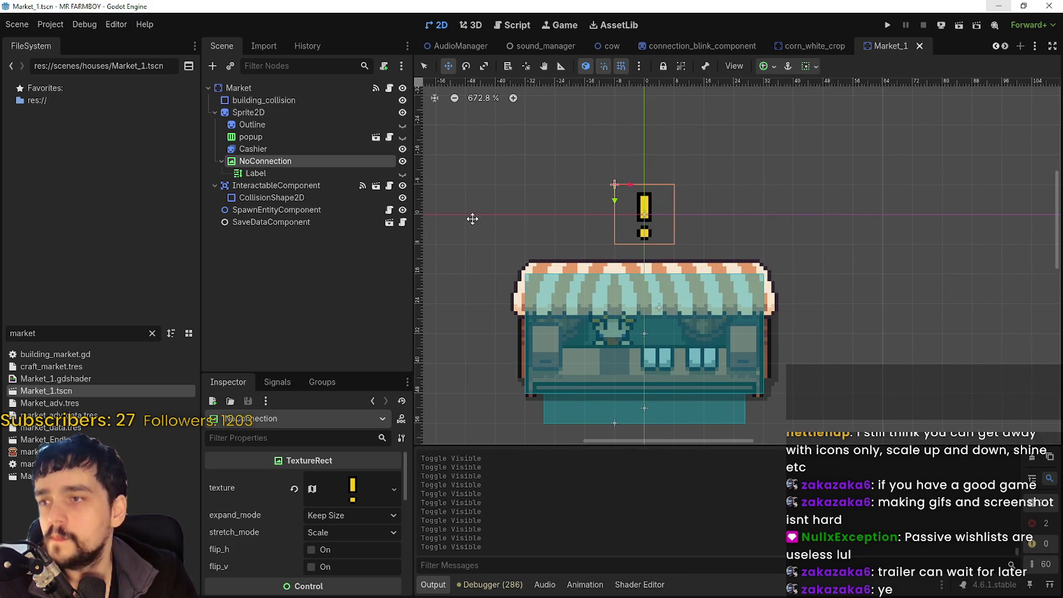
click(326, 172)
click(327, 160)
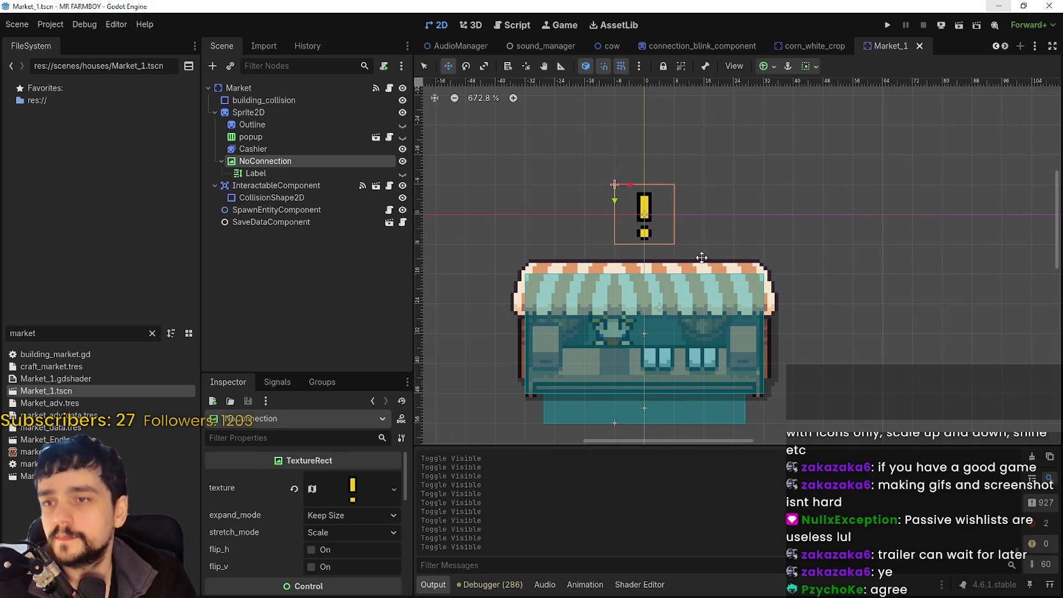
drag(705, 254, 715, 261)
Save Market_1 and show vegetable_shop_new.gd in the script editor.
key(ctrl+s)
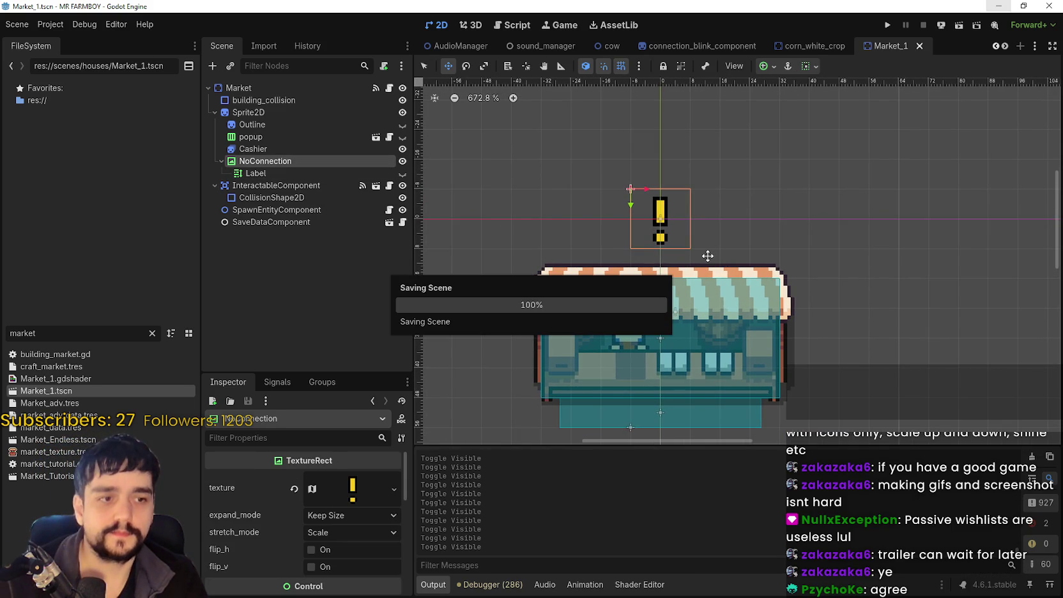
scroll(575, 357, up, 2)
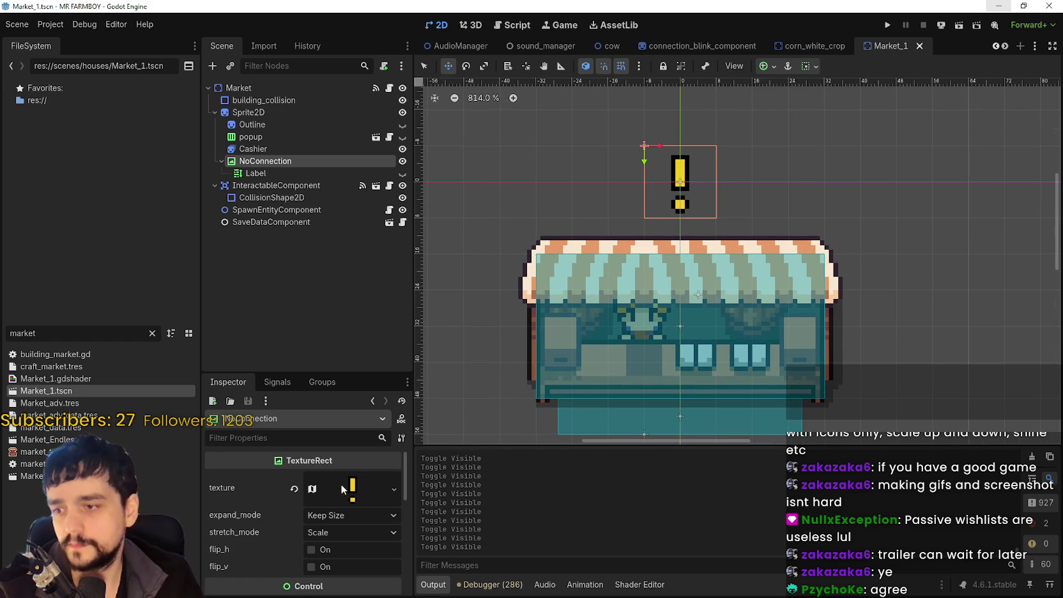
drag(334, 371, 339, 328)
scroll(324, 568, down, 2)
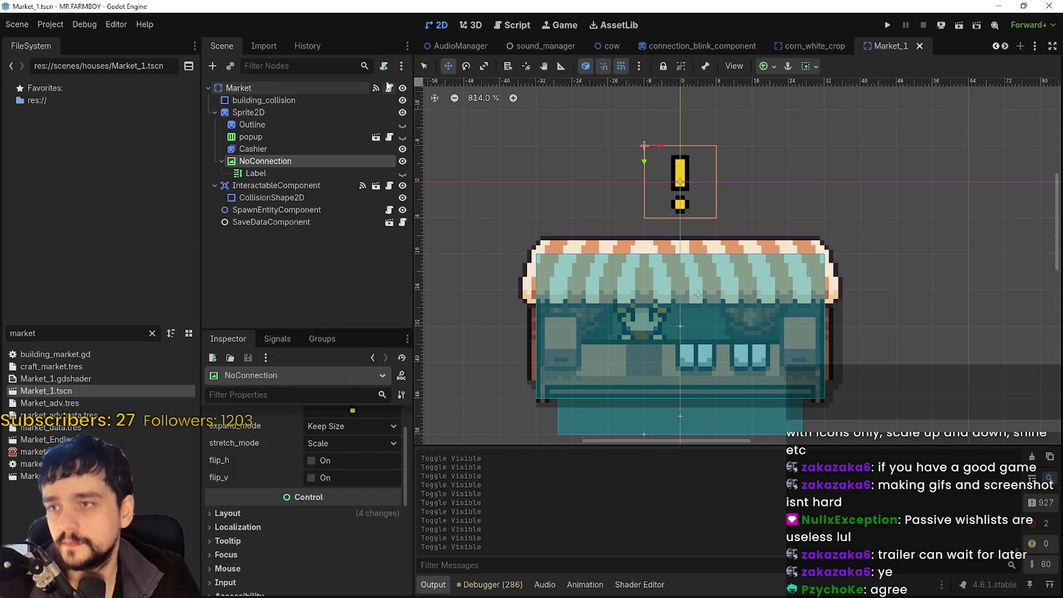
key(ctrl+F3)
scroll(741, 239, down, 1)
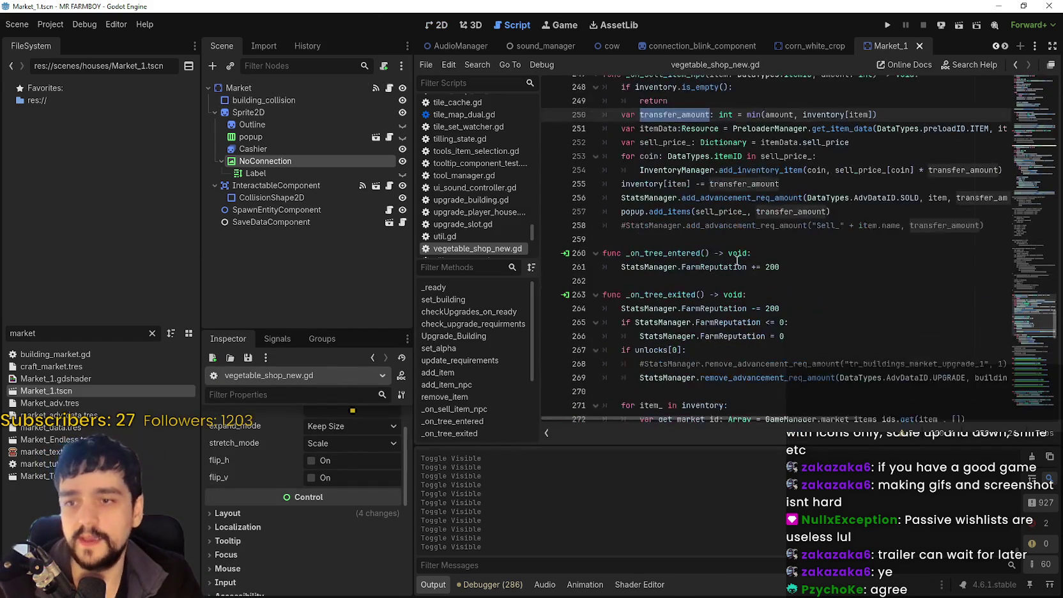
Widen the script editor by dragging the dock splitter to the left.
click(742, 239)
mouse_move(1026, 279)
mouse_down()
mouse_move(1024, 332)
mouse_move(1022, 80)
mouse_up()
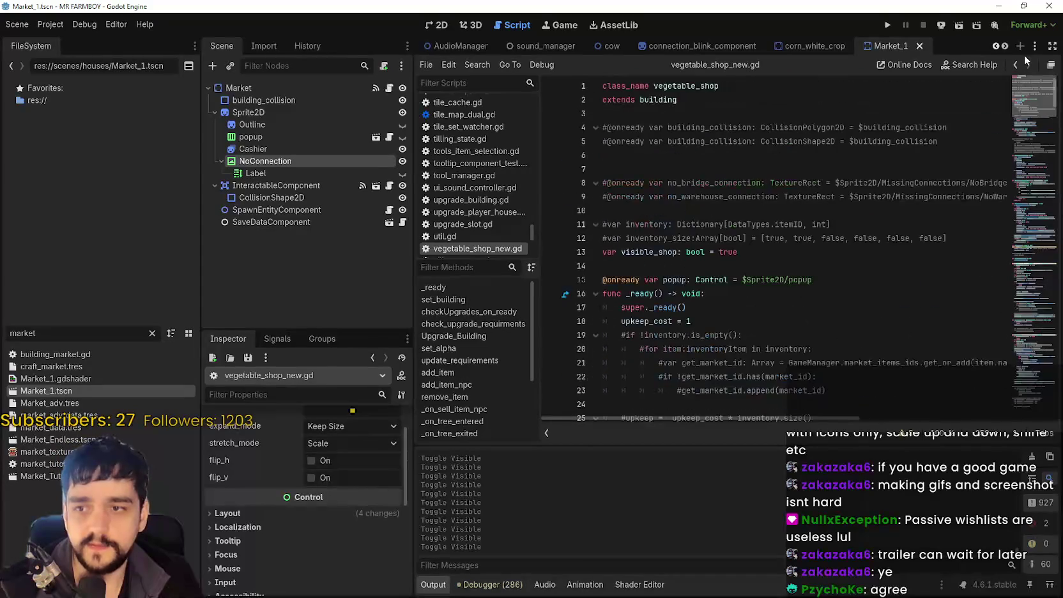
drag(971, 243, 602, 127)
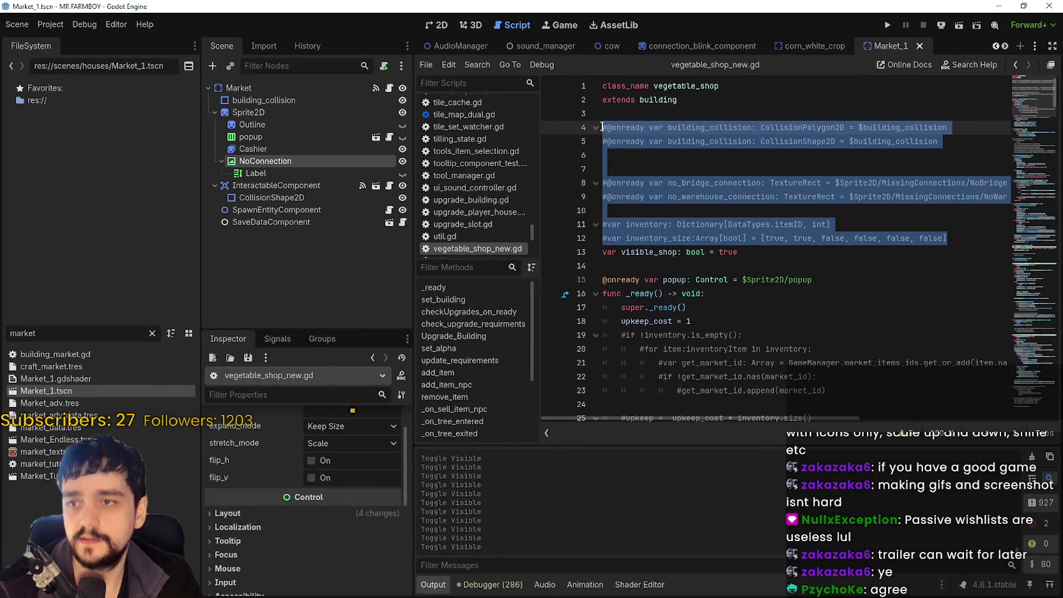
mouse_move(970, 238)
mouse_down()
mouse_move(703, 185)
mouse_move(576, 109)
mouse_move(618, 166)
mouse_move(573, 132)
mouse_move(590, 218)
mouse_move(588, 300)
mouse_move(579, 114)
mouse_up()
drag(413, 288, 148, 269)
drag(383, 275, 344, 274)
Delete the commented-out declarations on lines 4–12 of vegetable_shop_new.gd.
mouse_move(879, 240)
mouse_down()
mouse_move(565, 156)
mouse_move(528, 125)
mouse_up()
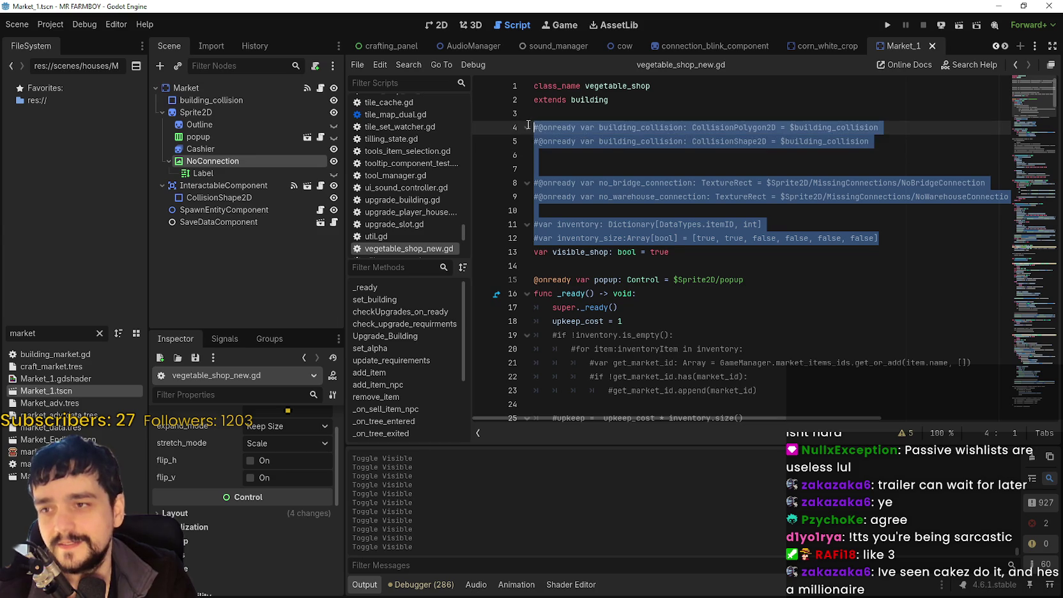
mouse_move(895, 239)
mouse_down()
mouse_move(766, 223)
mouse_move(575, 127)
mouse_move(535, 118)
mouse_move(538, 128)
mouse_up()
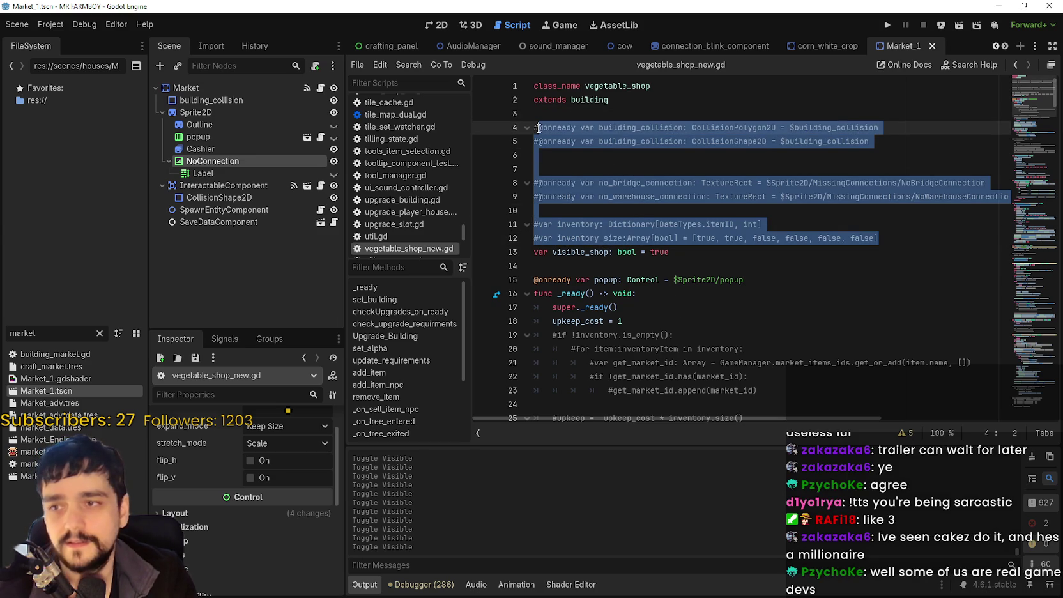
click(792, 229)
click(878, 238)
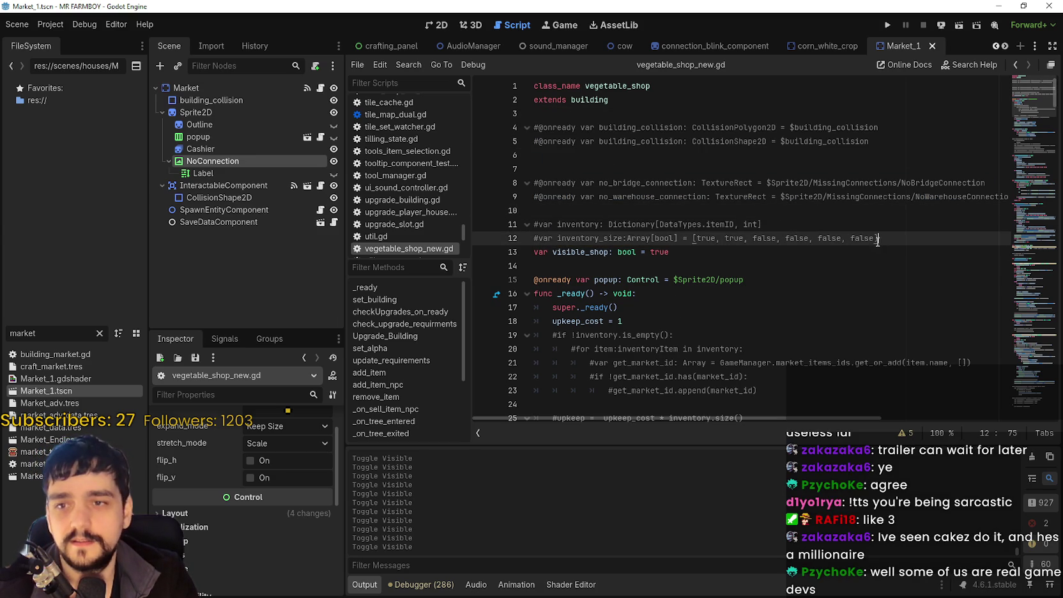
mouse_move(887, 238)
mouse_down()
mouse_move(639, 198)
mouse_move(541, 139)
mouse_up()
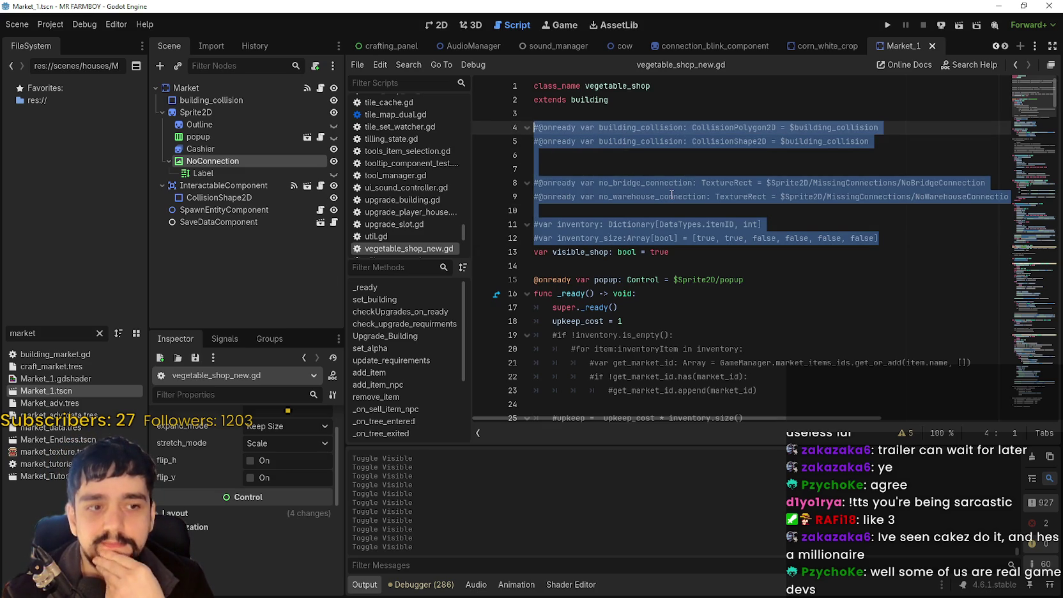
key(BackSpace)
key(BackSpace)
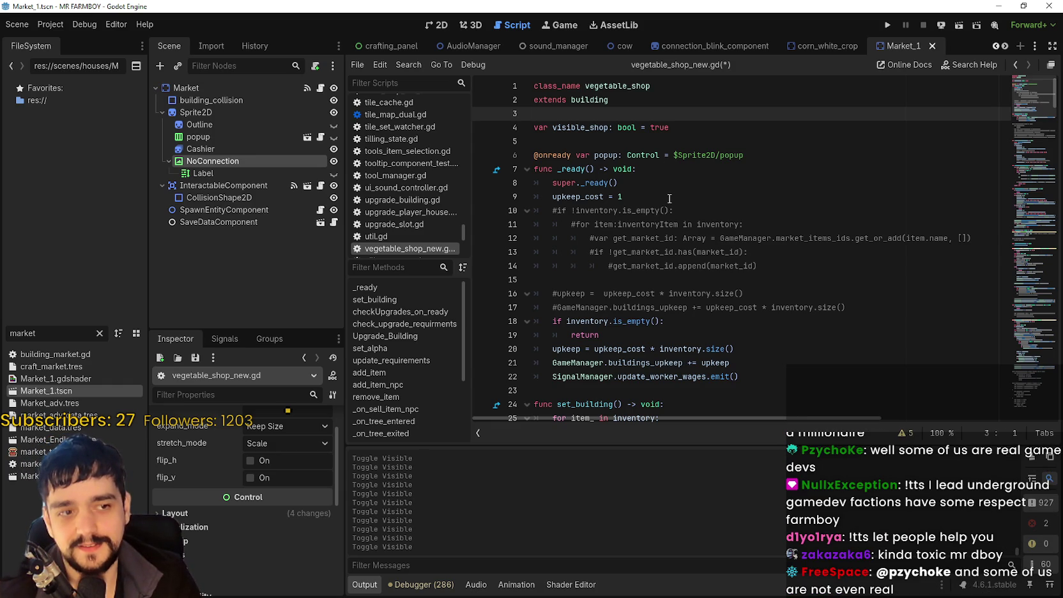
Delete the commented inventory loop lines 10–17 from _ready.
click(741, 251)
click(660, 307)
mouse_move(877, 306)
mouse_down()
mouse_move(437, 228)
mouse_move(419, 213)
mouse_up()
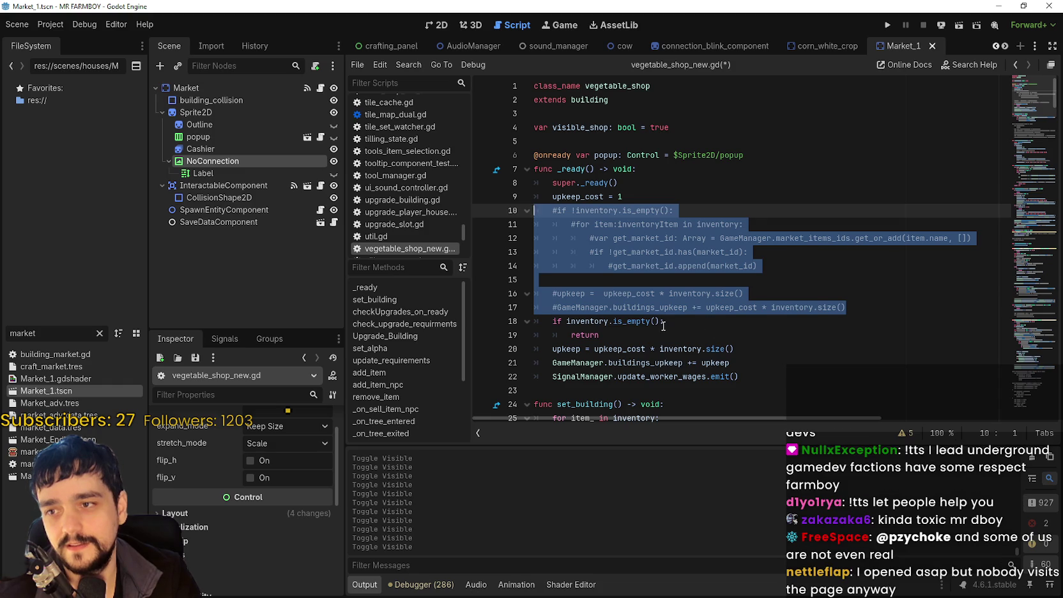
key(Delete)
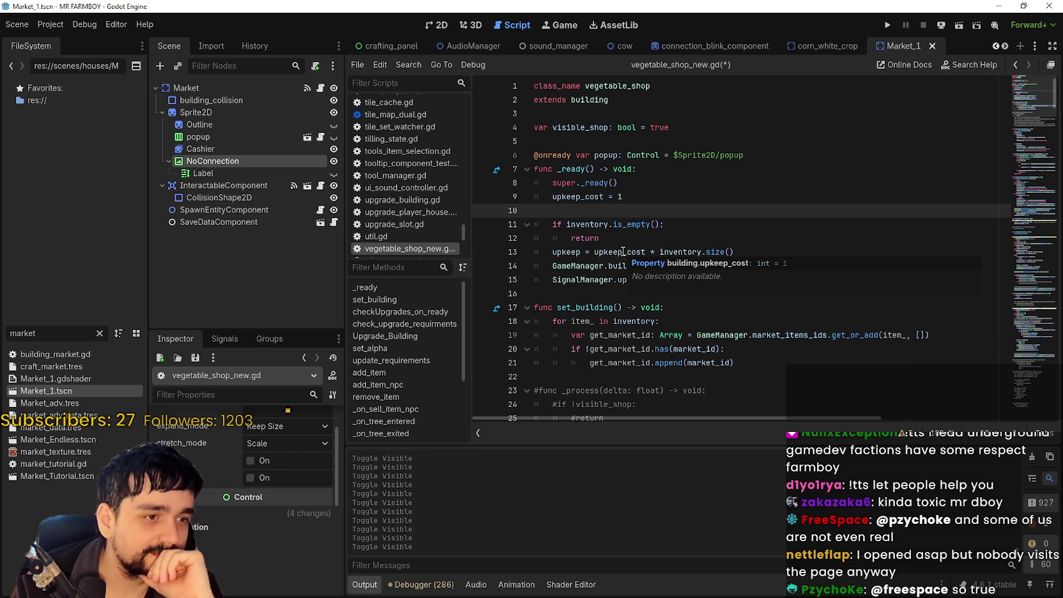
Delete the commented-out _process shader block and save the script.
scroll(623, 285, down, 3)
scroll(623, 285, down, 2)
drag(620, 307, 517, 166)
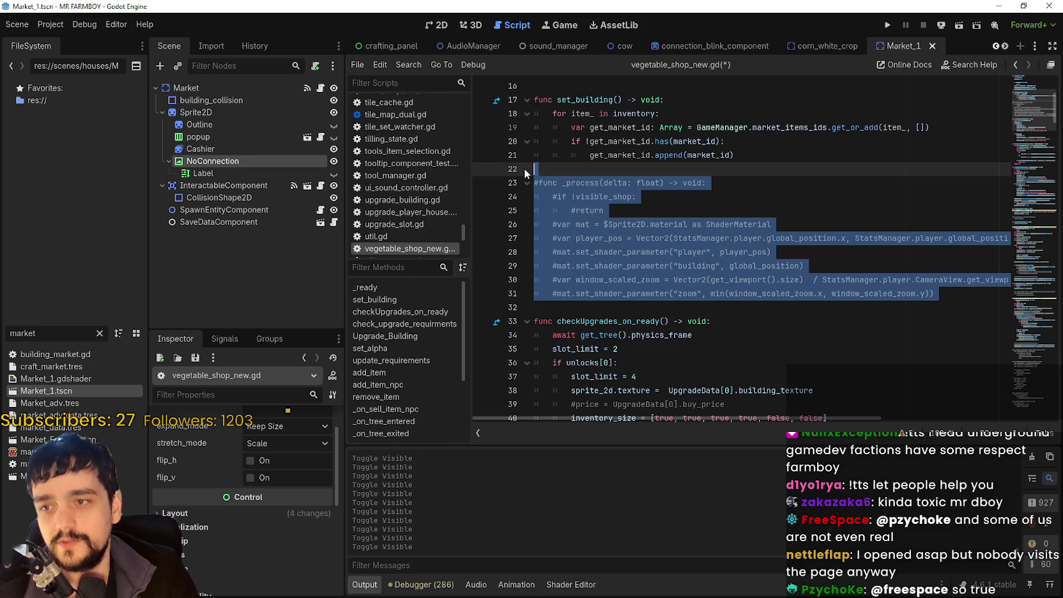
key(Delete)
scroll(1031, 120, down, 3)
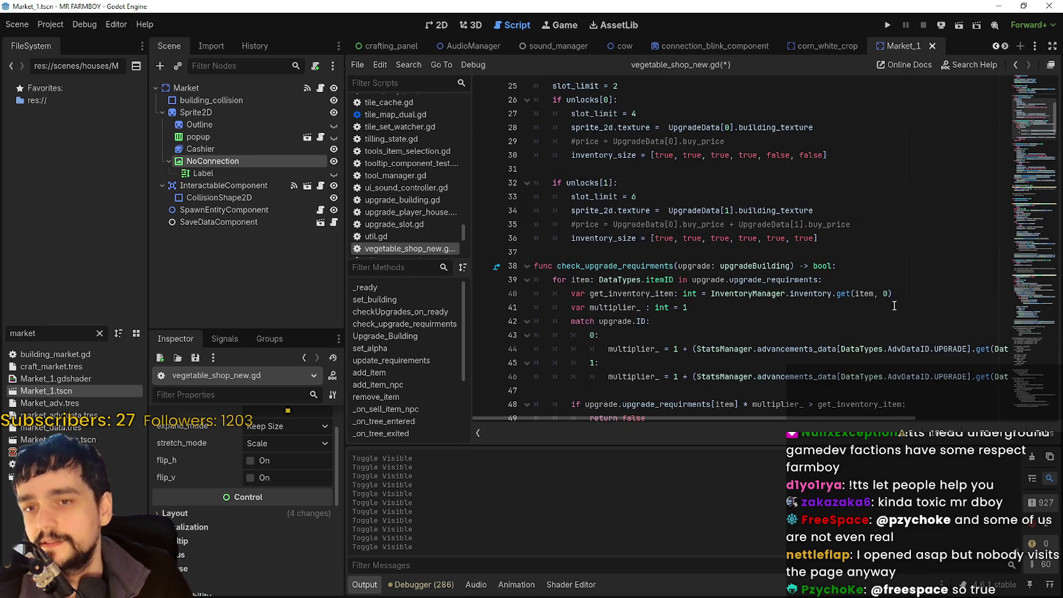
mouse_move(1030, 120)
mouse_down()
mouse_move(1020, 241)
mouse_move(1025, 96)
mouse_up()
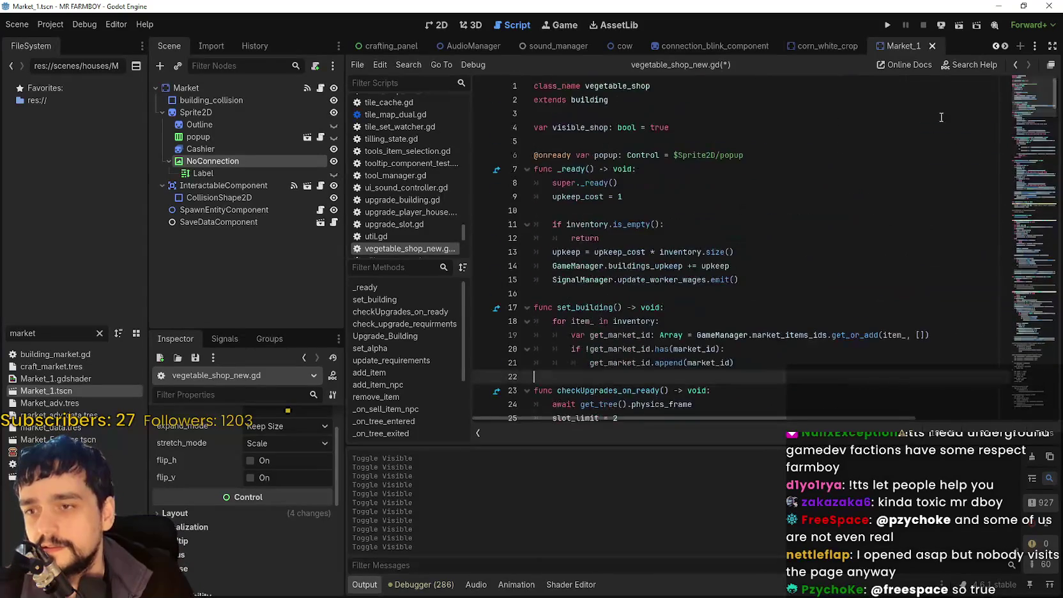
click(755, 181)
key(ctrl+s)
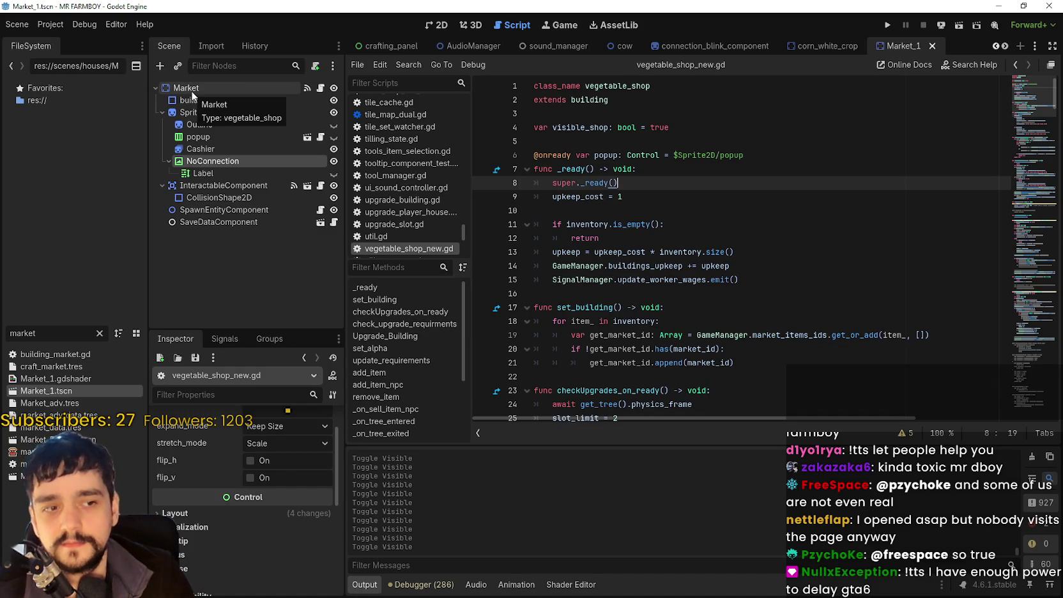
Delete the commented-out add_item_npc and _sort_by_quantity functions below line 161, then save.
click(191, 90)
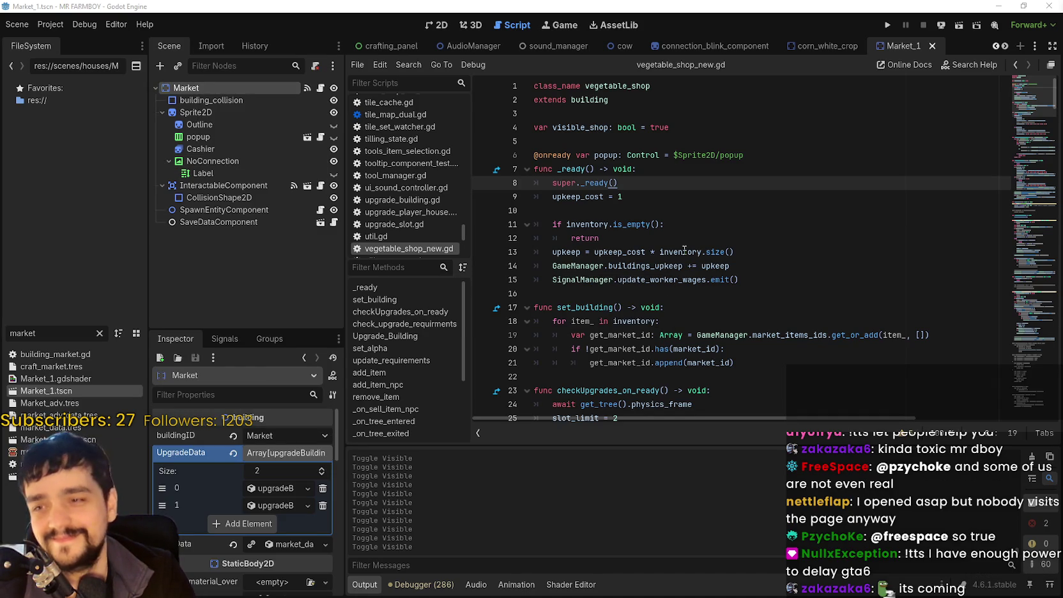
click(694, 293)
scroll(697, 288, down, 2)
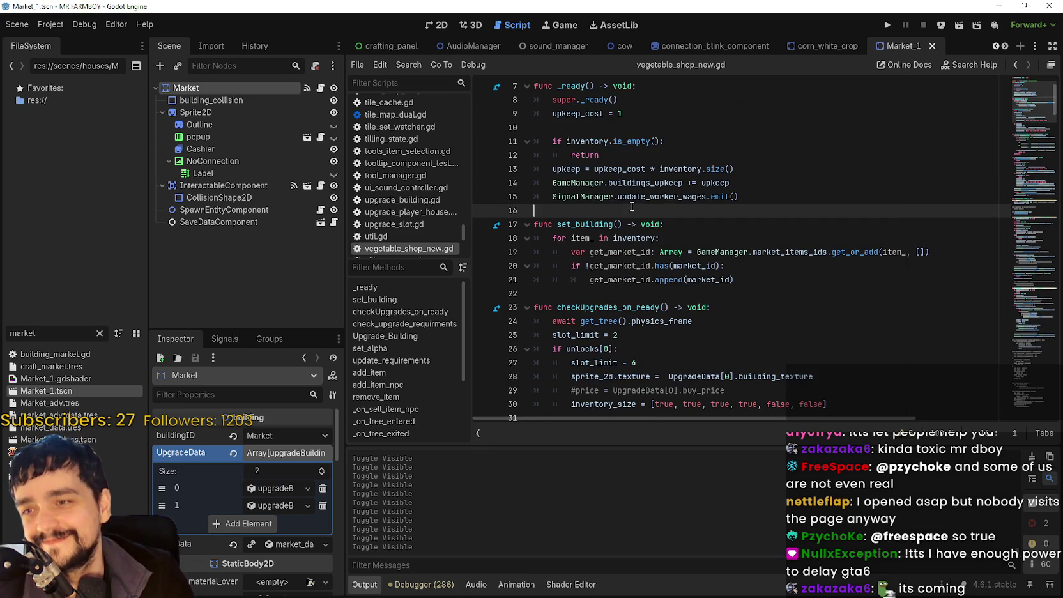
click(603, 125)
scroll(764, 335, down, 6)
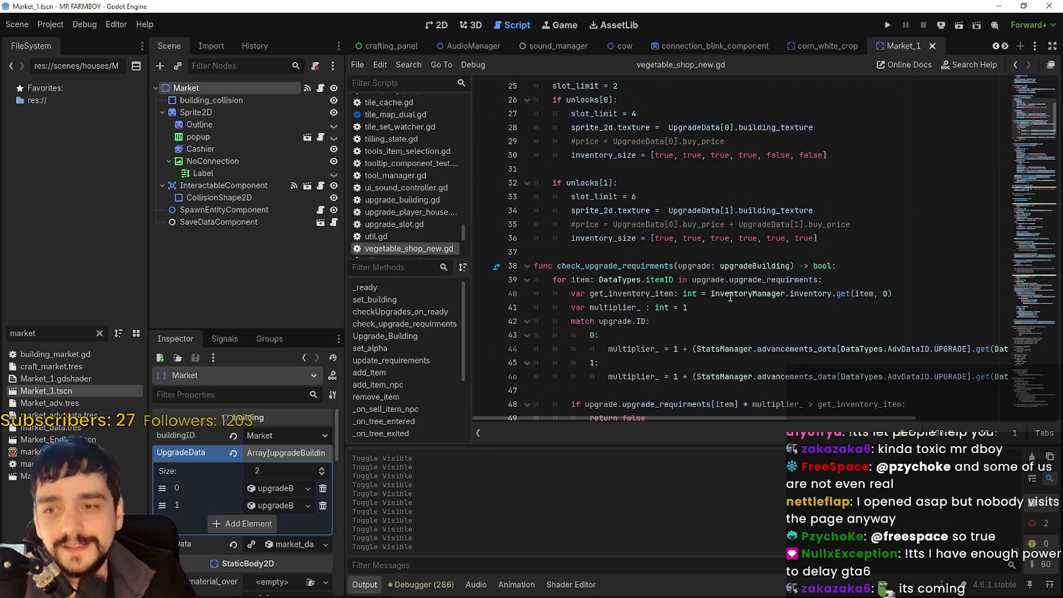
click(1023, 251)
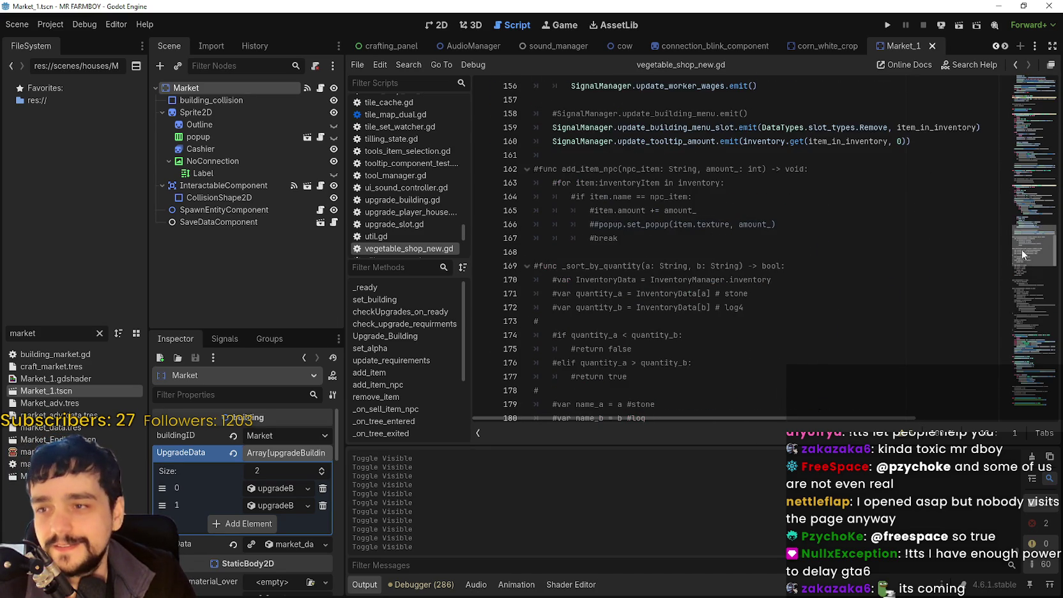
scroll(1023, 259, down, 18)
mouse_move(707, 246)
mouse_down()
mouse_move(664, 179)
mouse_move(664, 211)
mouse_move(696, 233)
mouse_move(655, 254)
mouse_move(639, 171)
mouse_move(614, 236)
mouse_move(587, 238)
mouse_move(577, 181)
mouse_move(540, 204)
mouse_move(537, 223)
mouse_move(535, 199)
mouse_up()
key(Delete)
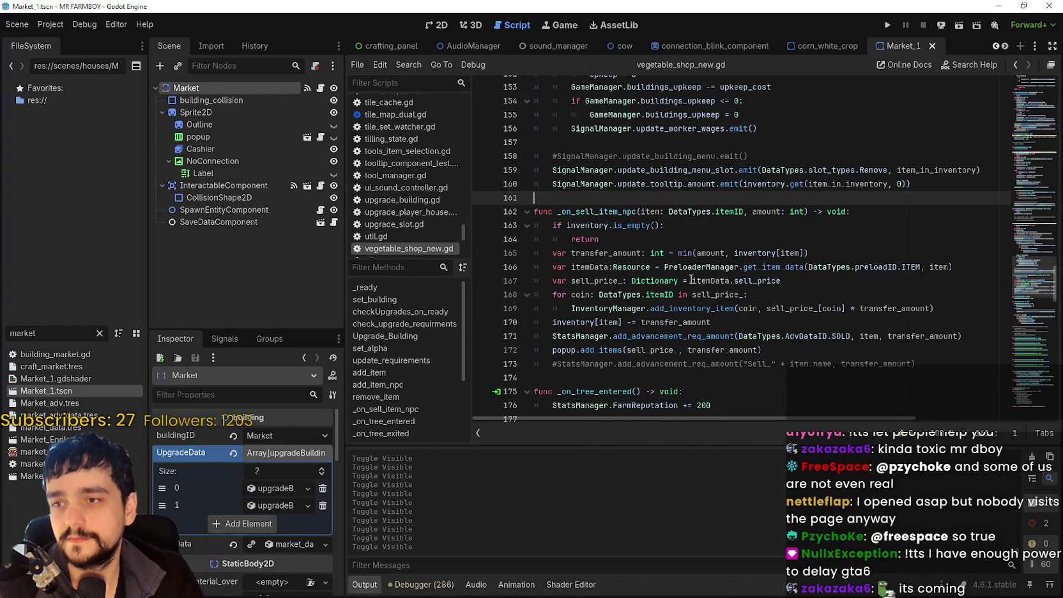
key(ctrl+s)
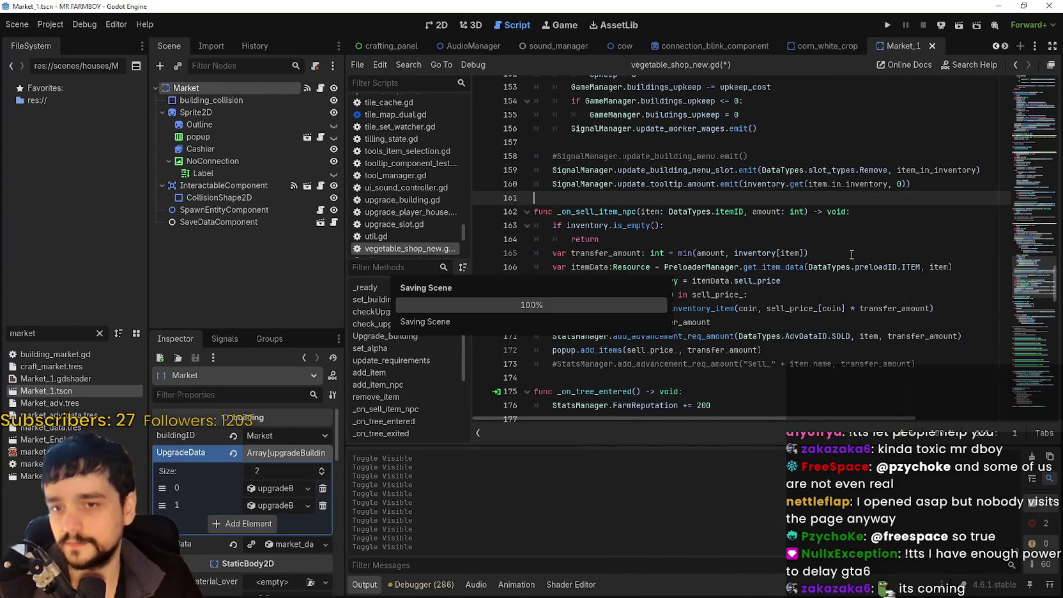
mouse_move(1035, 279)
mouse_down()
mouse_move(1025, 368)
mouse_move(1021, 341)
mouse_up()
Search the script for 'road' and step to the road_connected declaration.
click(614, 246)
scroll(615, 249, up, 1)
click(634, 164)
scroll(632, 166, up, 3)
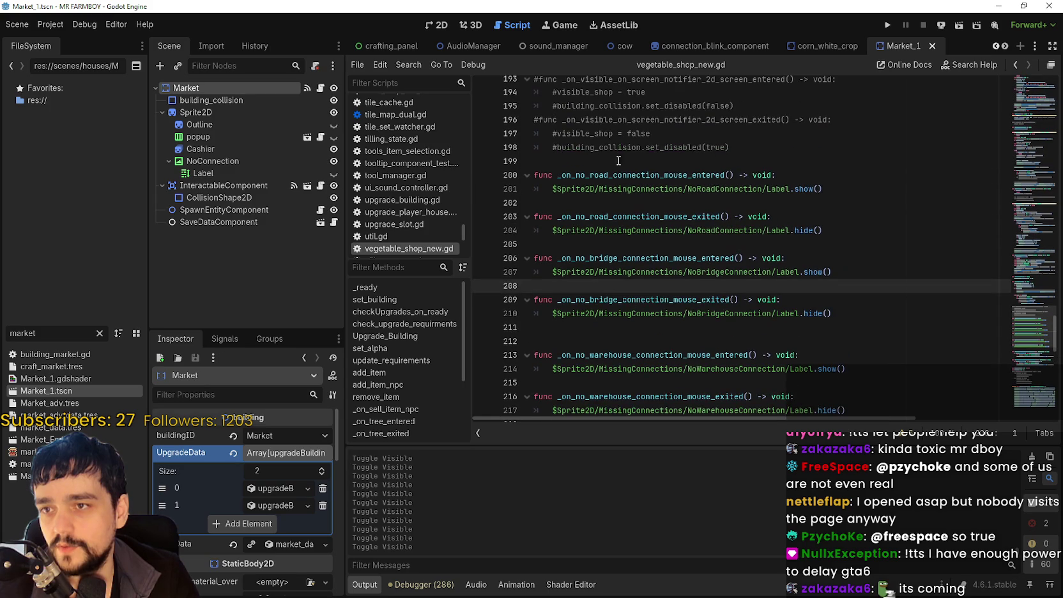
click(610, 174)
key(ctrl+f)
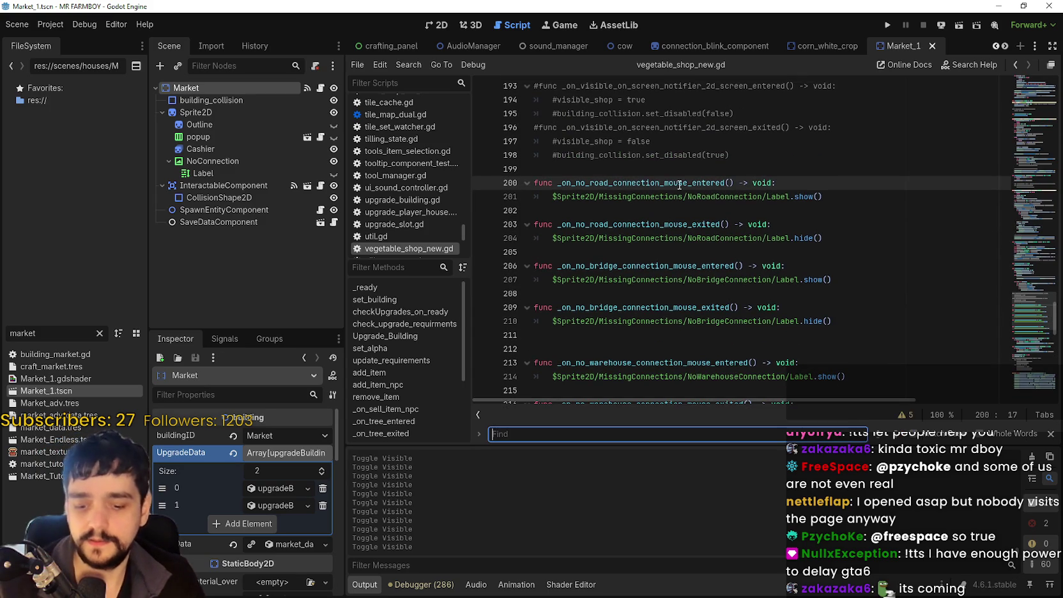
text(road)
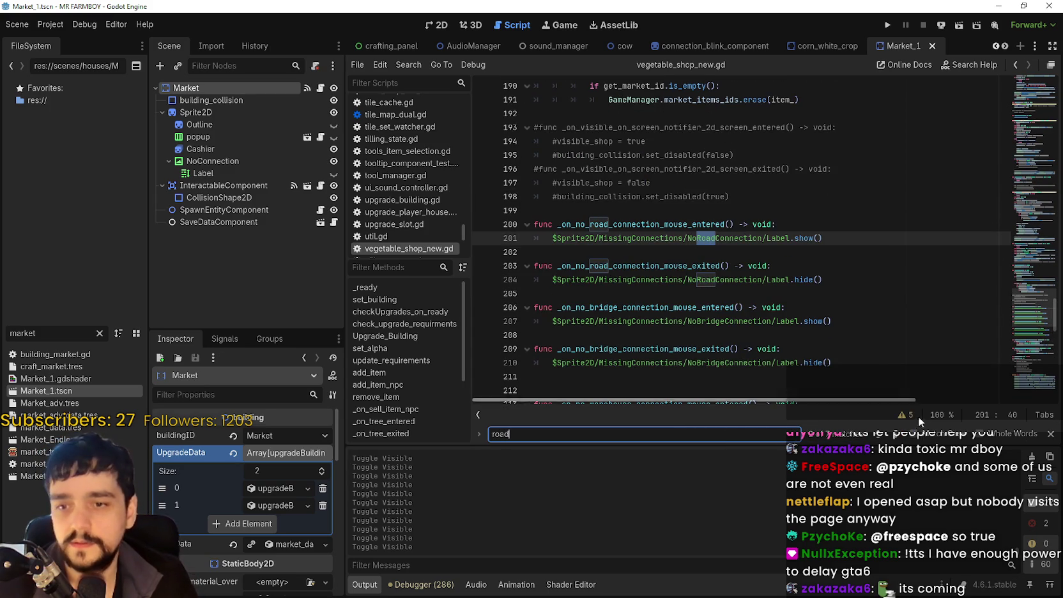
click(897, 435)
click(896, 435)
click(896, 435)
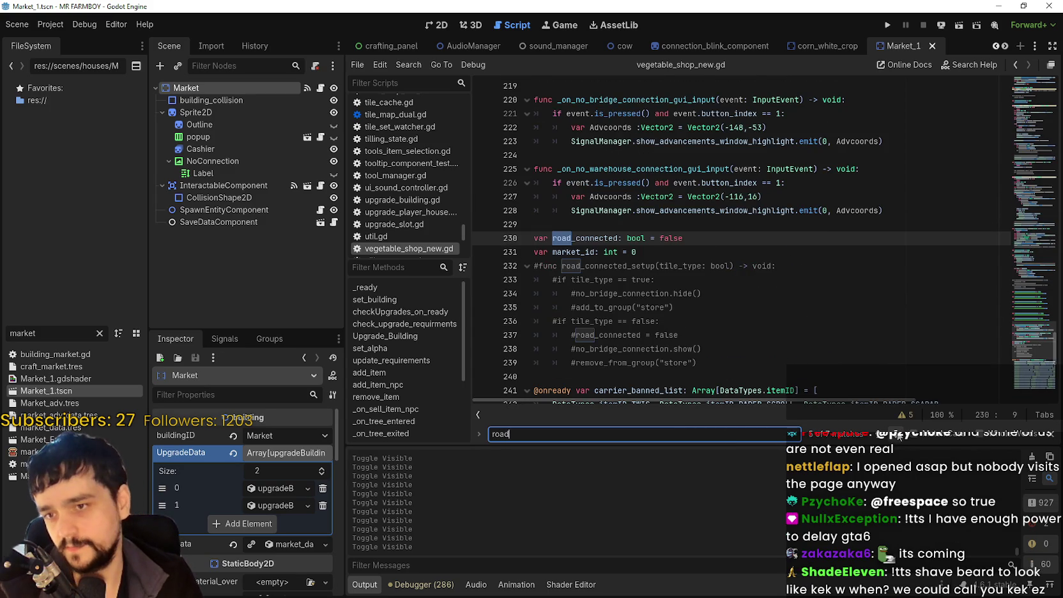
Select the commented-out road_connected_setup function on lines 232–239.
scroll(655, 261, down, 1)
drag(730, 320, 498, 223)
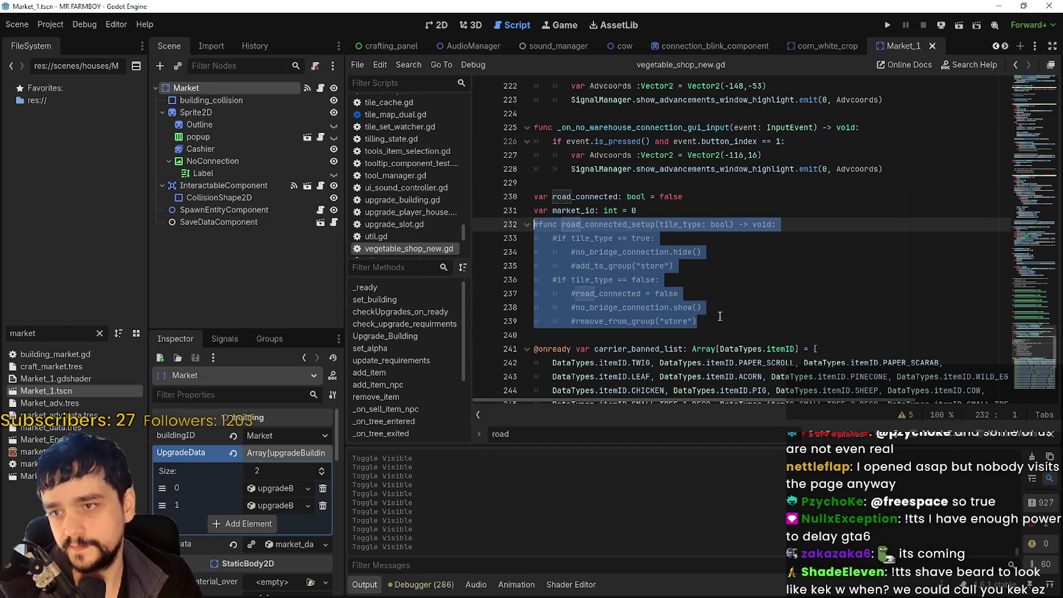
click(581, 191)
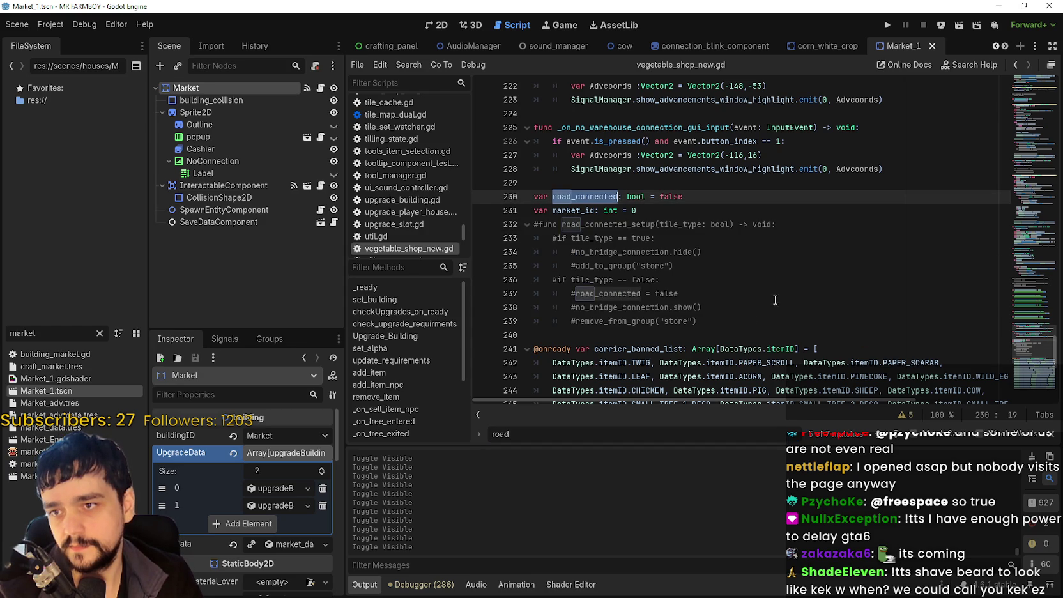
drag(700, 321, 704, 308)
shift+click(498, 224)
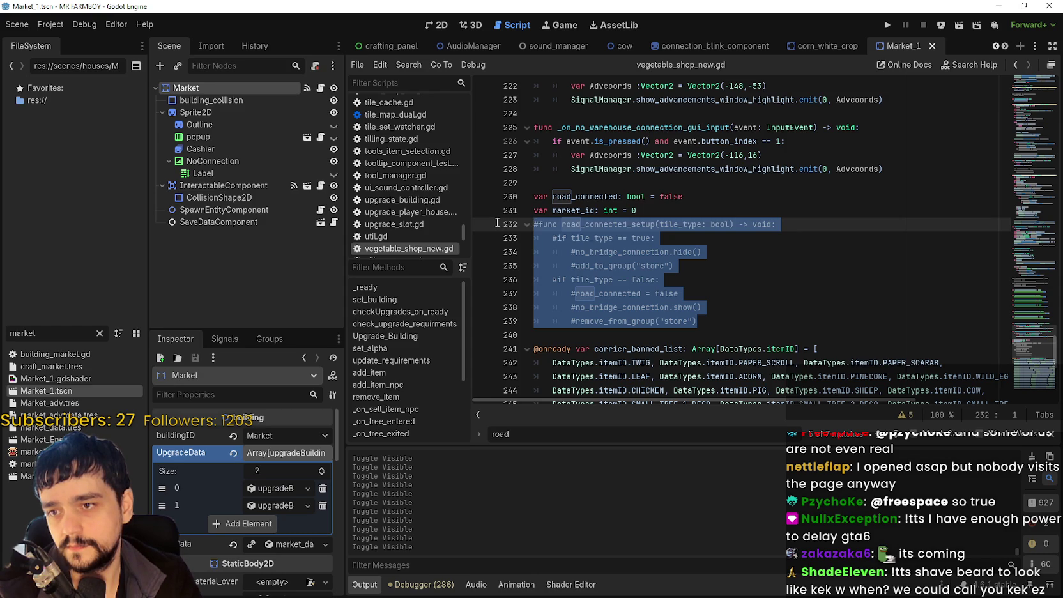
click(632, 215)
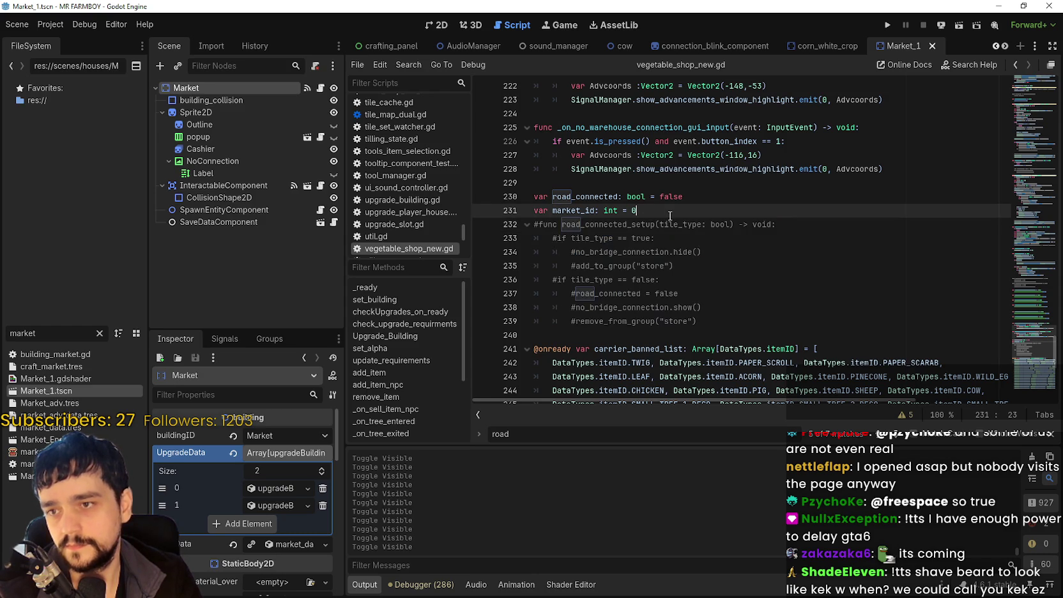
Insert a blank line above road_connected_setup and uncomment the function with Ctrl+K.
key(Return)
click(699, 335)
shift+click(484, 253)
shift+click(476, 238)
key(ctrl+k)
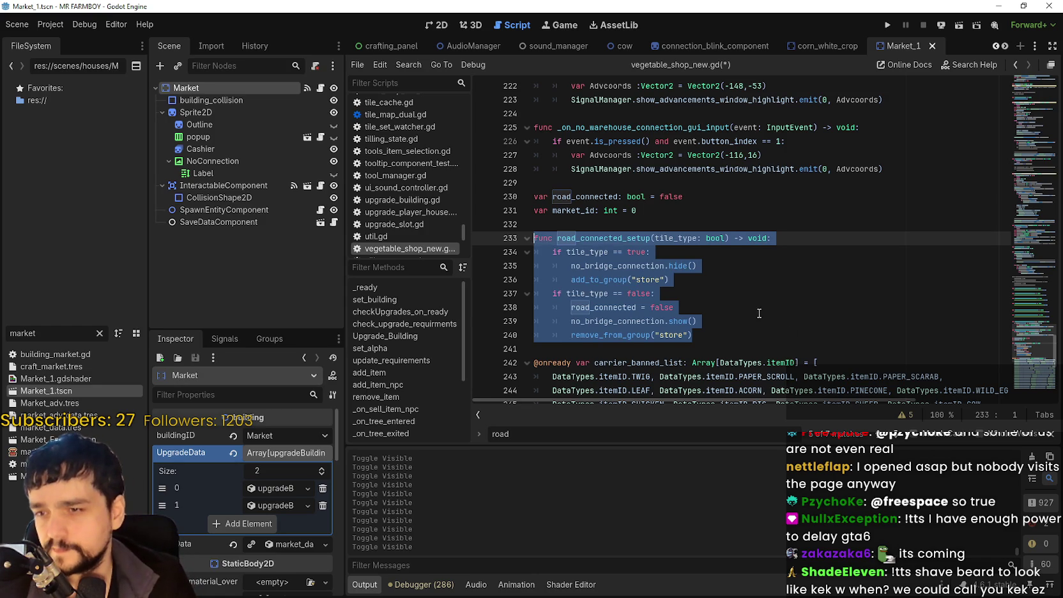
click(760, 309)
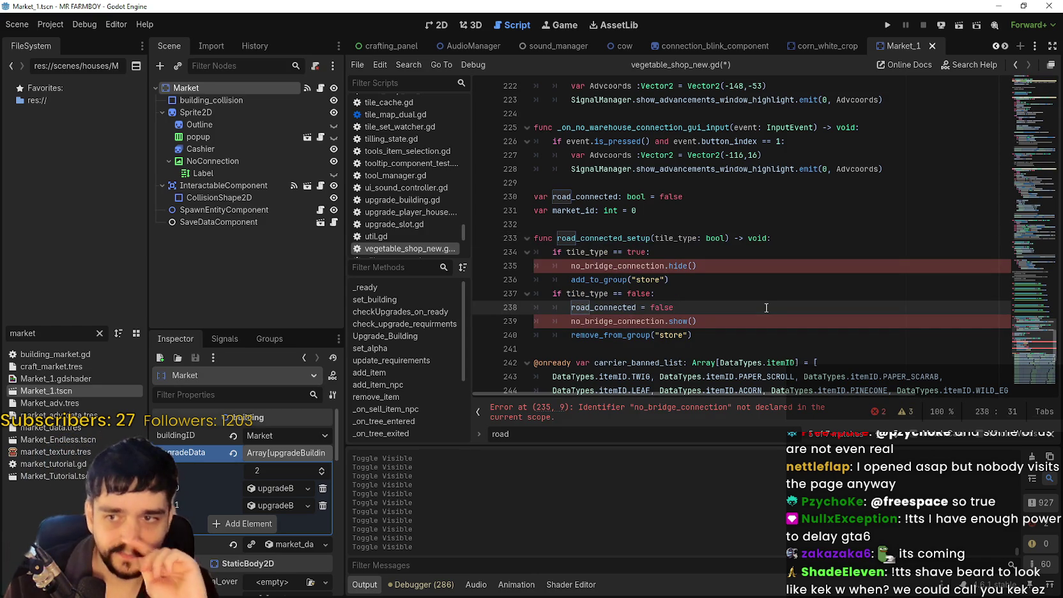
double_click(589, 321)
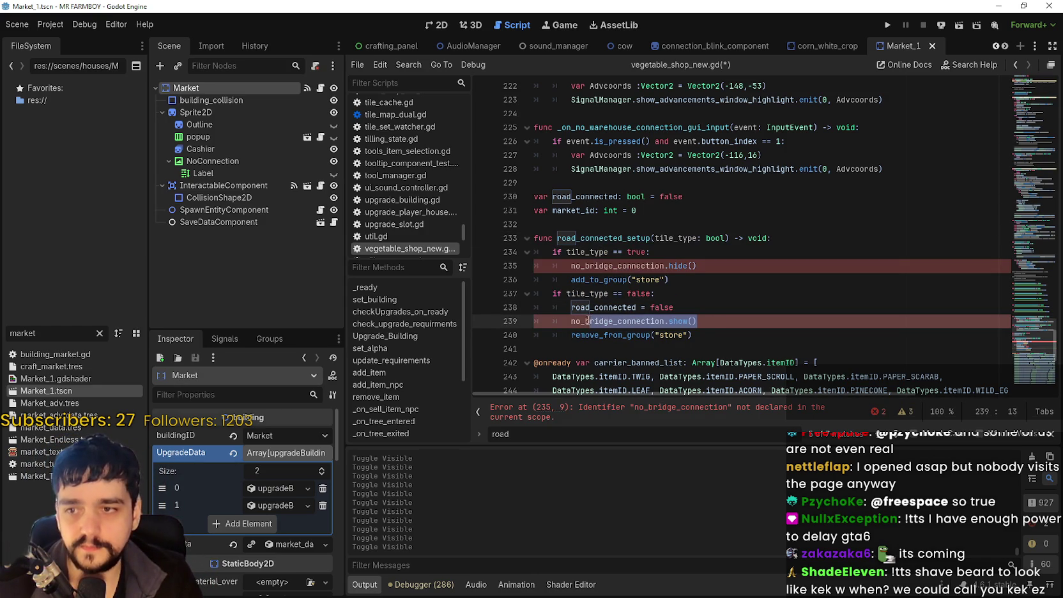
Add an empty line below the market_id declaration for a new variable.
click(649, 220)
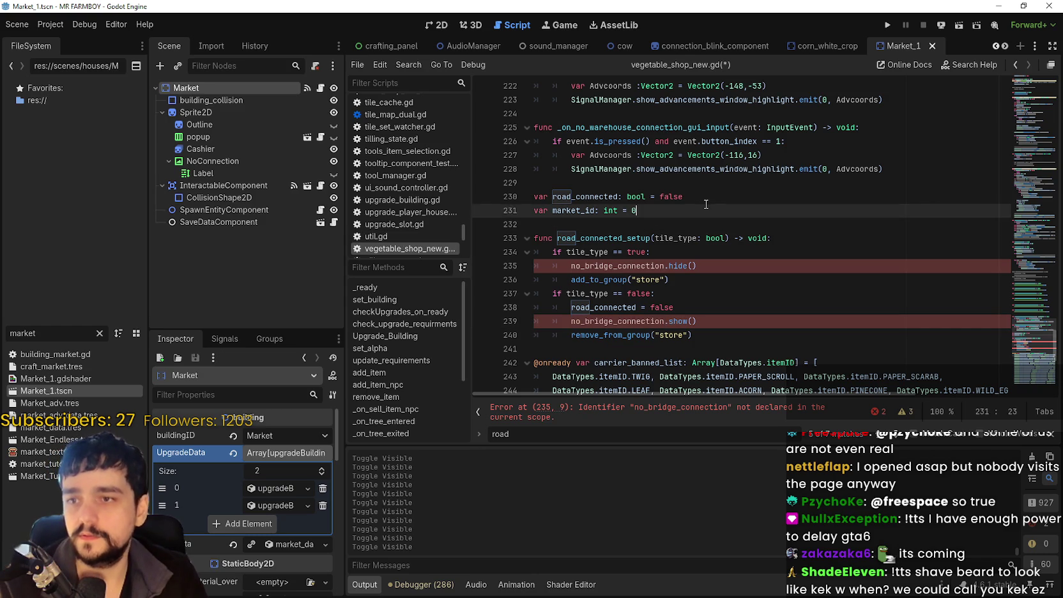
click(673, 211)
click(606, 224)
key(Return)
key(Up)
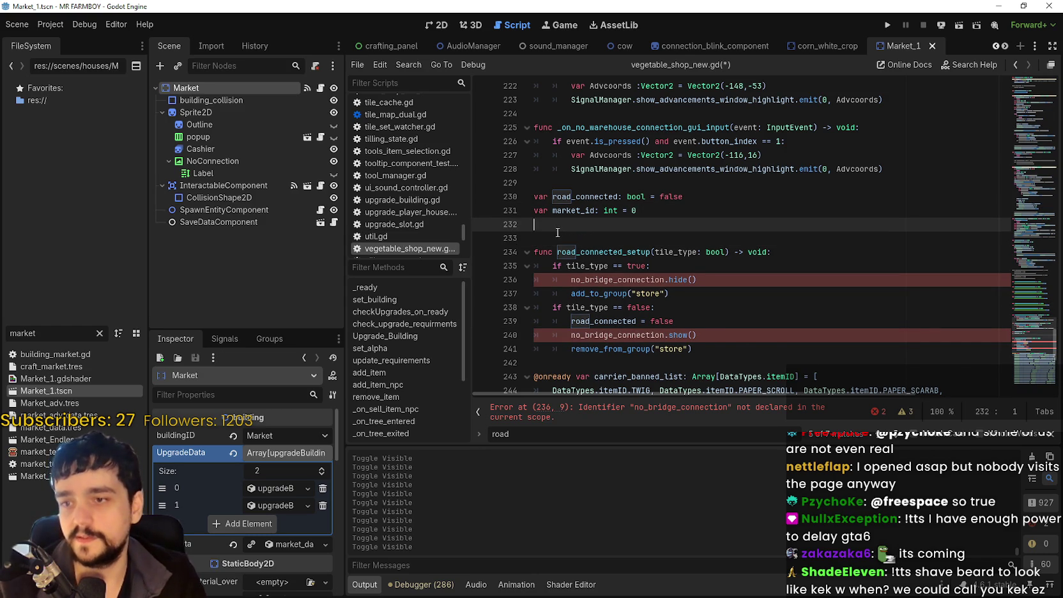
scroll(606, 224, down, 3)
scroll(511, 249, up, 4)
mouse_move(208, 161)
mouse_down()
mouse_move(583, 279)
mouse_move(574, 269)
mouse_move(608, 270)
mouse_up()
double_click(607, 270)
key(ctrl+c)
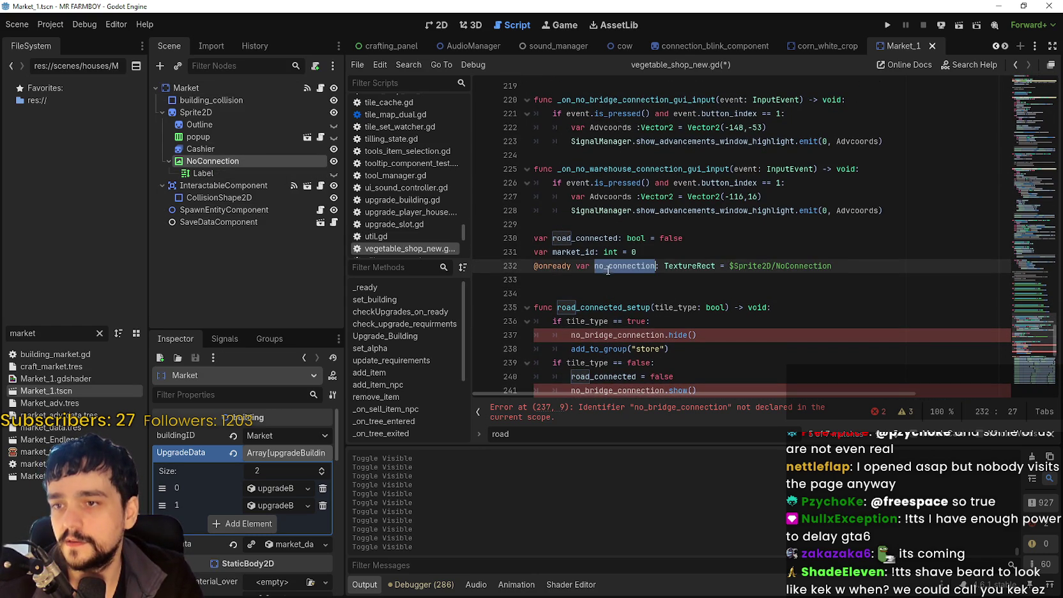
scroll(599, 300, down, 1)
double_click(597, 292)
key(ctrl+v)
scroll(597, 319, down, 2)
double_click(588, 267)
key(ctrl+v)
Delete the add_to_group and remove_from_group("store") lines from road_connected_setup.
drag(692, 279, 535, 279)
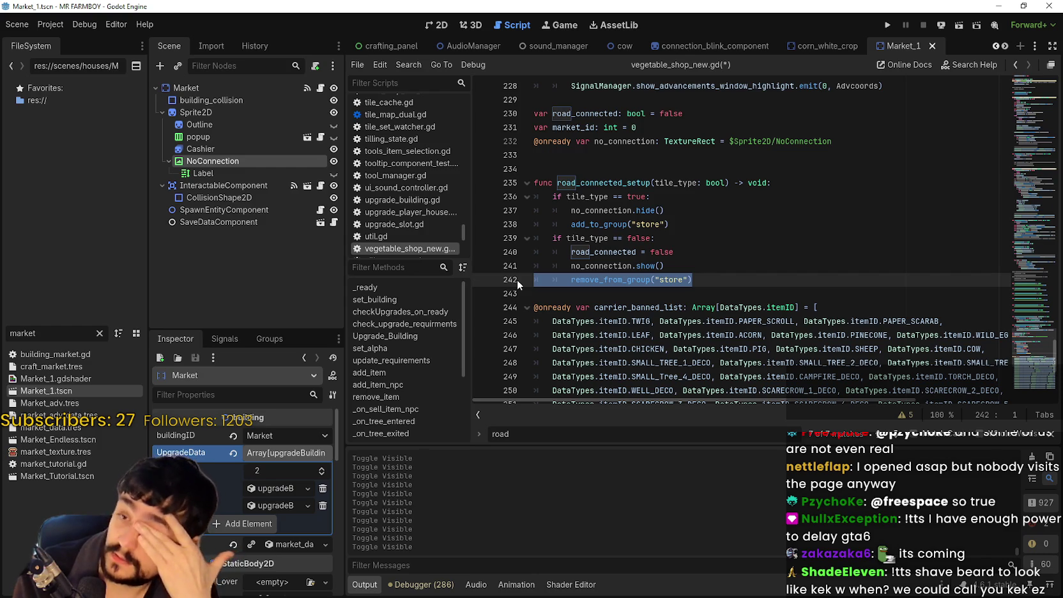
key(BackSpace)
key(BackSpace)
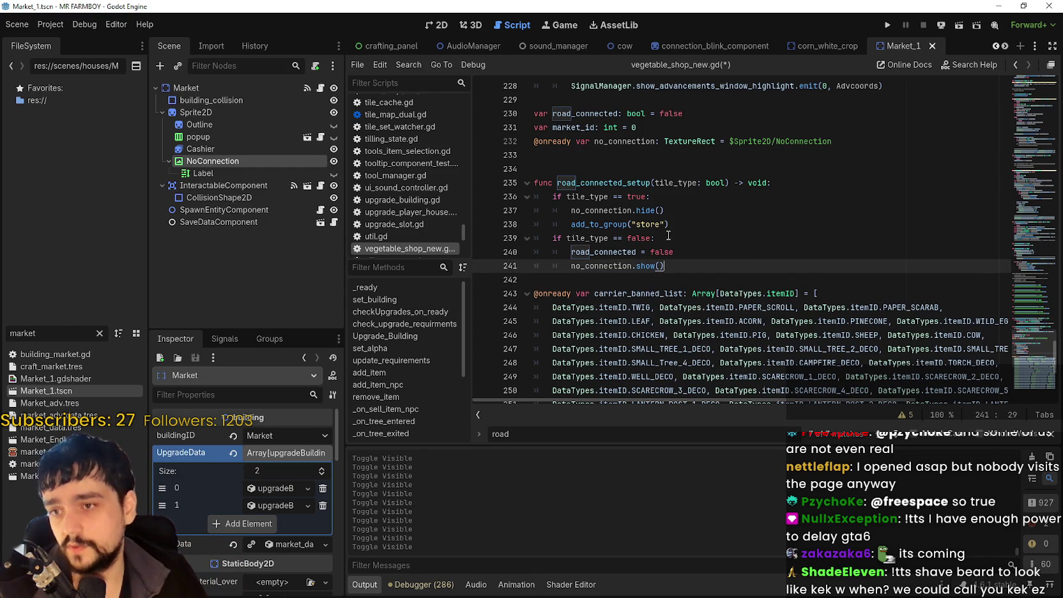
key(Up)
key(Up)
key(Up)
key(shift+Home)
key(BackSpace)
key(BackSpace)
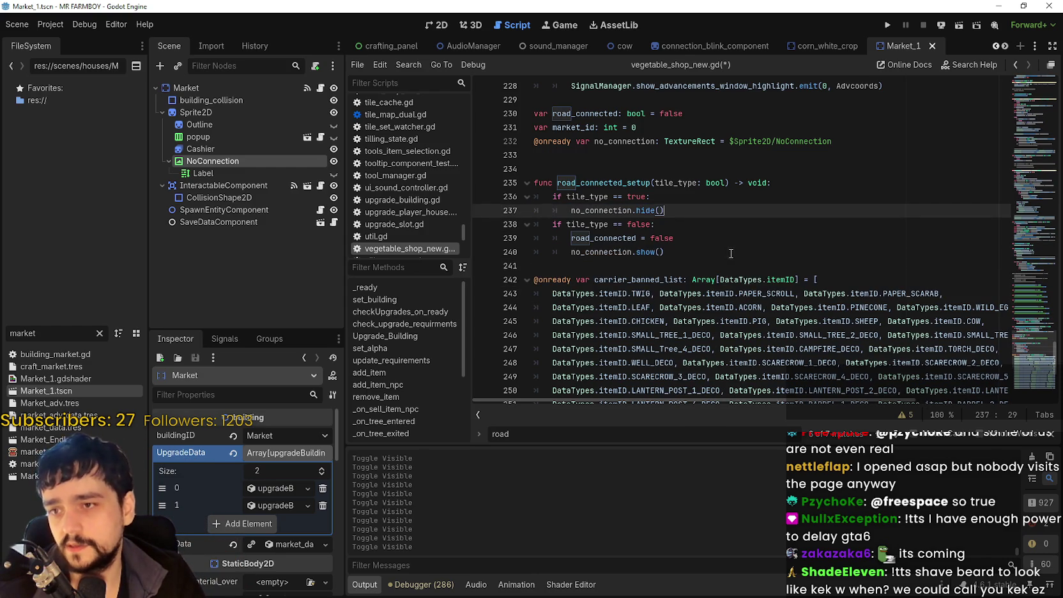
Review the road_connected condition and declaration, then save the script.
click(728, 253)
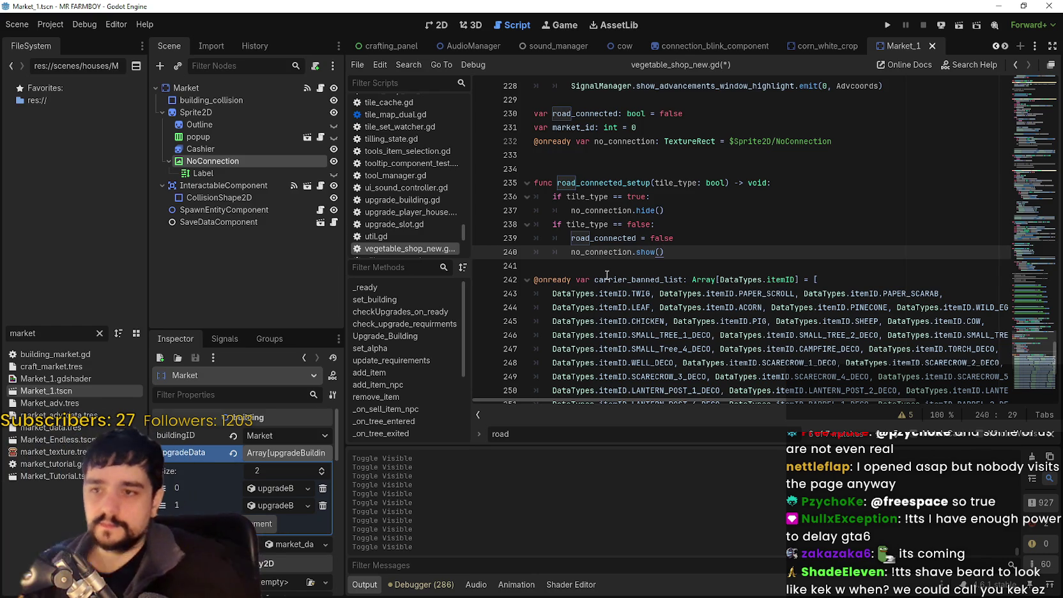
drag(658, 225, 571, 225)
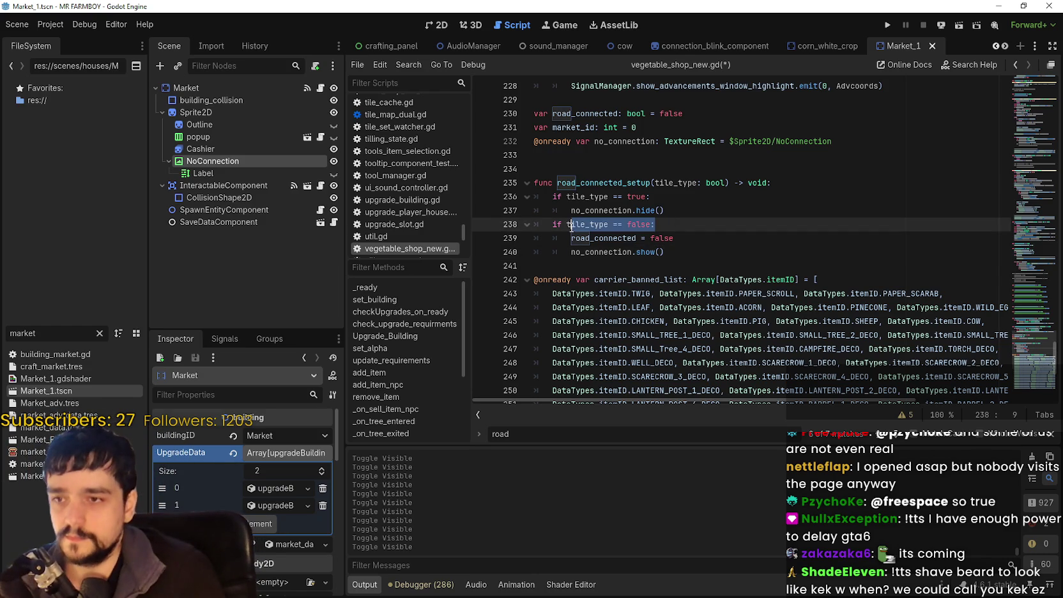
double_click(605, 239)
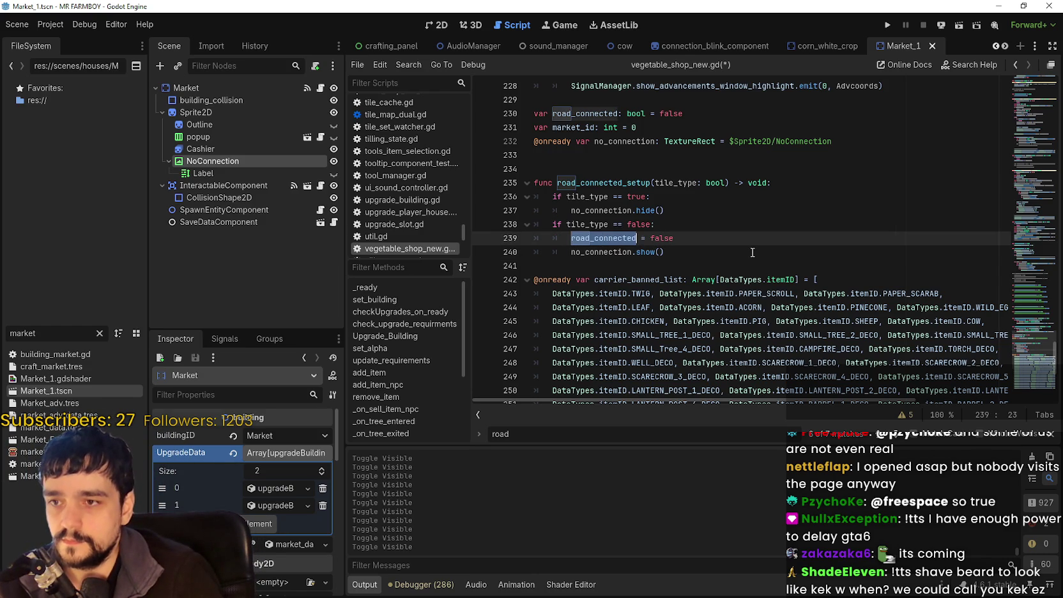
double_click(599, 113)
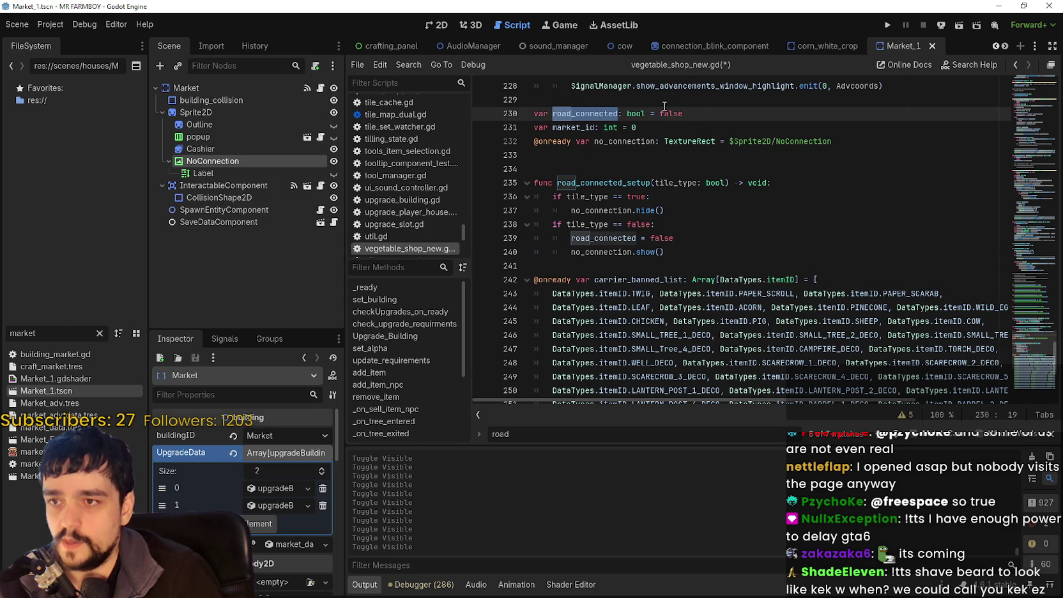
drag(716, 113, 529, 115)
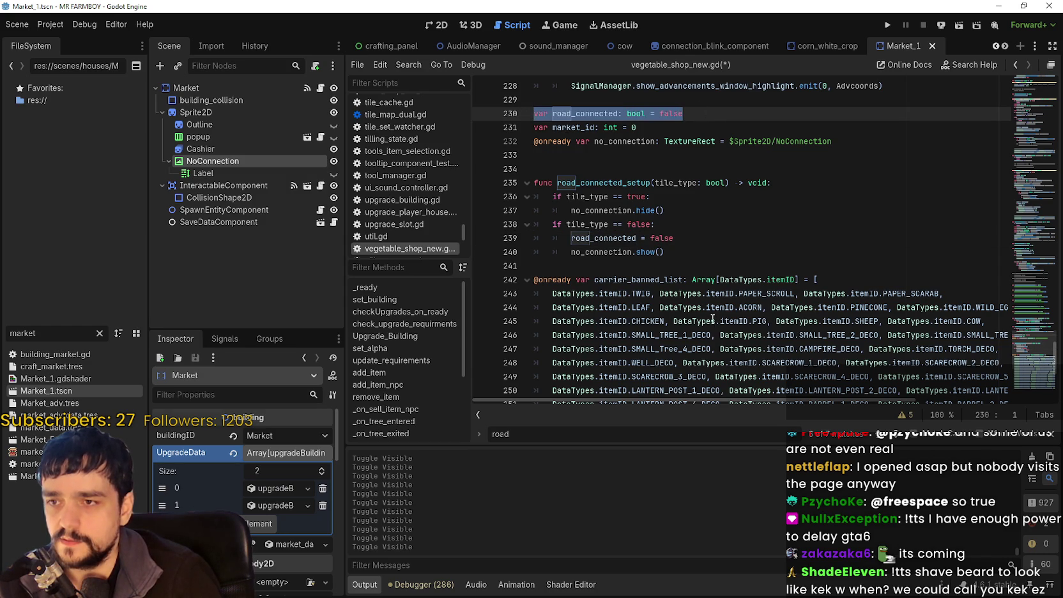
click(709, 266)
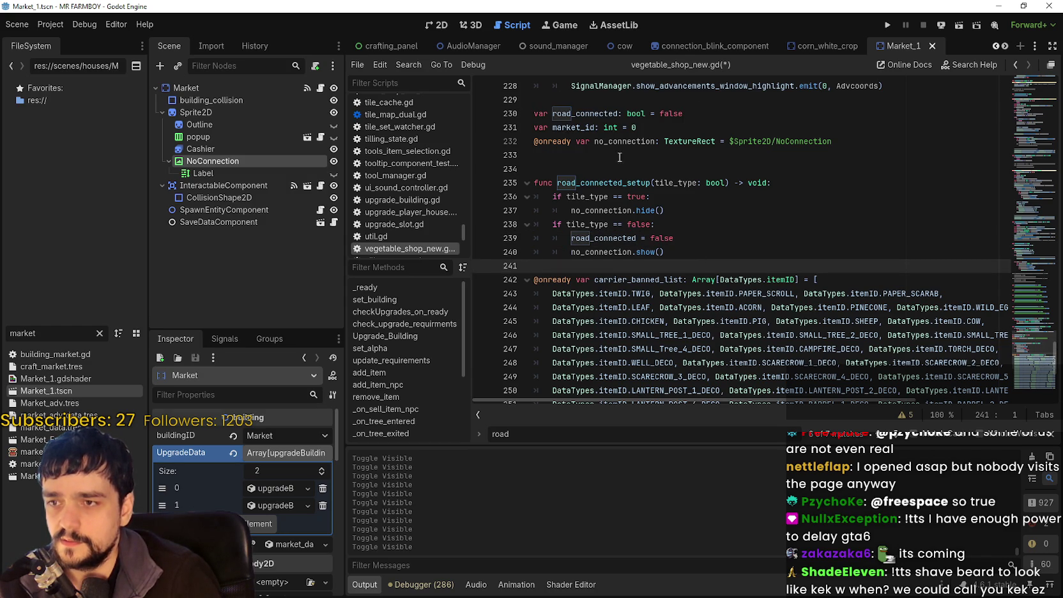
click(593, 114)
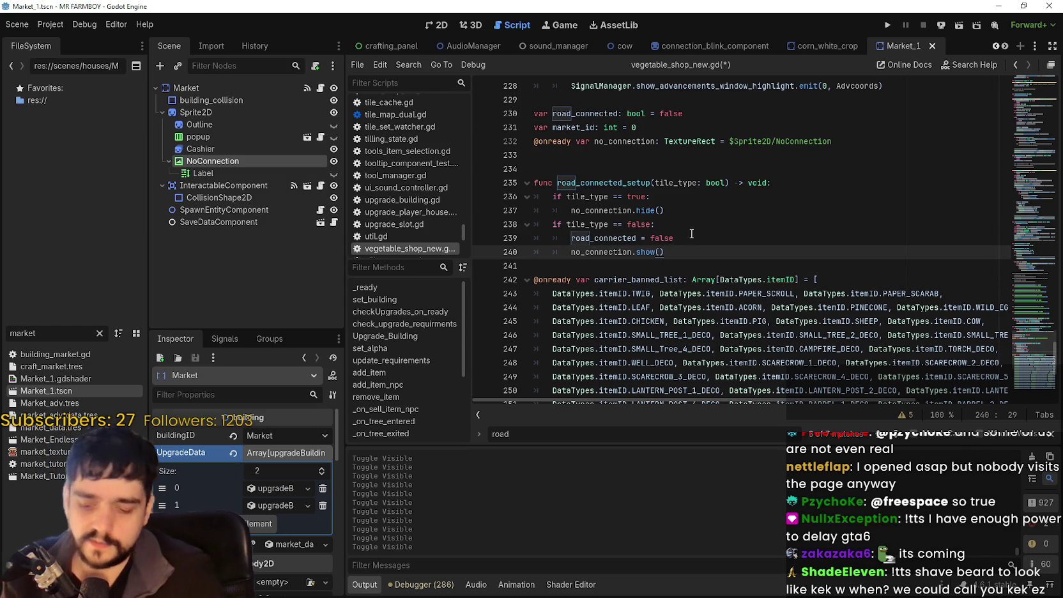
key(ctrl+s)
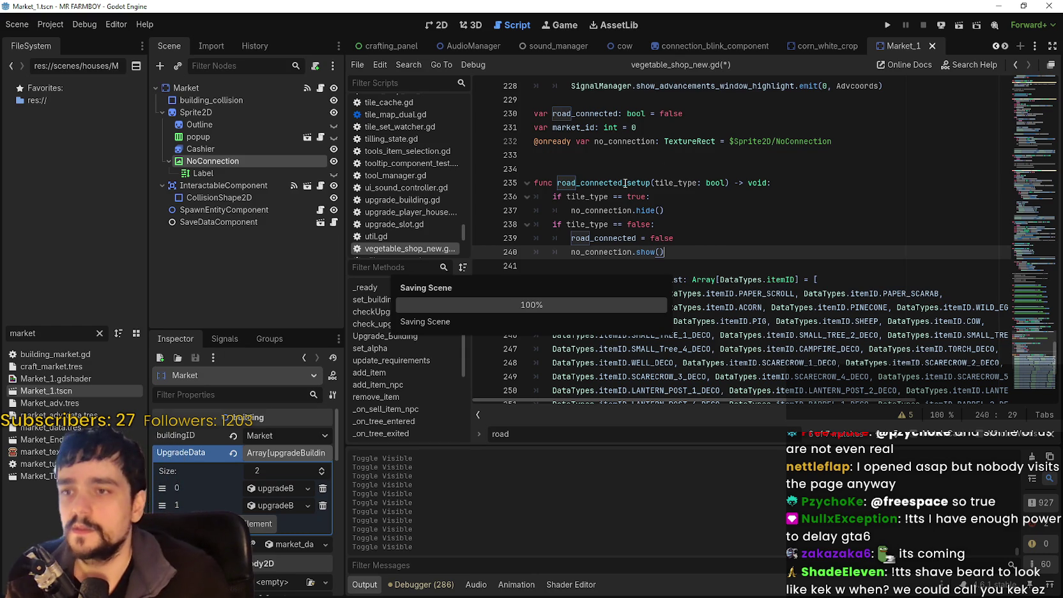
Search all project files for road_connected_setup.
double_click(618, 183)
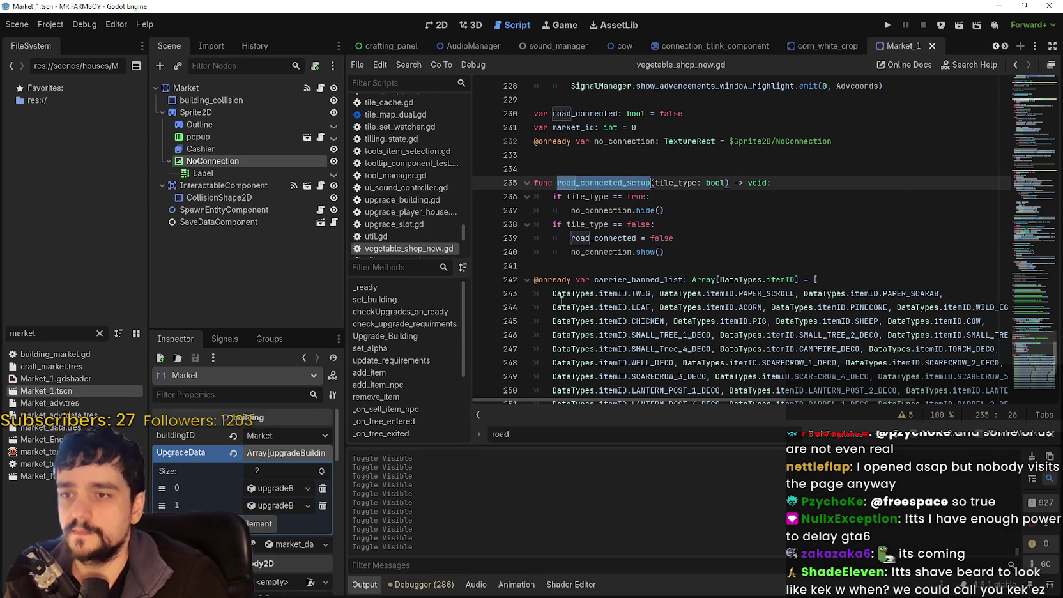
key(ctrl+shift+f)
click(542, 361)
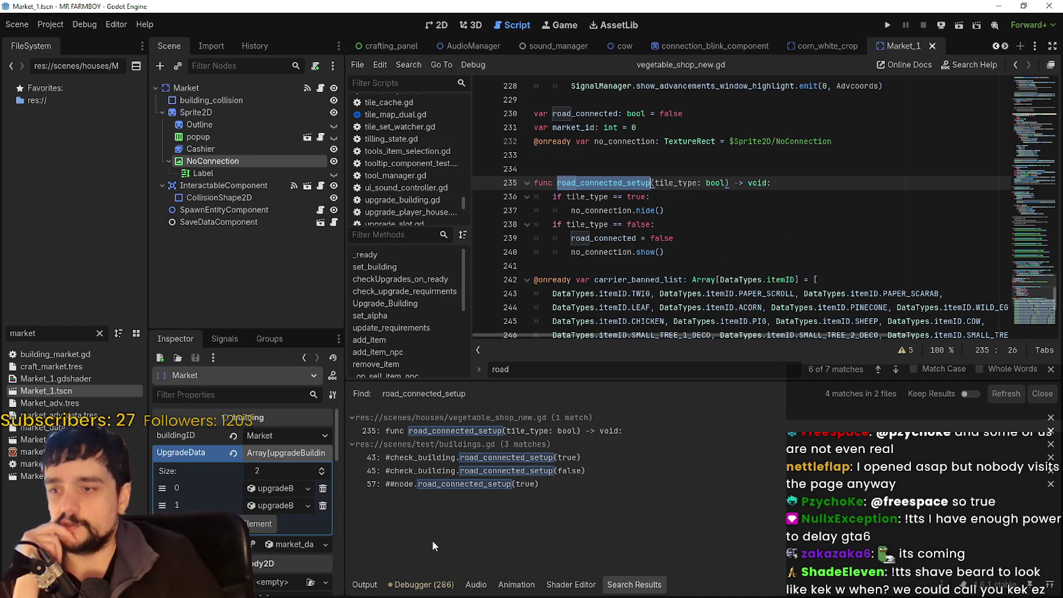
Open the buildings.gd result at line 43 and select buildings_road_check.
click(485, 457)
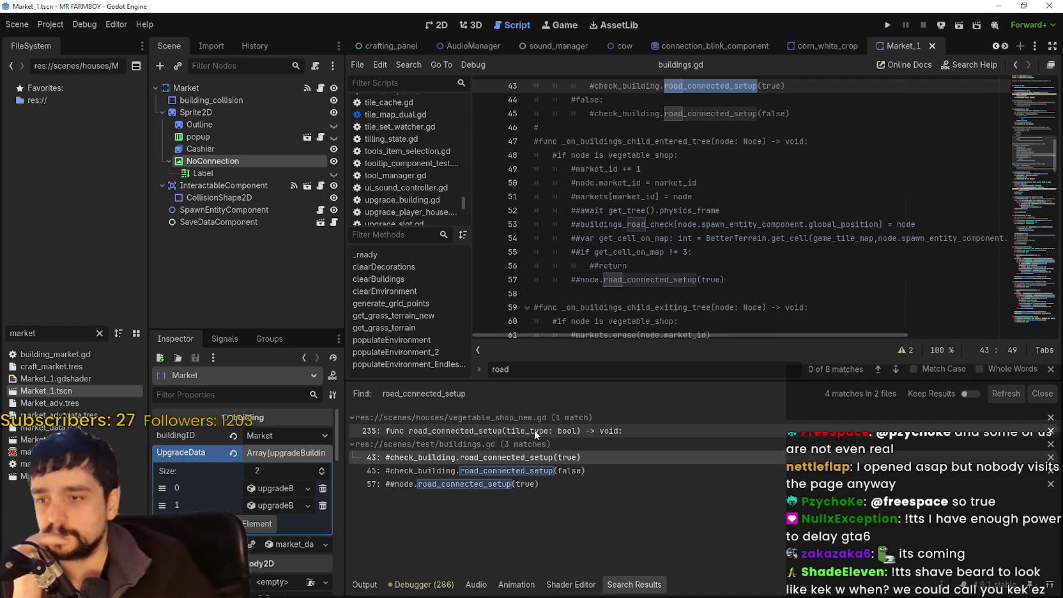
double_click(649, 170)
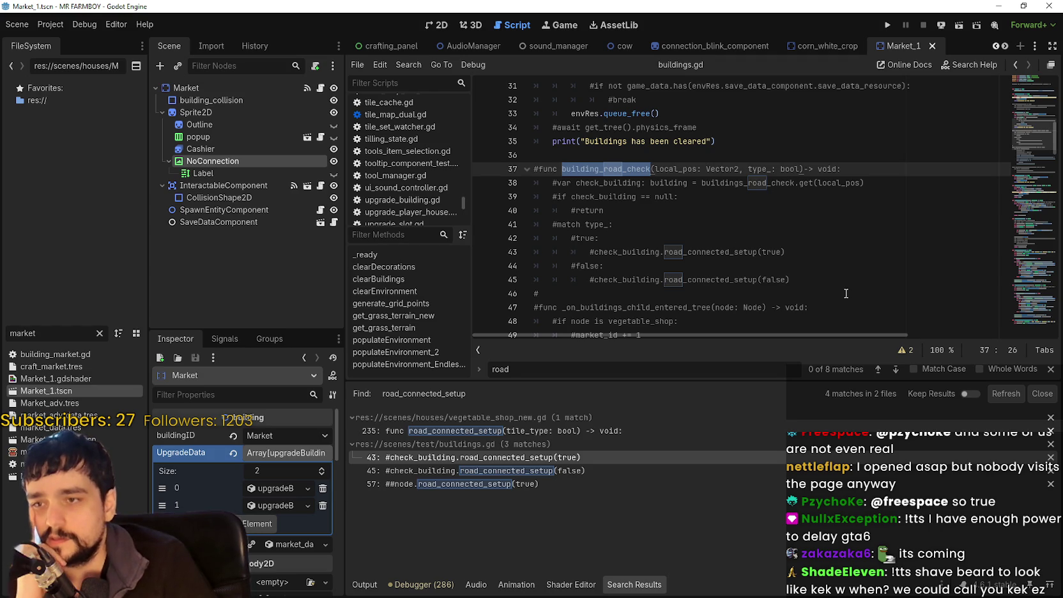
click(752, 190)
double_click(754, 182)
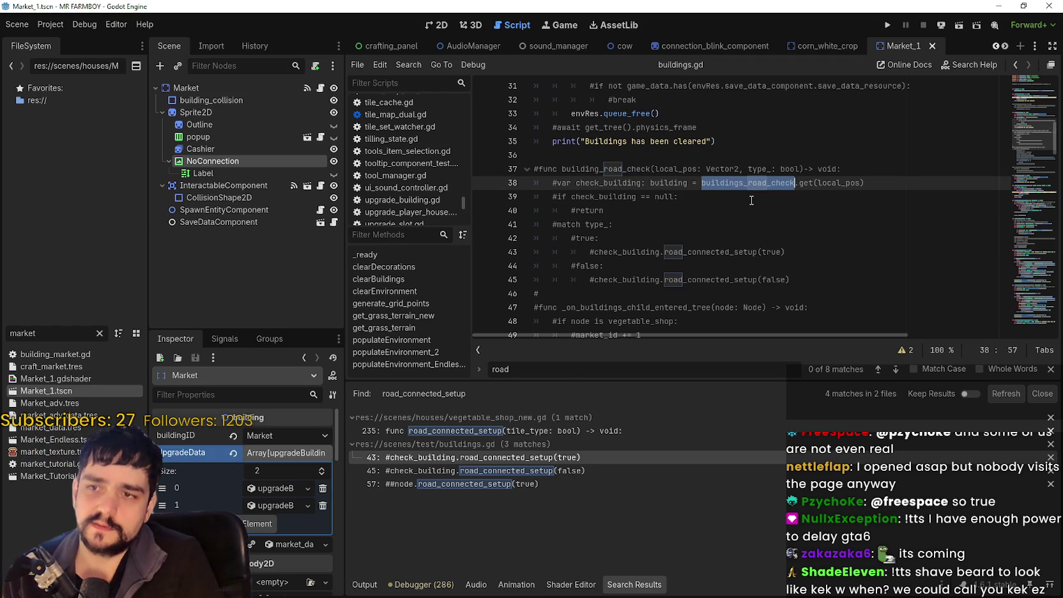
Step through buildings_road_check matches, checking its line 9 declaration and line 53 use.
key(ctrl+f)
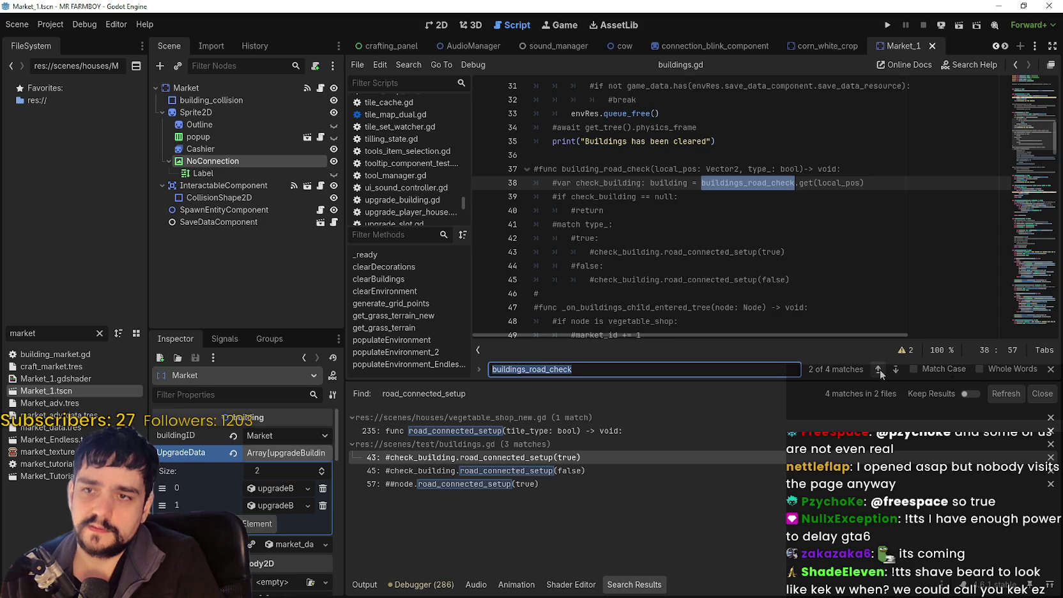
click(880, 369)
key(ctrl+Right)
key(ctrl+Right)
key(ctrl+Right)
key(ctrl+shift+Right)
key(ctrl+shift+Right)
key(ctrl+shift+Right)
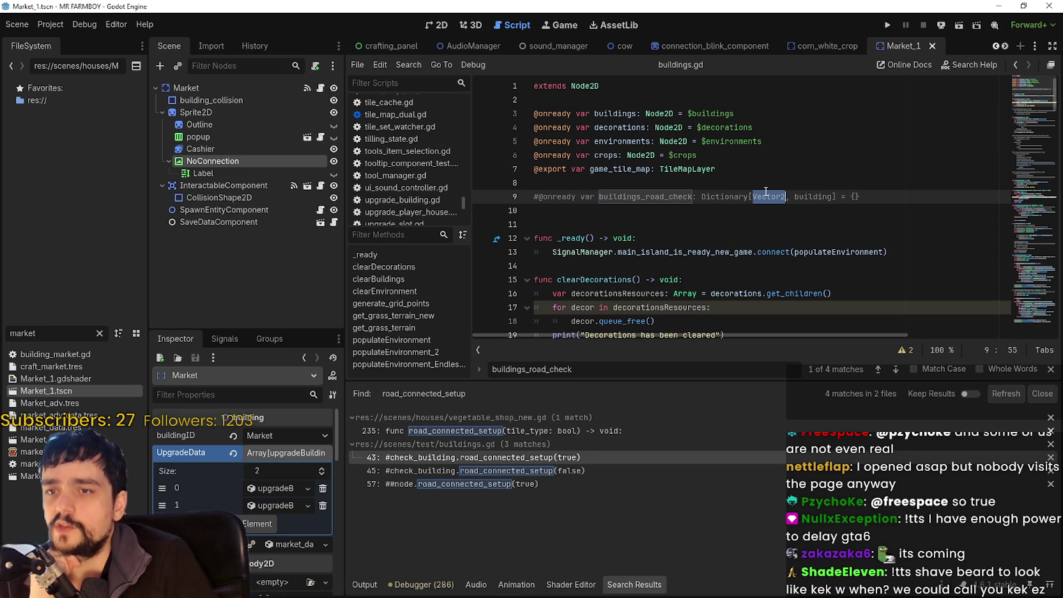
double_click(812, 195)
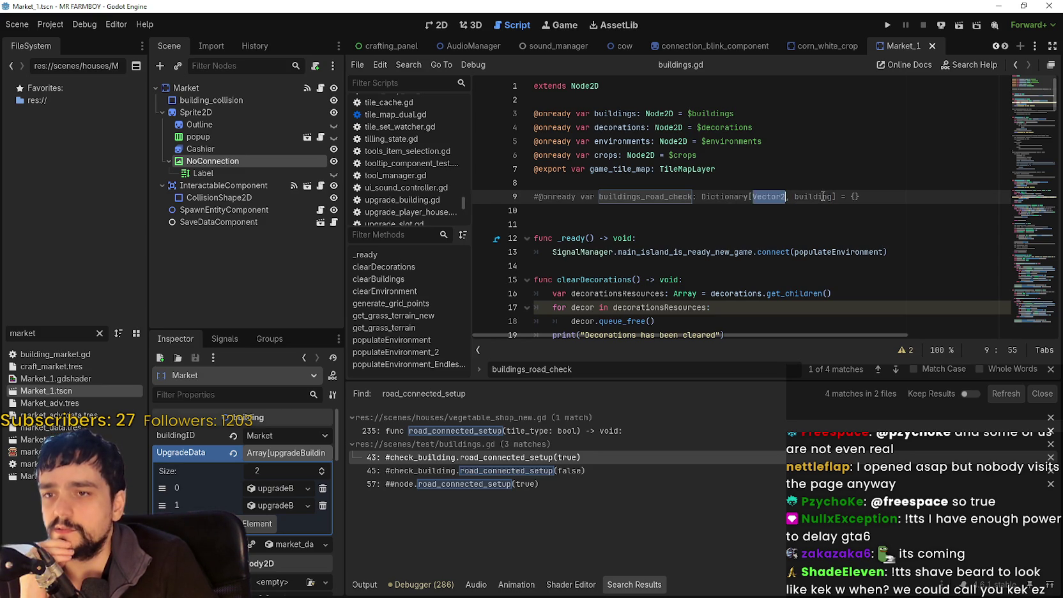
double_click(892, 374)
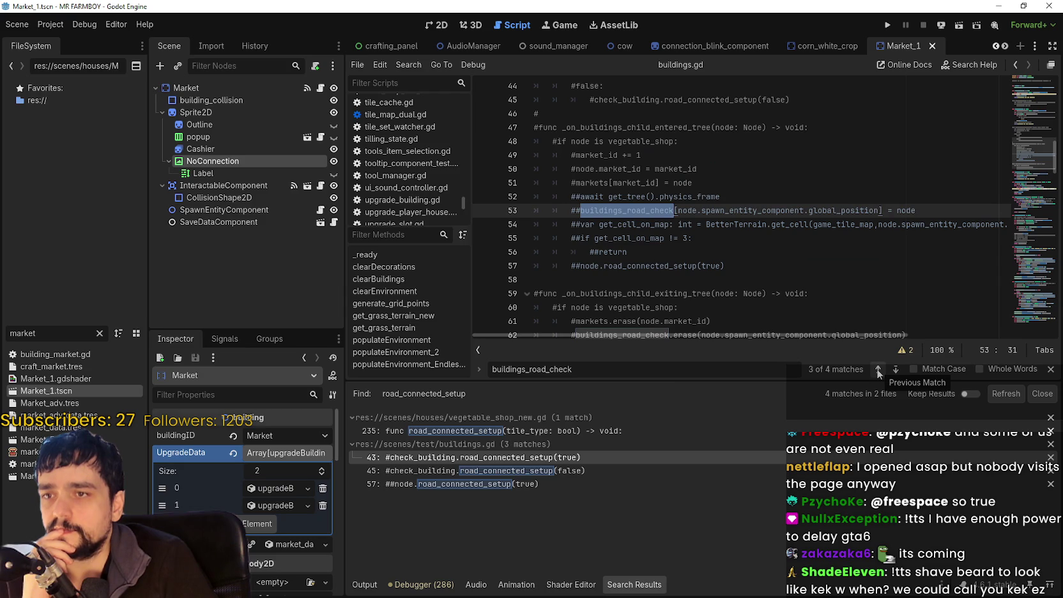
click(878, 370)
click(890, 371)
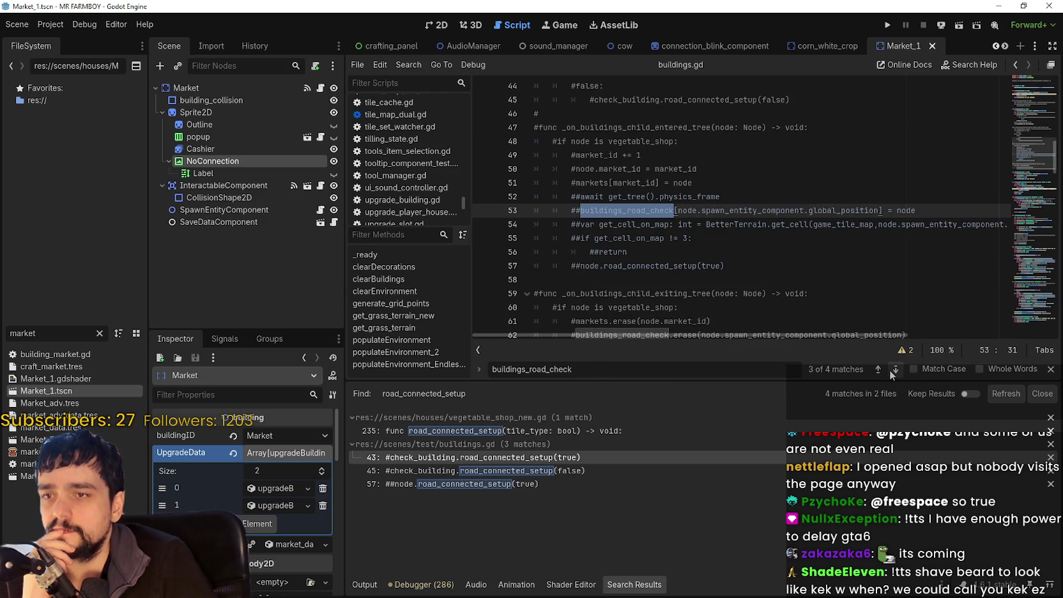
Return to the vegetable_shop block and inspect the InteractableComponent node.
scroll(697, 214, down, 1)
click(697, 238)
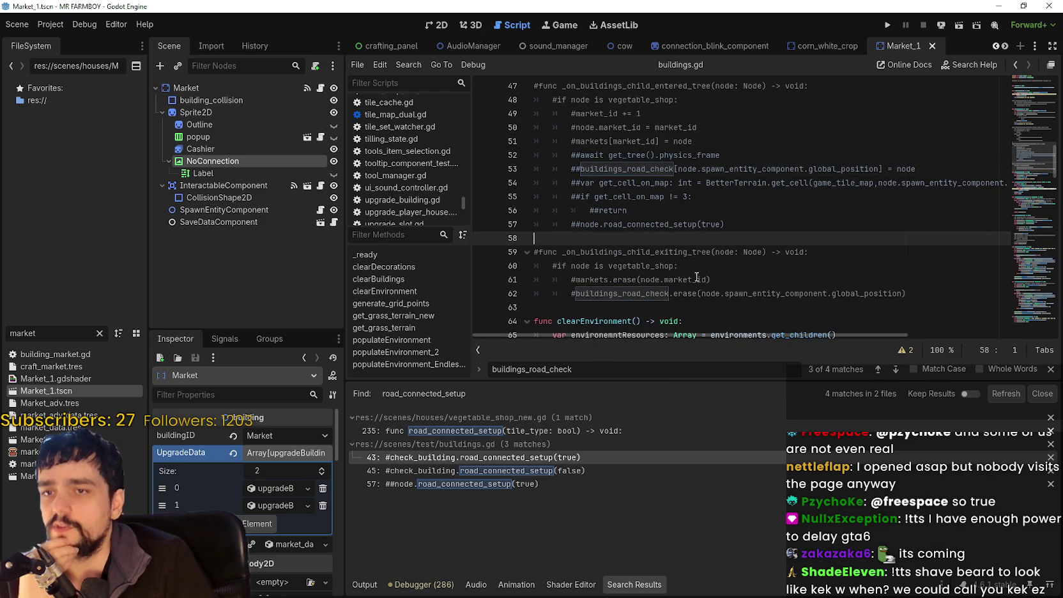
scroll(704, 274, up, 2)
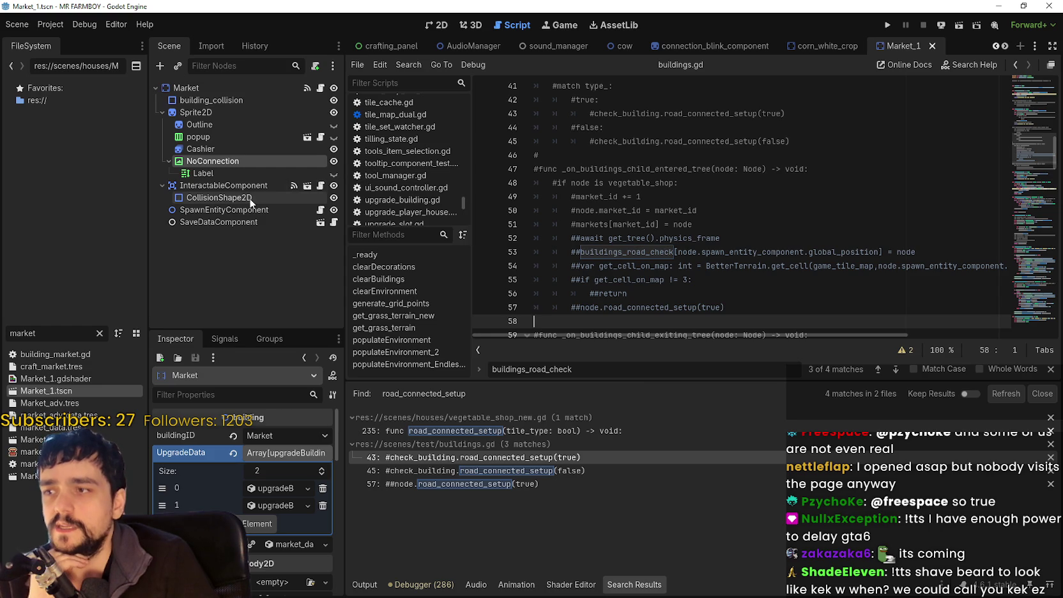
click(226, 186)
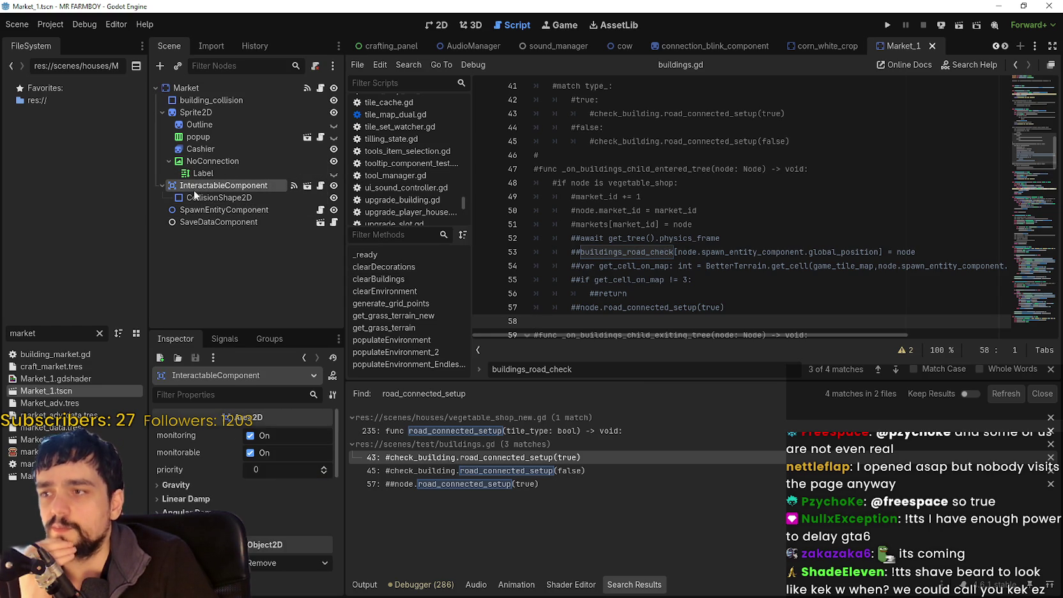
Select SpawnEntityComponent and view the Market scene in 2D, zooming around the collision shape.
click(271, 211)
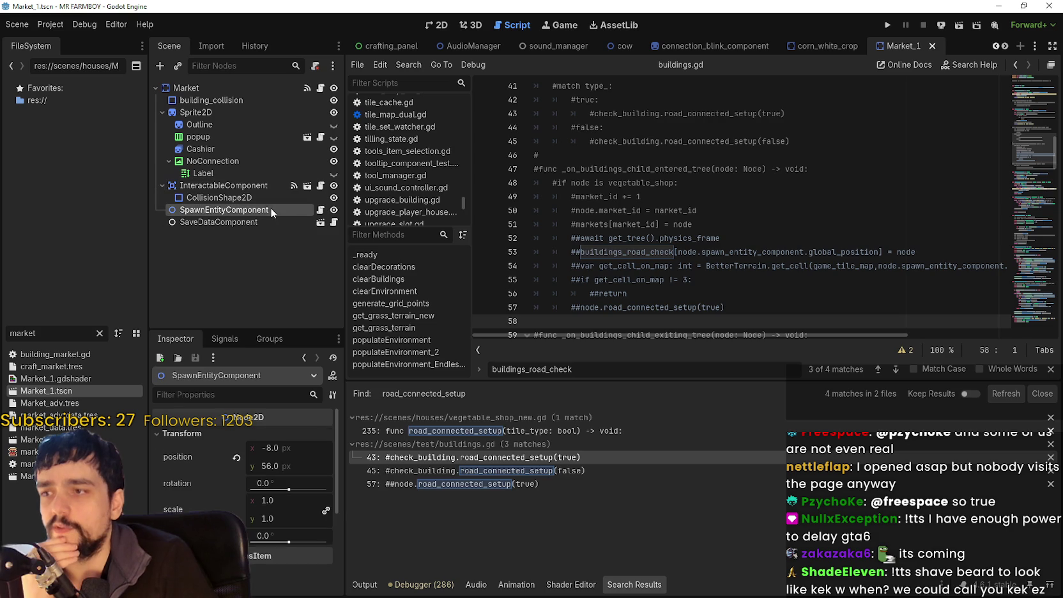
click(440, 25)
scroll(606, 291, up, 3)
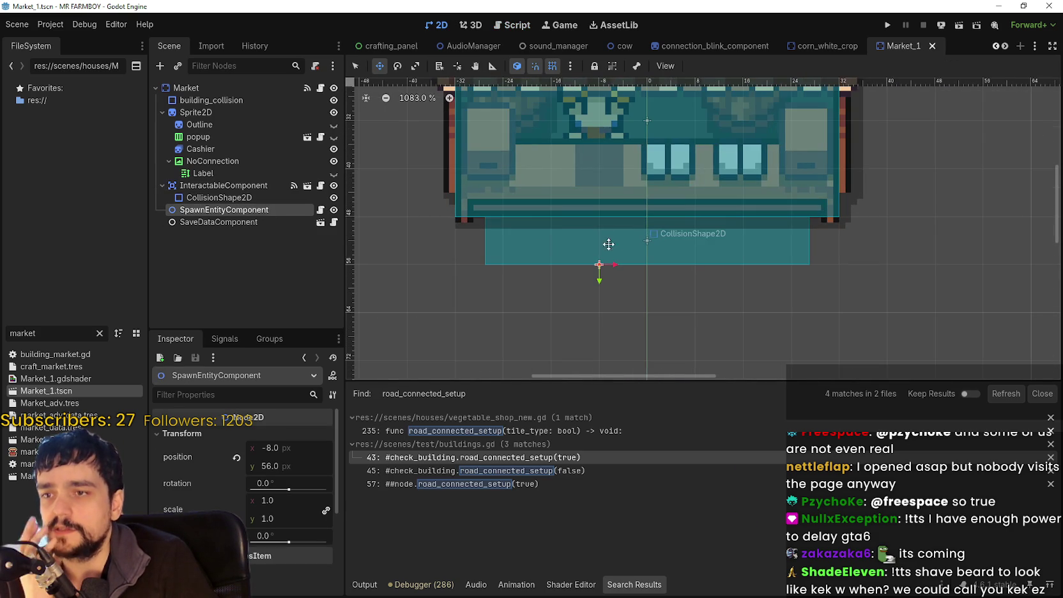
scroll(593, 260, up, 1)
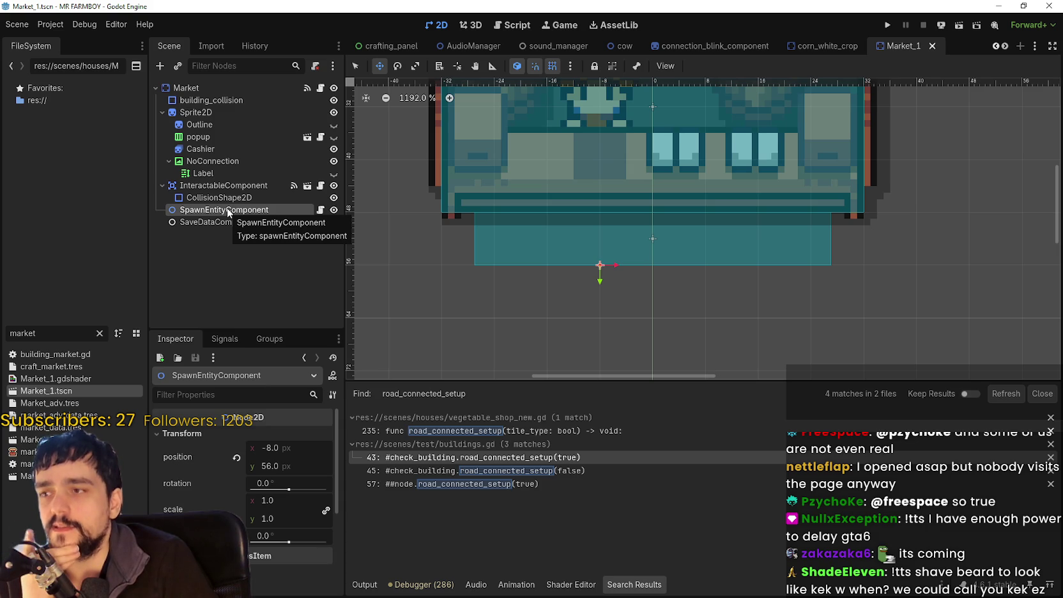
click(213, 86)
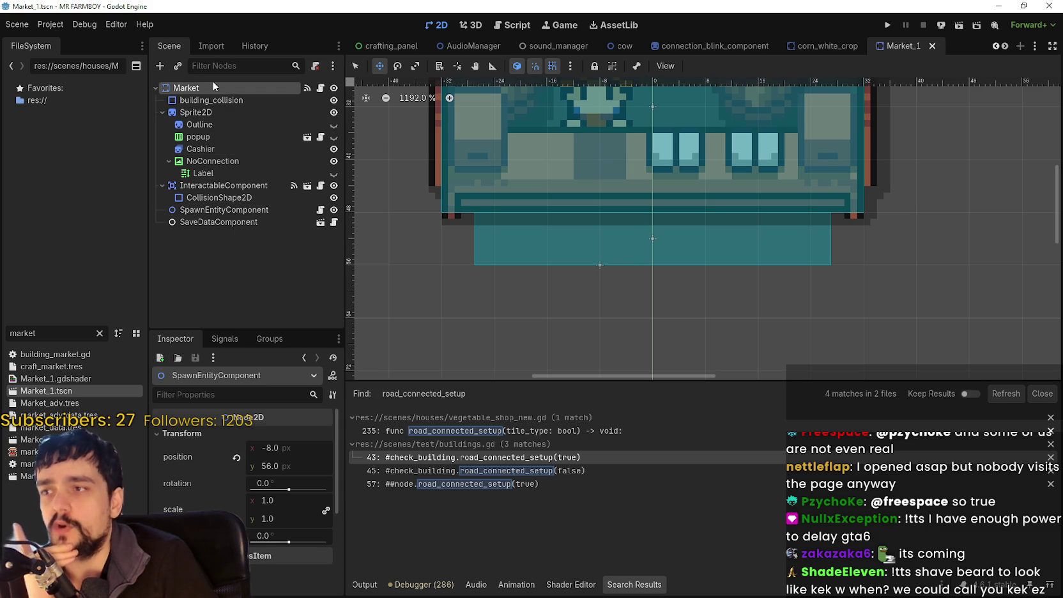
click(232, 210)
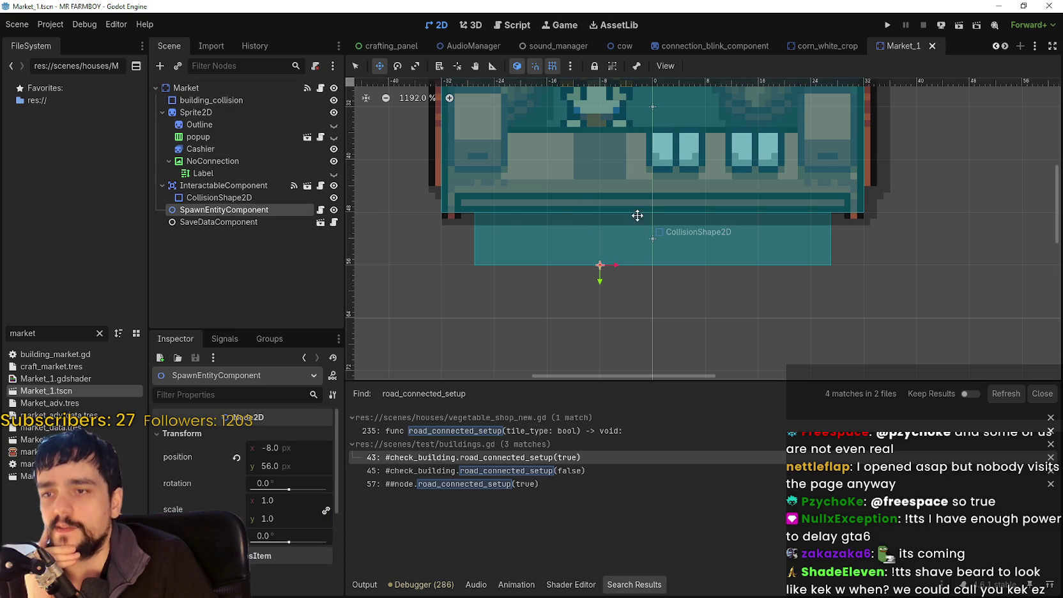
scroll(699, 286, down, 2)
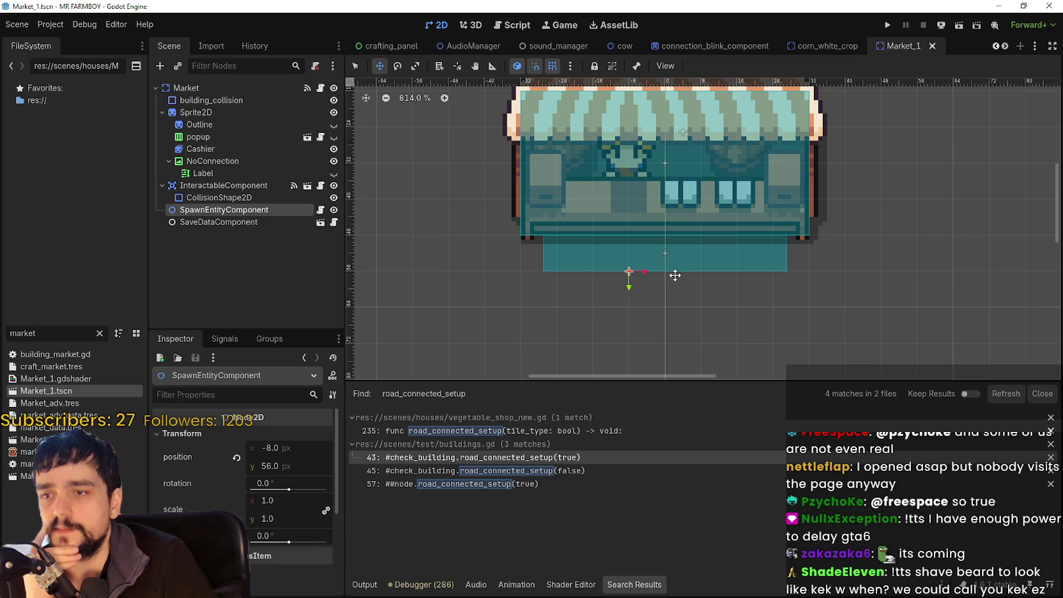
scroll(667, 267, up, 1)
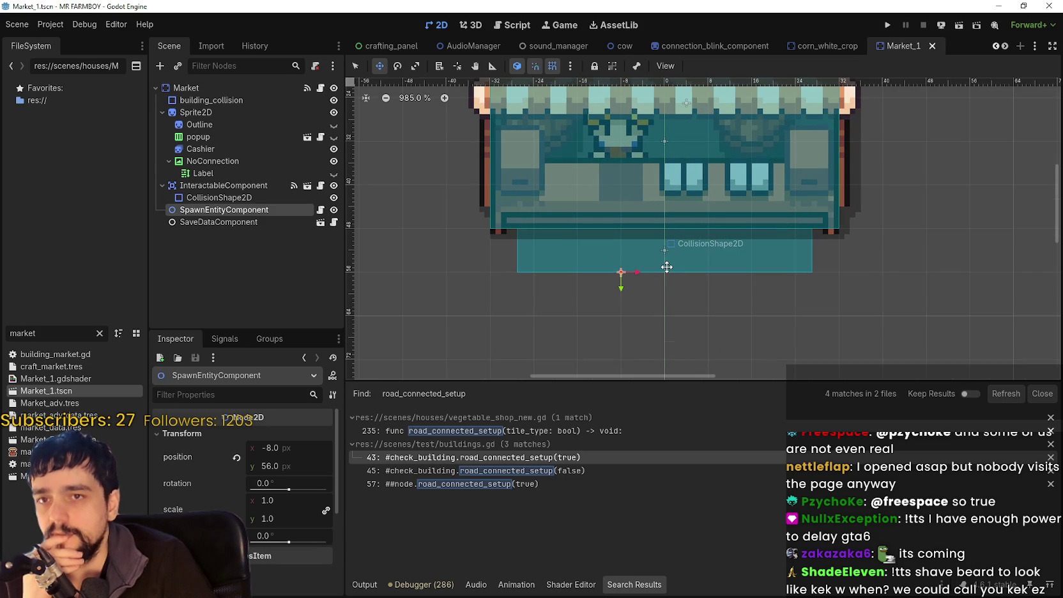
scroll(667, 267, down, 1)
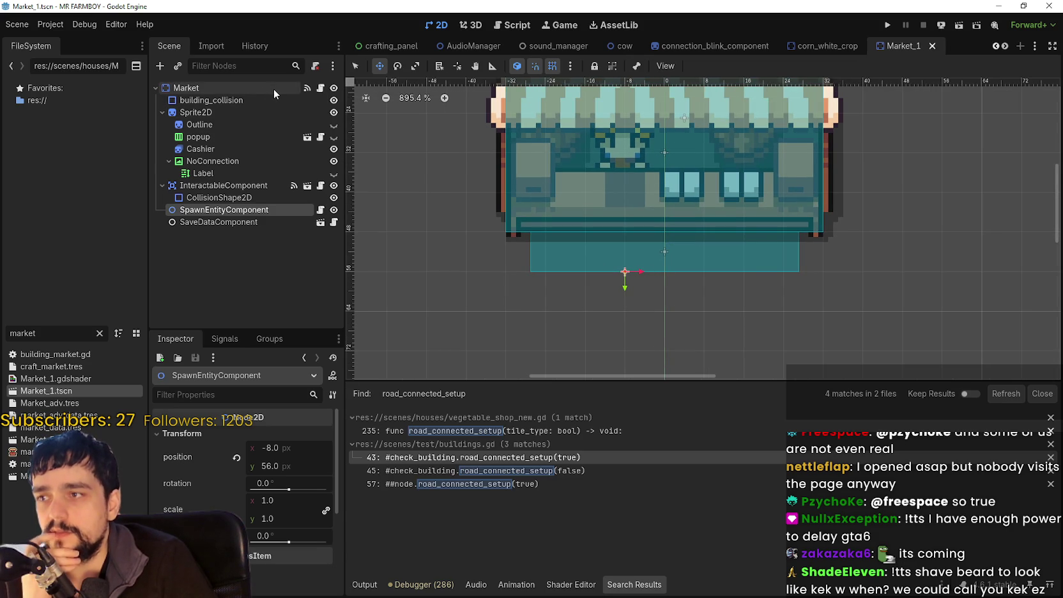
Open vegetable_shop_new.gd and select the set_building function name.
click(317, 89)
click(696, 208)
scroll(683, 214, up, 2)
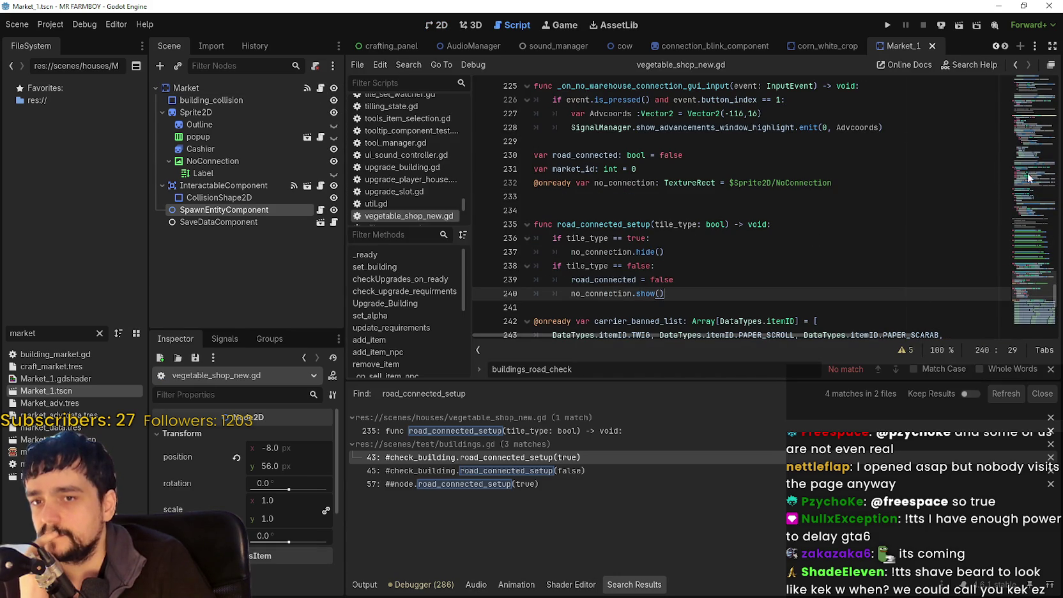
click(1034, 262)
click(376, 267)
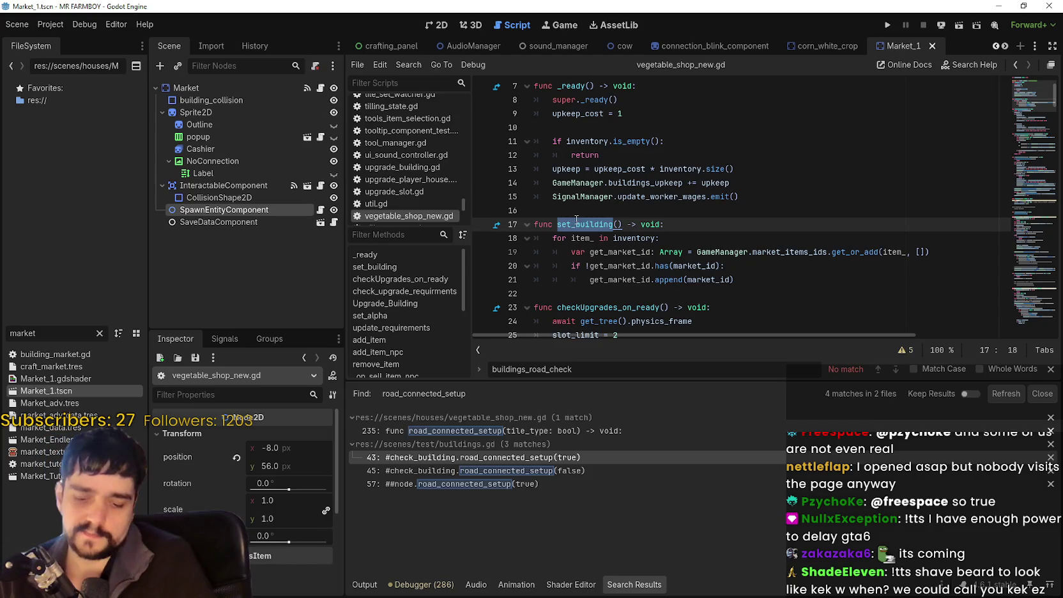
key(ctrl+f)
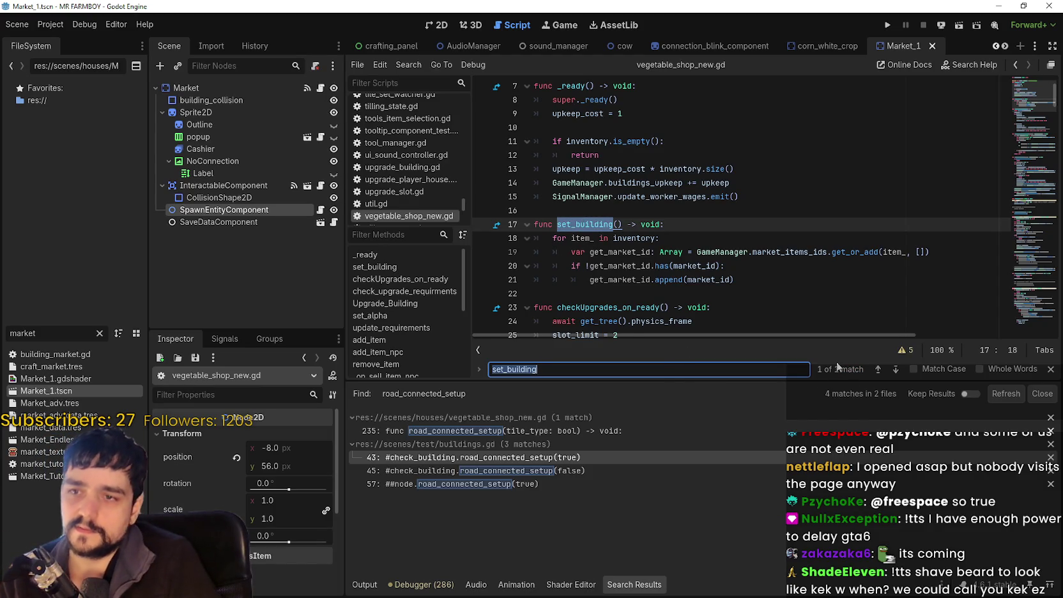
click(896, 370)
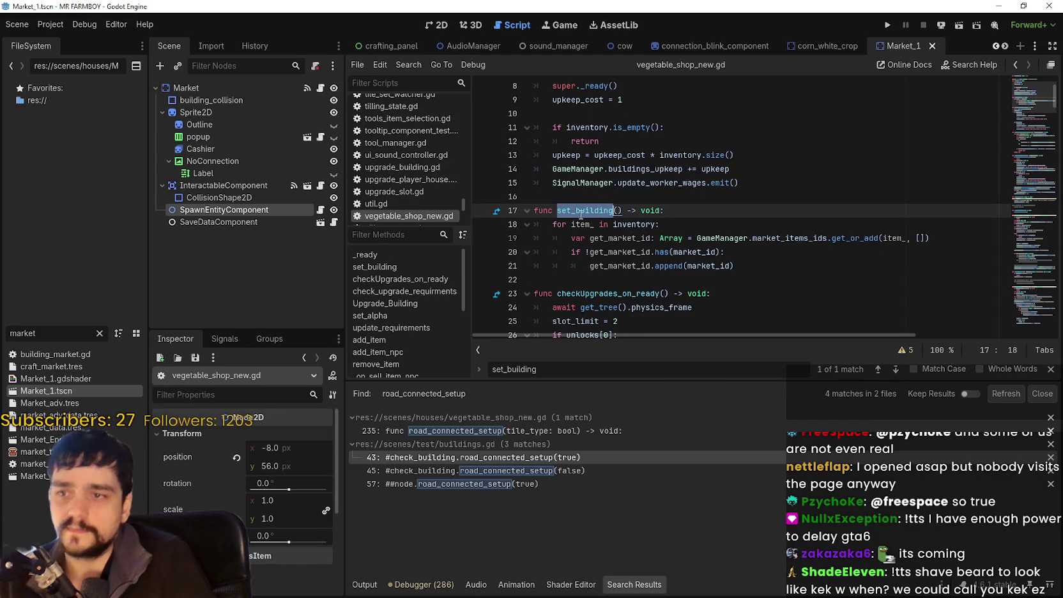
Search the whole project for set_building and review the store_data_resource and definition results.
key(ctrl+shift+f)
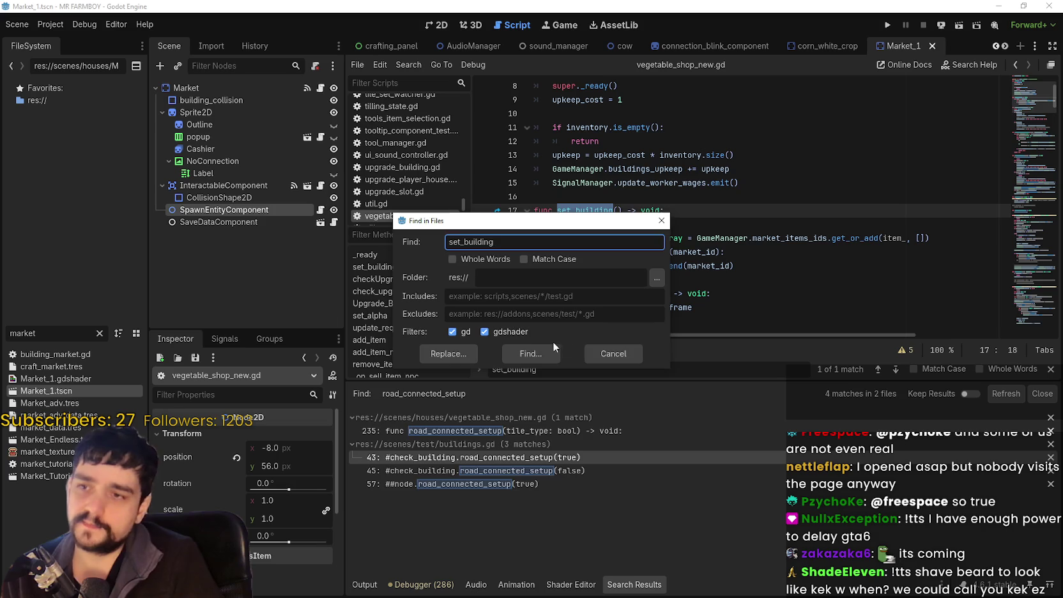
click(532, 351)
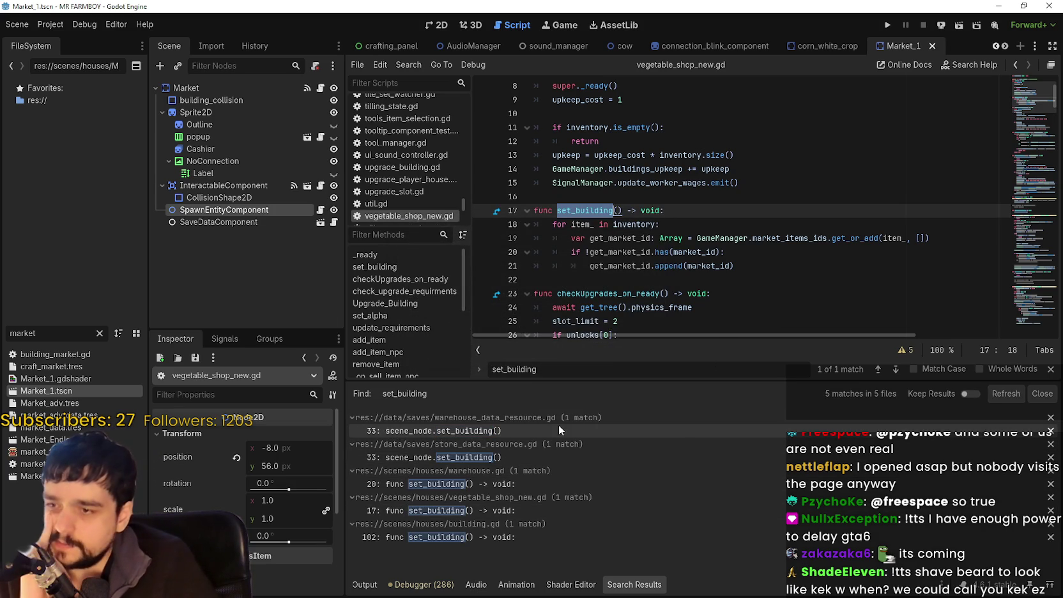
click(538, 456)
click(556, 510)
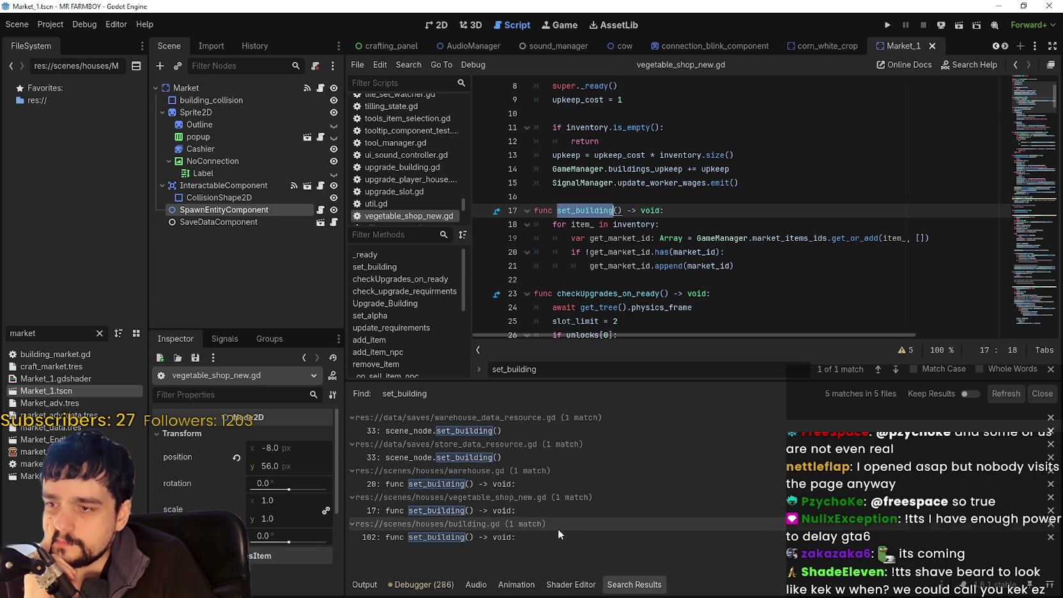
click(528, 461)
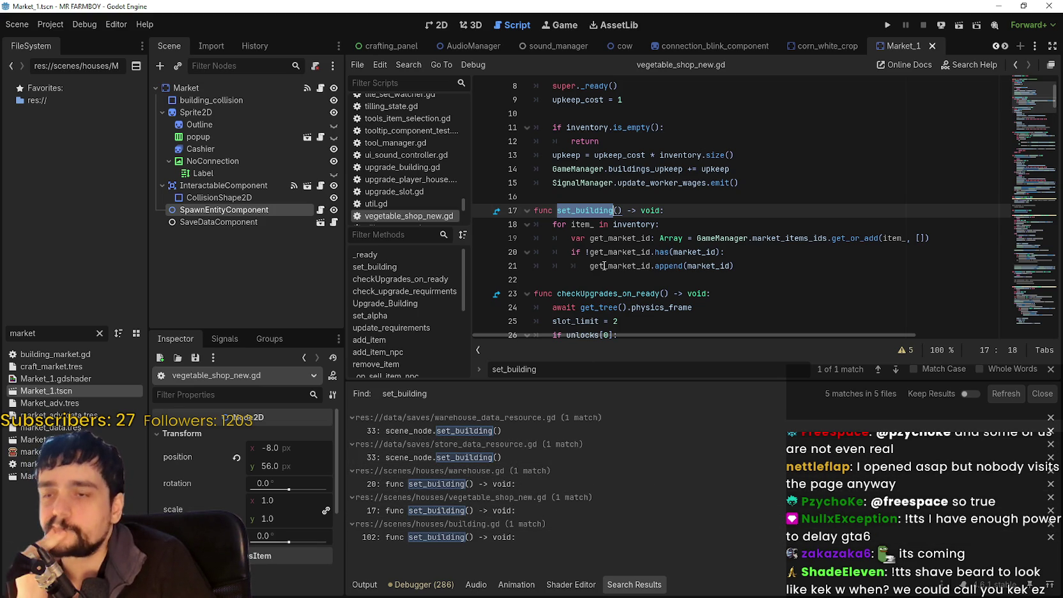
Select and review the set_building function on lines 16–21.
mouse_move(758, 270)
mouse_down()
mouse_move(506, 211)
mouse_move(506, 199)
mouse_up()
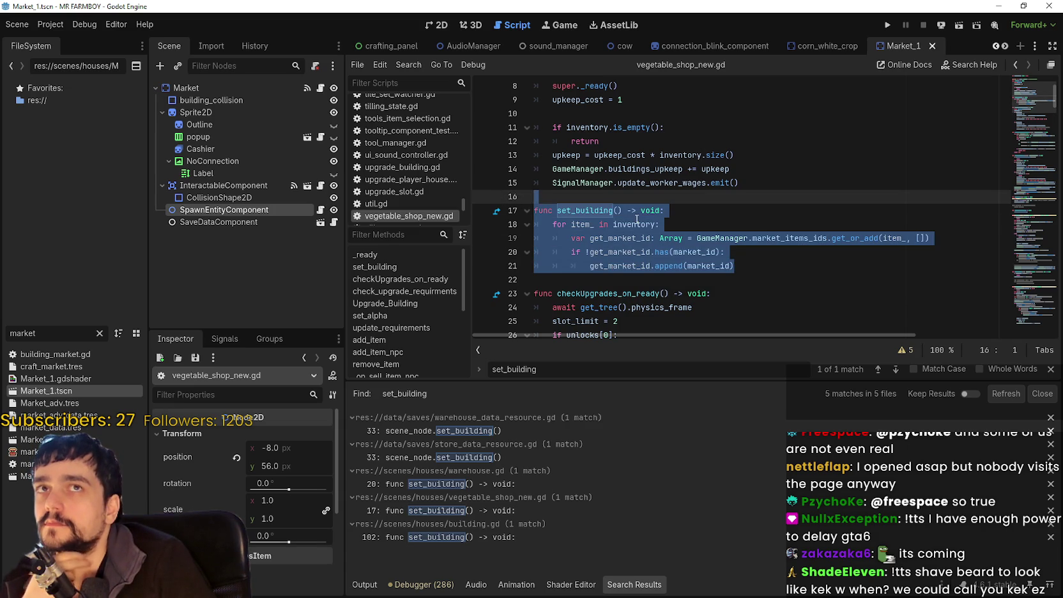
click(644, 199)
scroll(639, 205, up, 2)
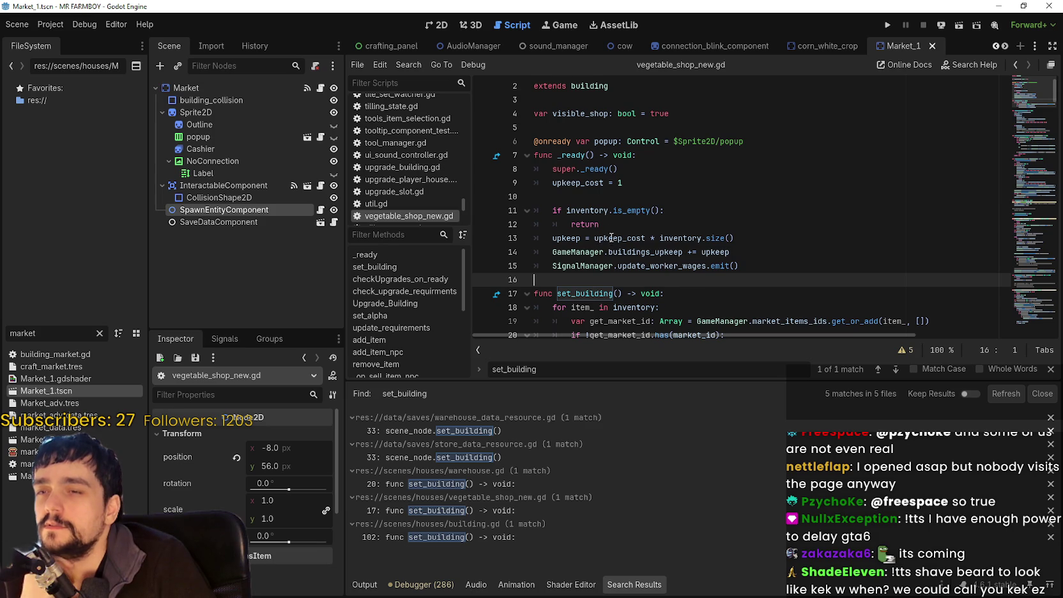
scroll(611, 224, up, 1)
scroll(614, 223, down, 2)
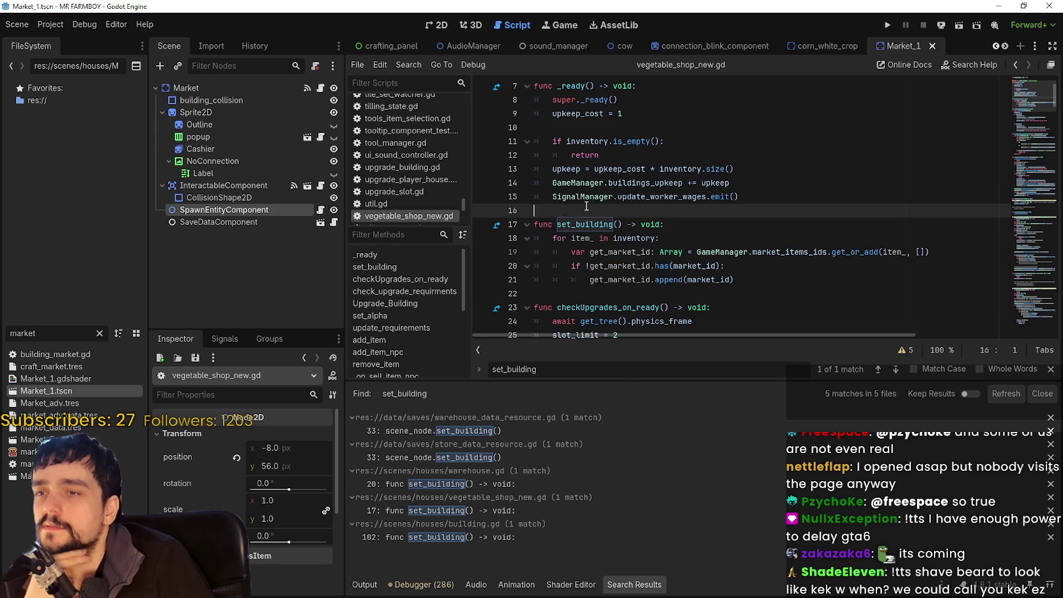
click(799, 279)
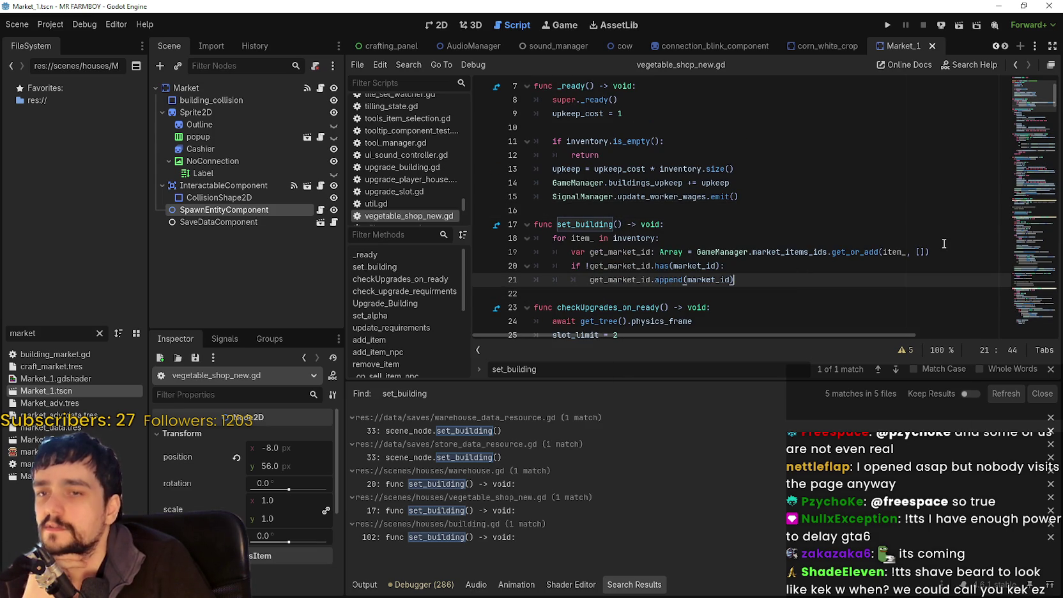
scroll(1038, 133, up, 2)
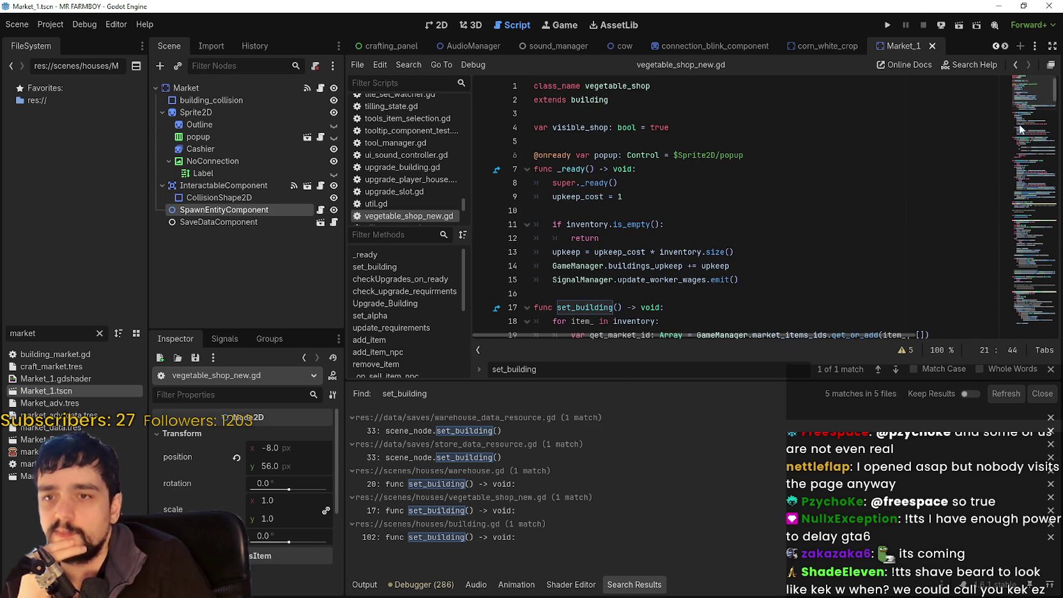
mouse_move(1039, 91)
mouse_down()
mouse_move(1009, 178)
mouse_move(1005, 298)
mouse_up()
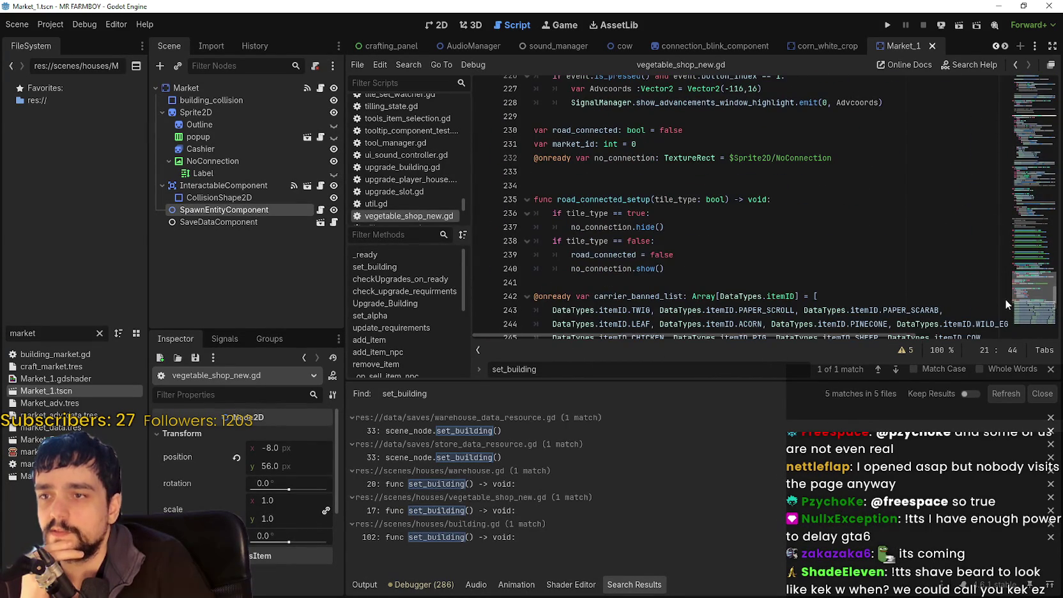
Review the road_connected_setup body on lines 236–240 and the NoConnection node's properties.
mouse_move(665, 268)
mouse_down()
mouse_move(575, 263)
mouse_move(553, 213)
mouse_up()
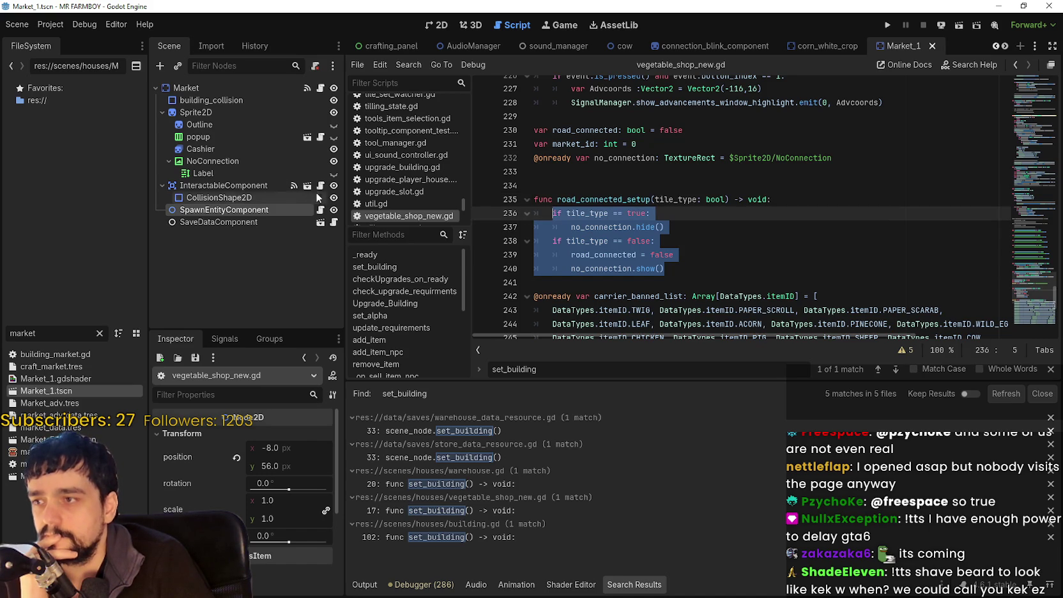
click(288, 173)
click(287, 161)
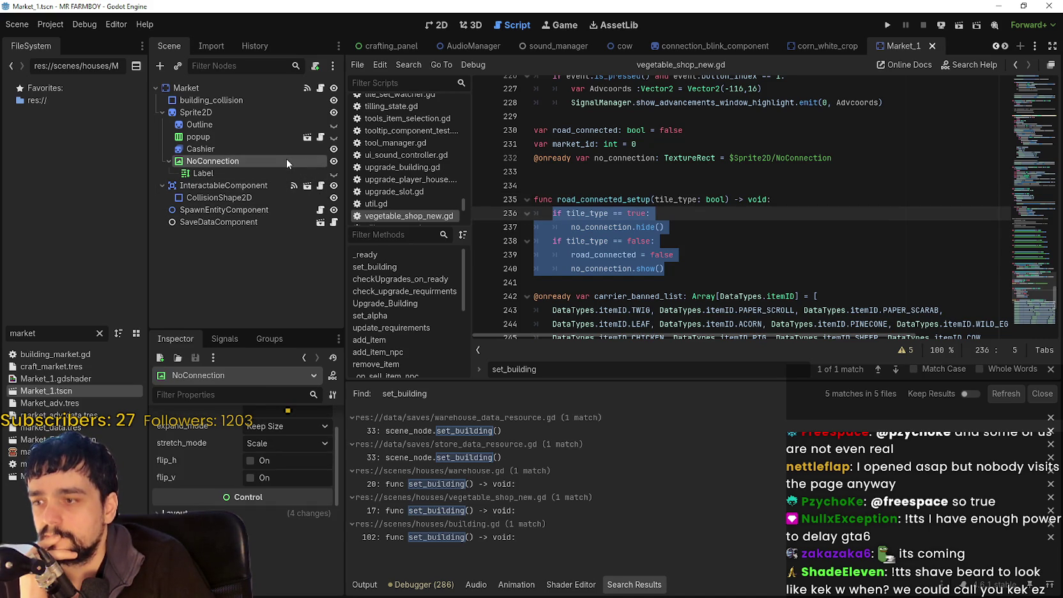
click(682, 265)
scroll(689, 263, up, 2)
scroll(689, 263, down, 2)
mouse_move(665, 268)
mouse_down()
mouse_move(546, 217)
mouse_move(575, 256)
mouse_move(527, 217)
mouse_up()
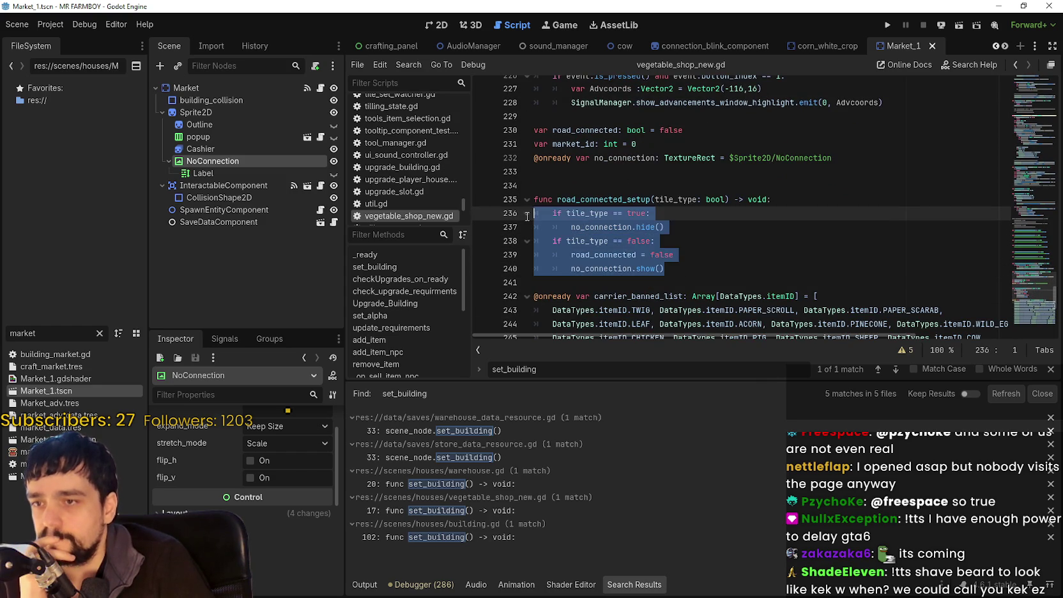
mouse_move(680, 268)
mouse_down()
mouse_move(556, 242)
mouse_move(534, 214)
mouse_up()
click(689, 258)
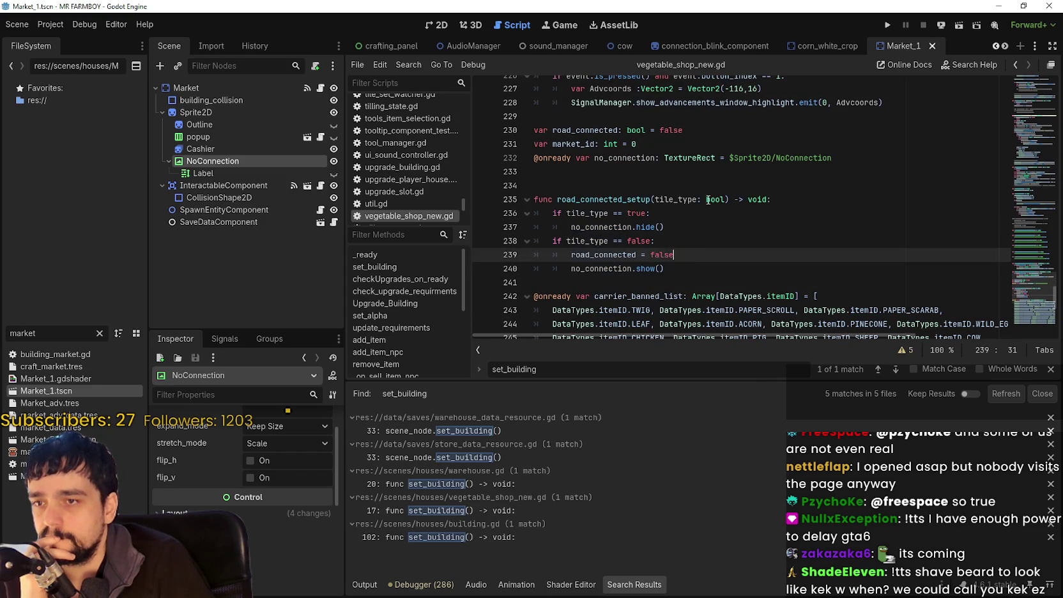
Rename the function road_connected_setup to check_road_connected.
click(711, 201)
drag(727, 199, 654, 199)
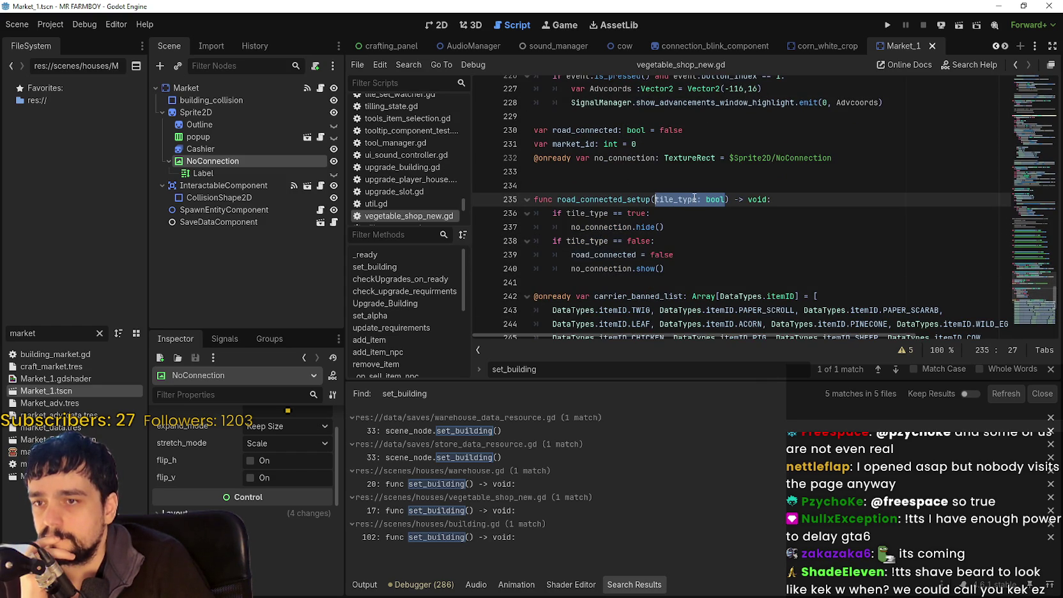
double_click(636, 199)
click(725, 249)
click(646, 200)
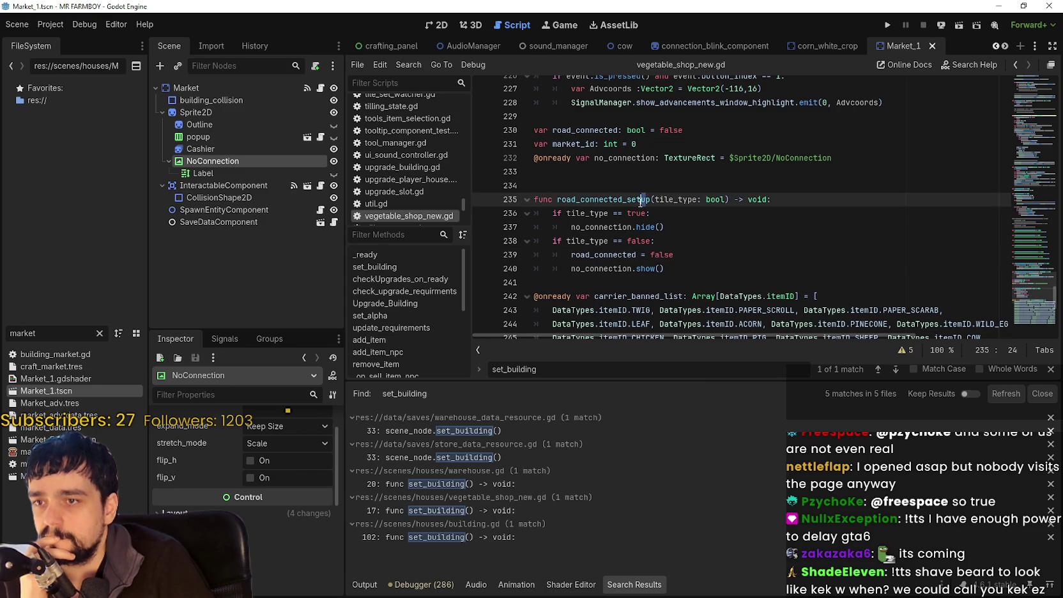
drag(649, 200, 628, 199)
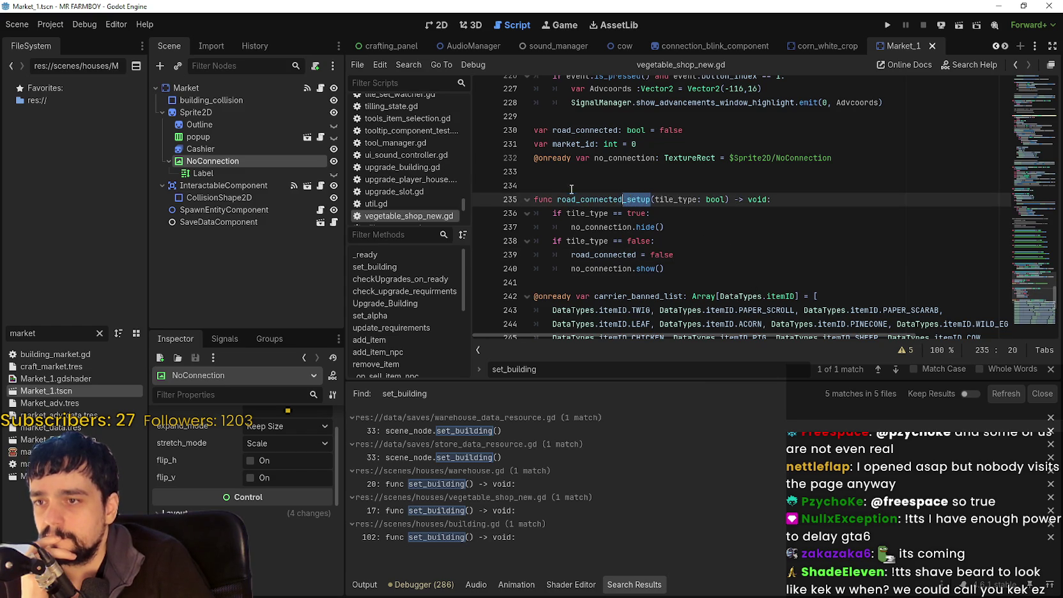
double_click(607, 195)
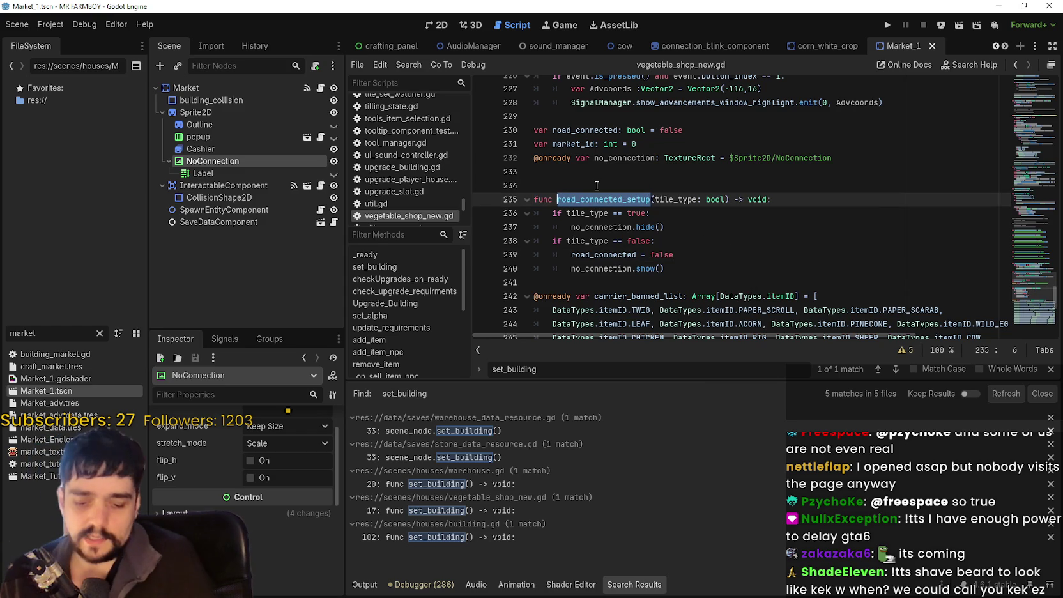
text(check_road_connected)
Delete the tile_type: bool parameter from the function signature.
double_click(710, 199)
mouse_move(705, 199)
mouse_down()
mouse_move(654, 199)
mouse_move(686, 197)
mouse_up()
double_click(717, 200)
key(BackSpace)
click(715, 255)
click(714, 274)
click(684, 281)
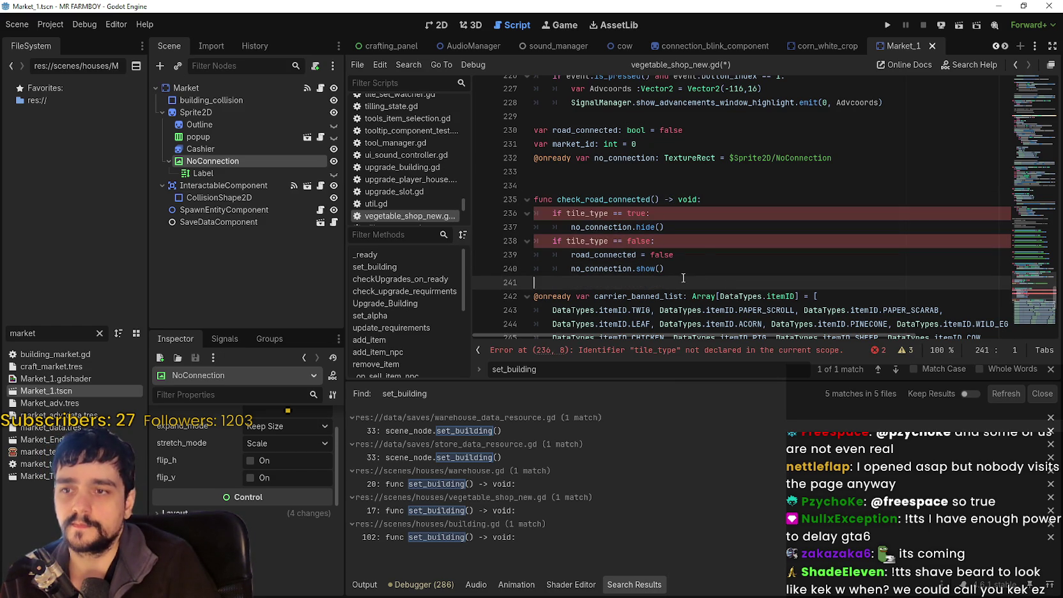
Delete both 'if tile_type ==' condition lines and unindent the remaining body one level.
drag(709, 214, 534, 214)
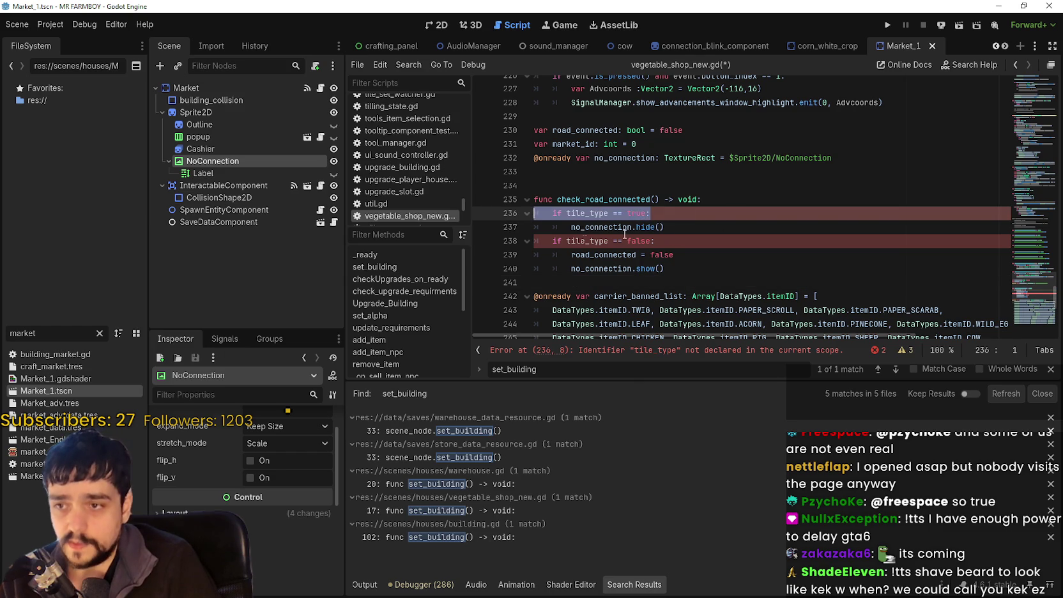
drag(668, 245, 555, 224)
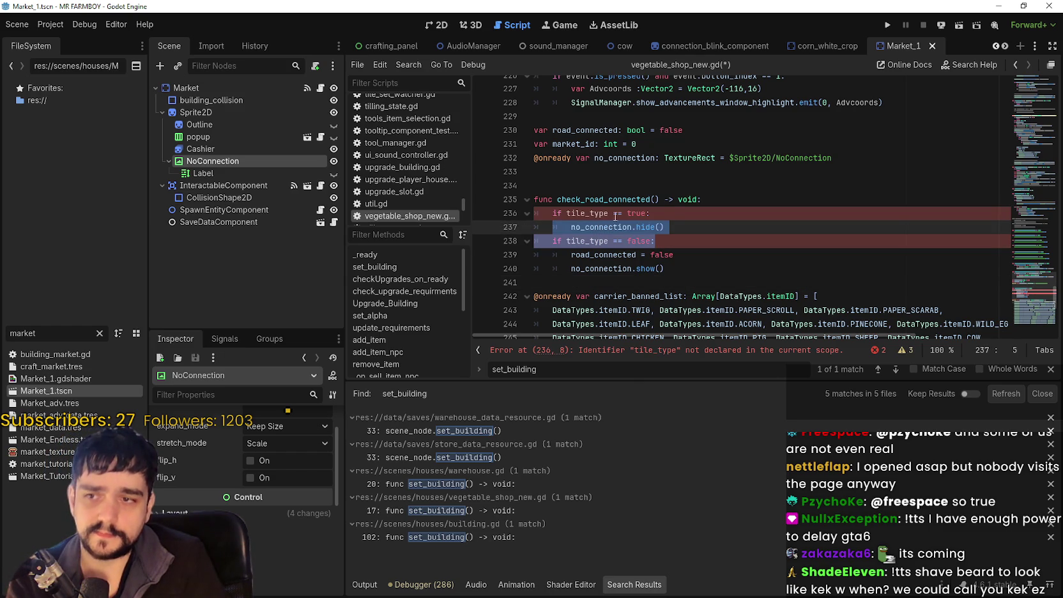
drag(651, 213, 535, 213)
key(BackSpace)
drag(655, 241, 535, 240)
key(BackSpace)
drag(666, 269, 532, 228)
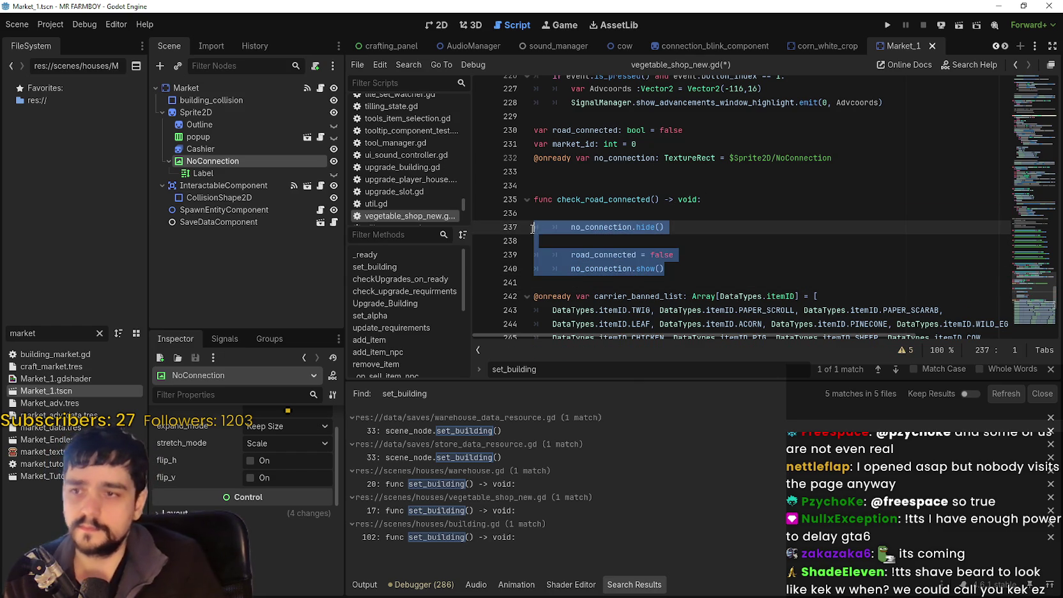
key(shift+Tab)
Copy the check_road_connected() call and move to the end of _ready's last line.
click(603, 214)
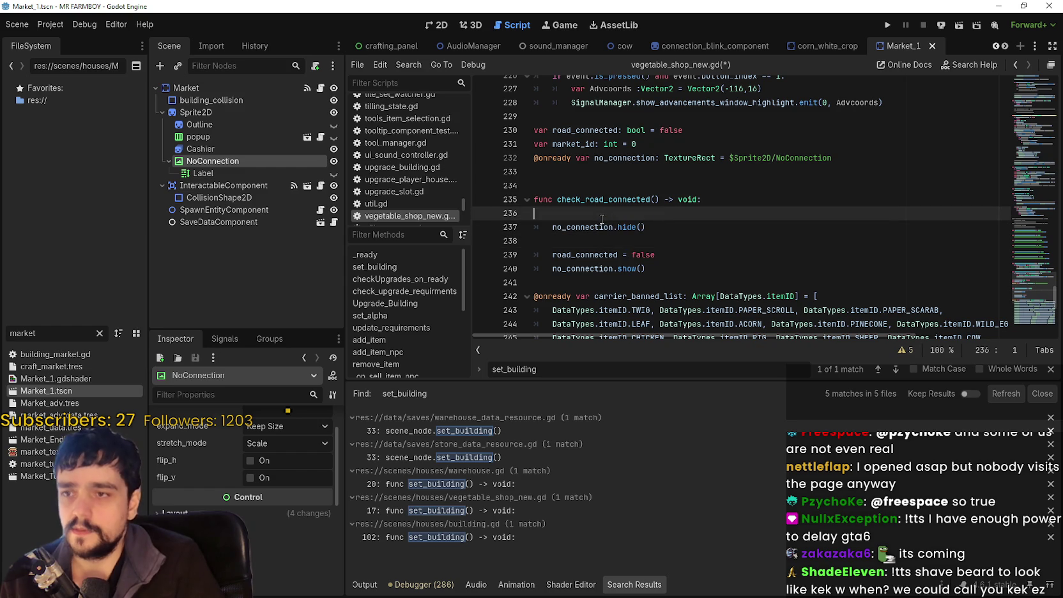
double_click(609, 200)
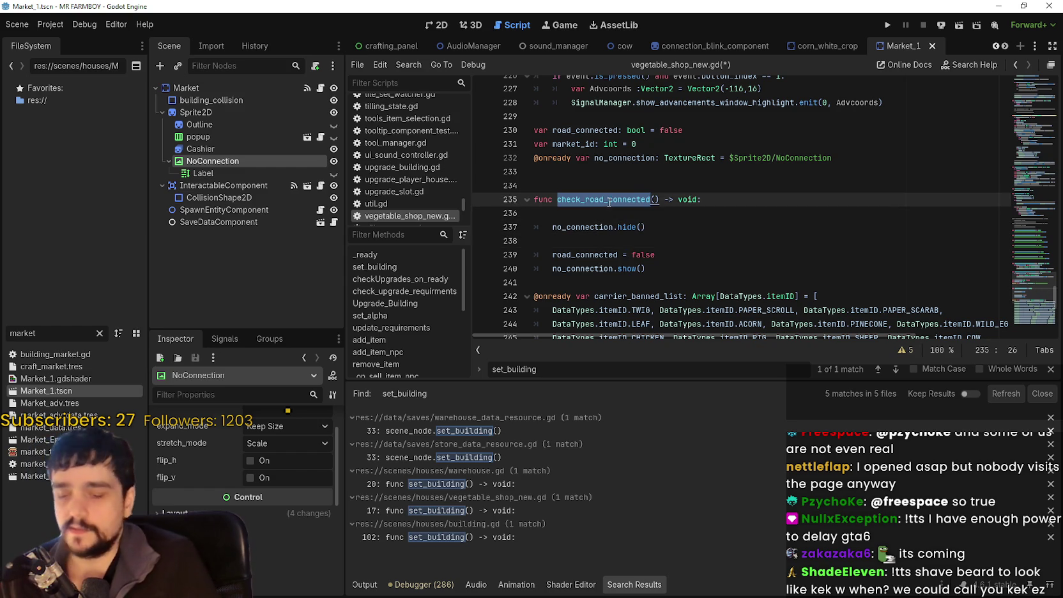
double_click(637, 198)
drag(637, 199, 660, 197)
key(ctrl+c)
drag(1027, 290, 1024, 74)
scroll(725, 265, down, 3)
click(774, 238)
scroll(774, 259, down, 3)
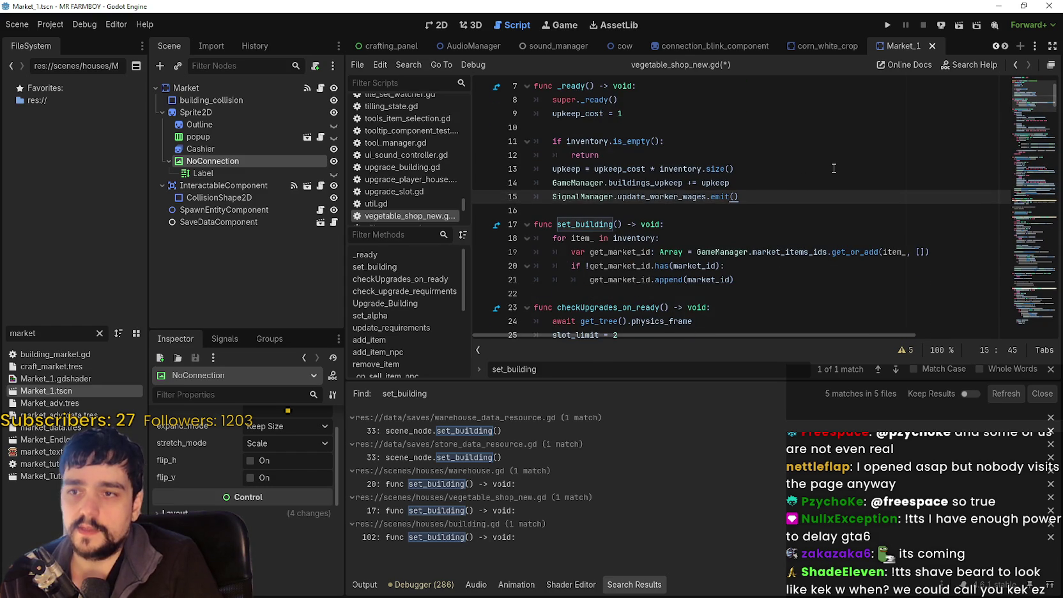
End _ready with 'await get_tree().physics_frame' followed by check_road_connected().
key(Return)
key(Return)
key(ctrl+v)
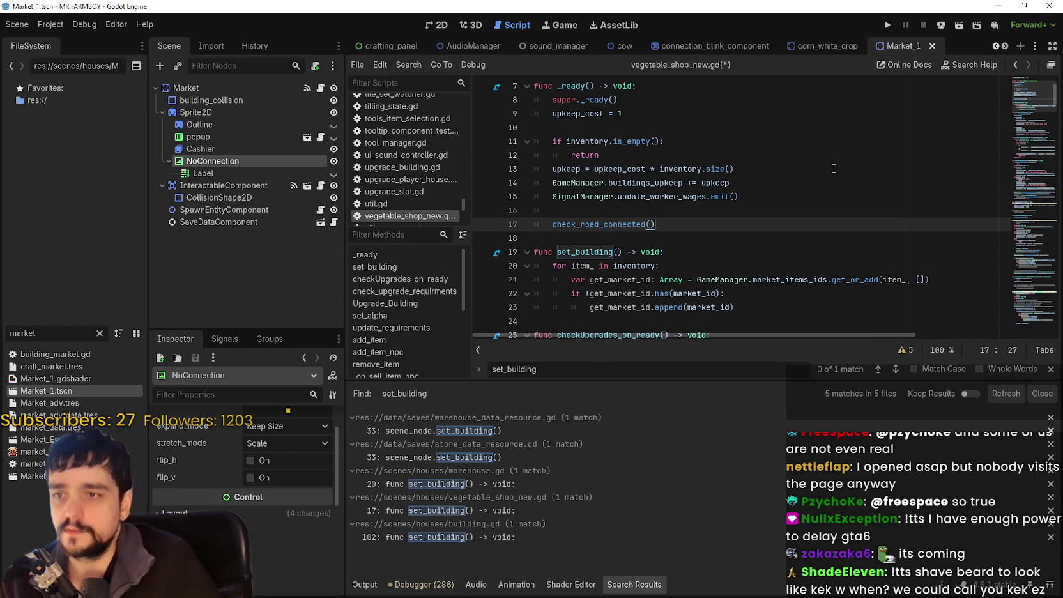
click(806, 209)
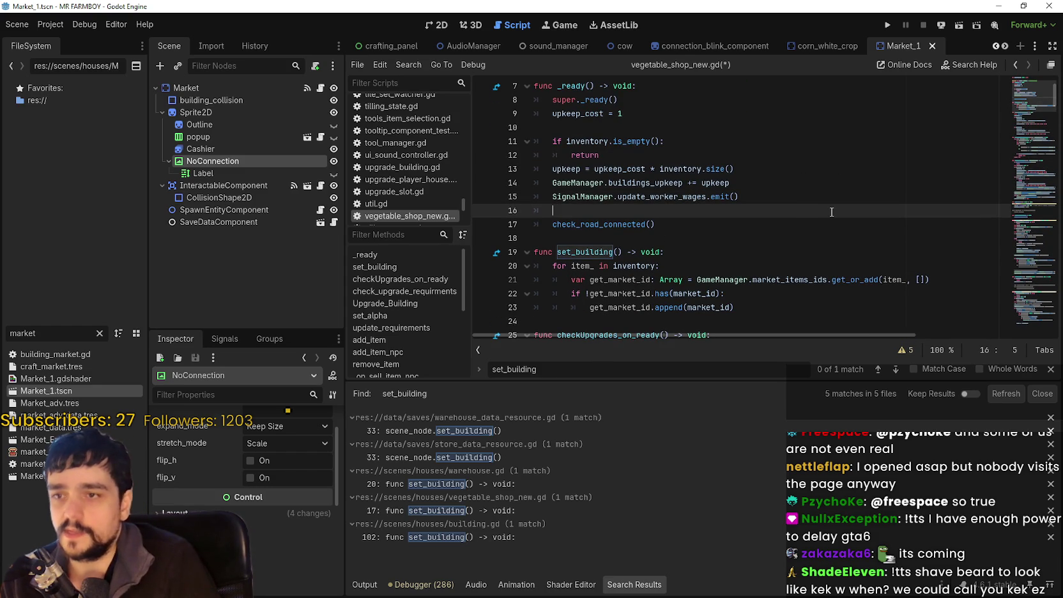
key(Return)
text(aw)
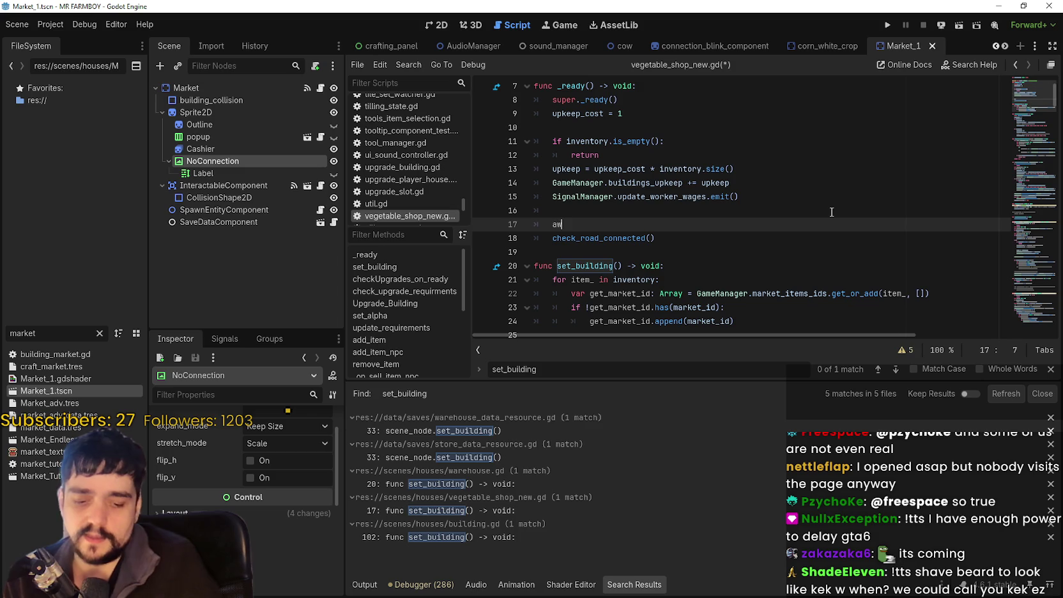
text(ait get_tree().ph)
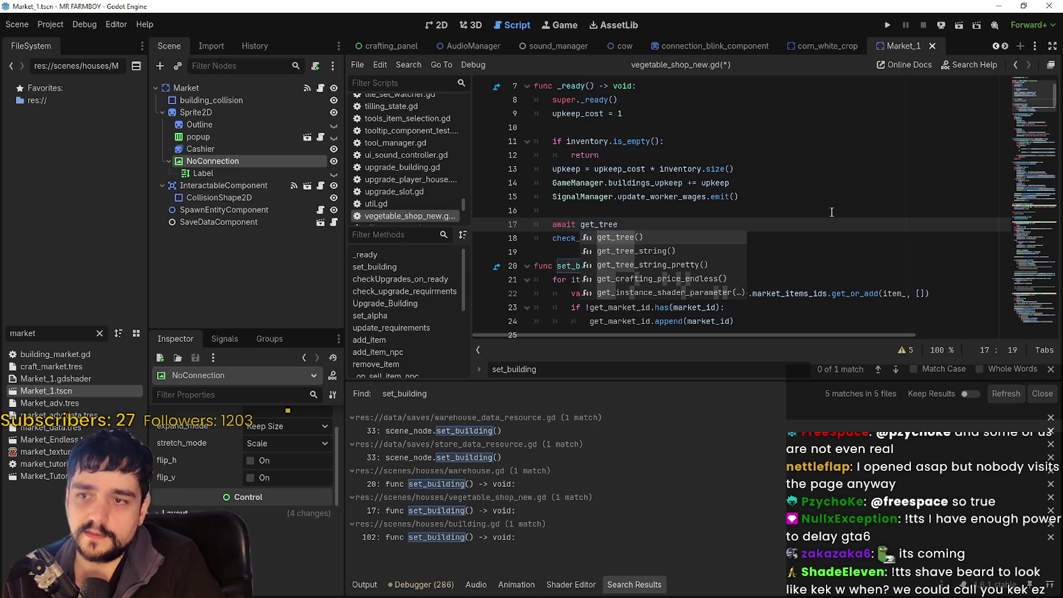
key(Return)
text(physics_frame)
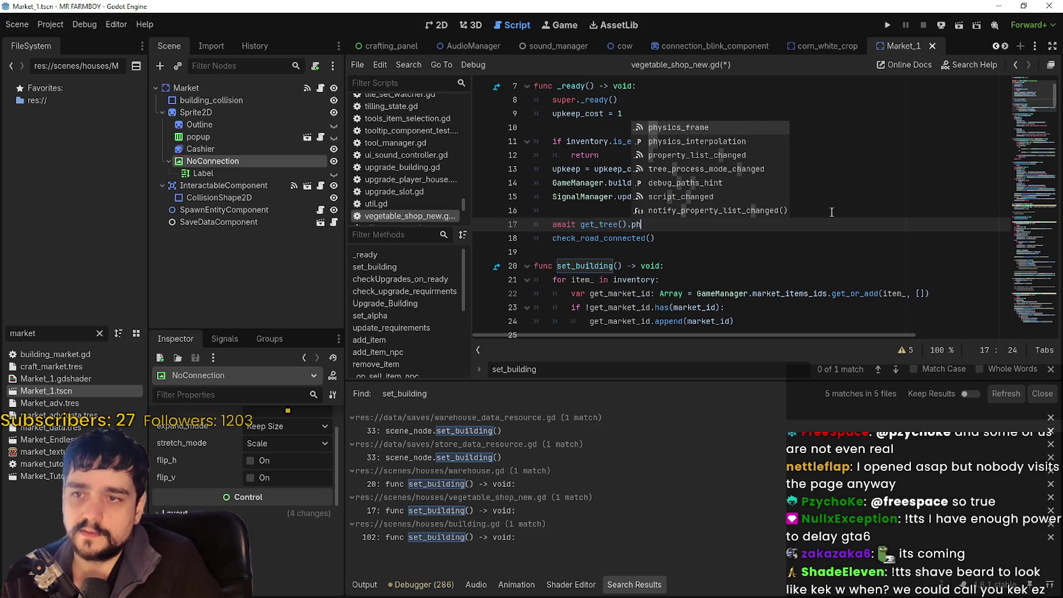
key(Return)
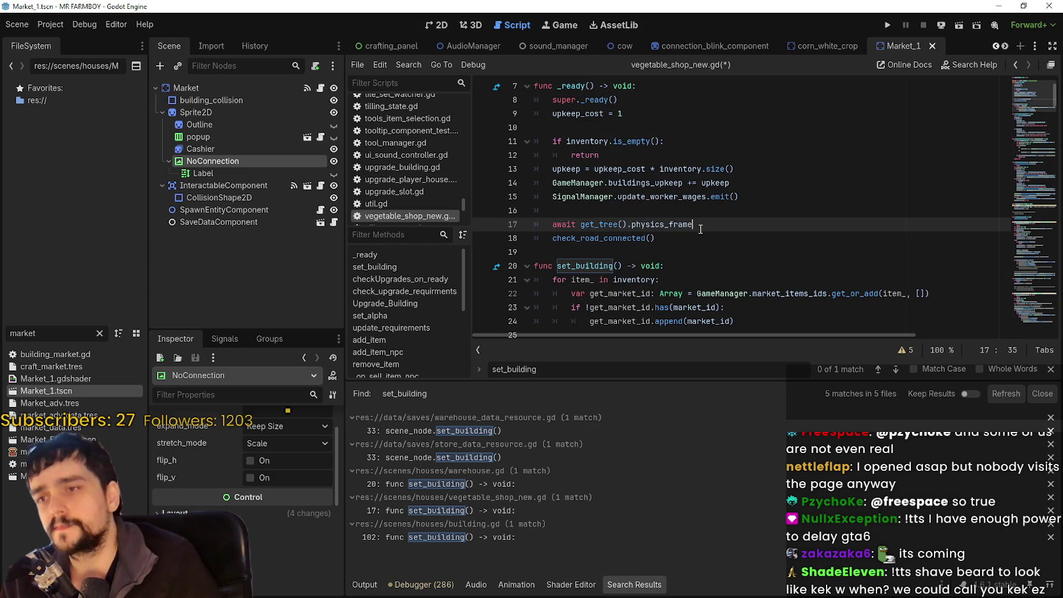
key(Down)
key(Down)
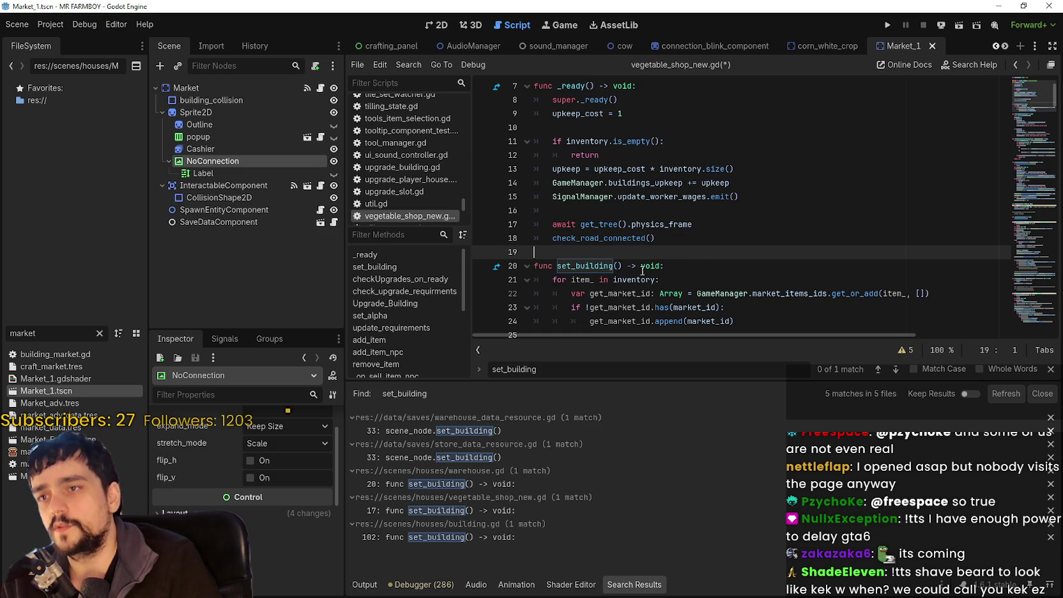
Save vegetable_shop_new.gd and select the check_road_connected call name.
scroll(647, 277, down, 5)
scroll(614, 256, up, 4)
double_click(581, 238)
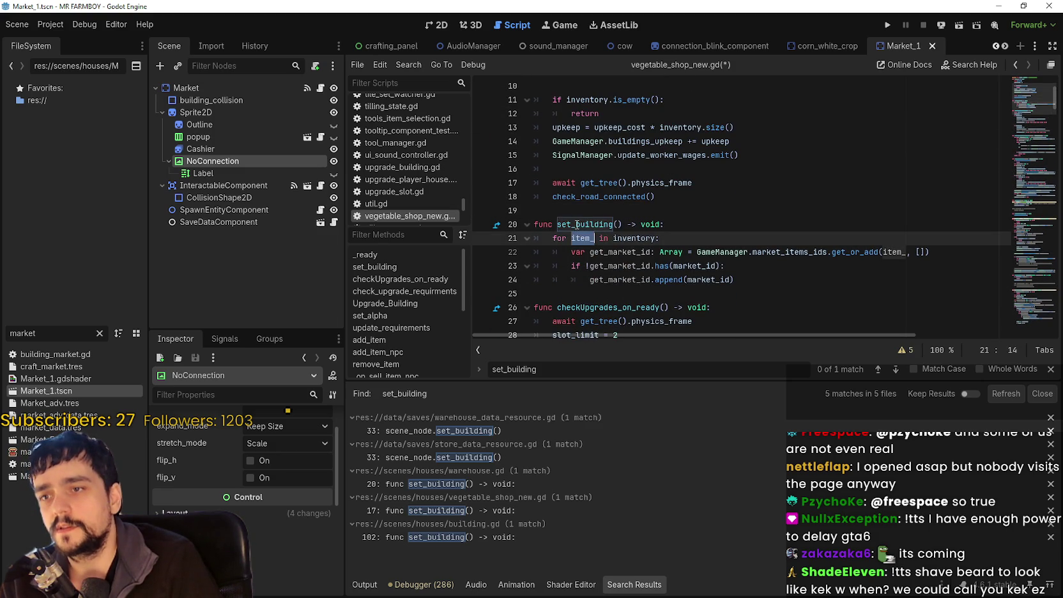
double_click(577, 224)
drag(576, 224, 619, 224)
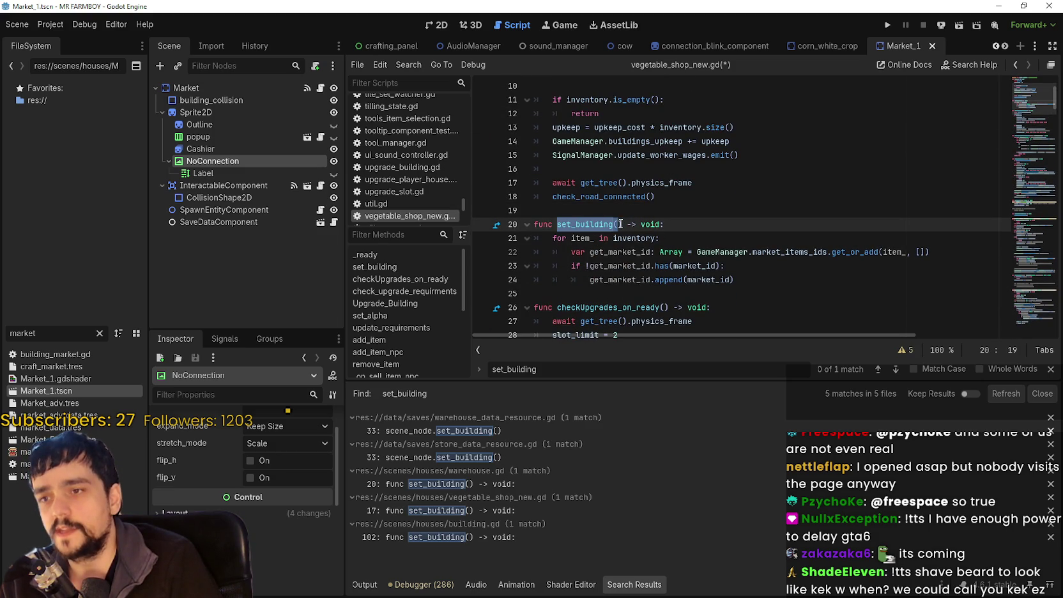
click(715, 200)
key(ctrl+s)
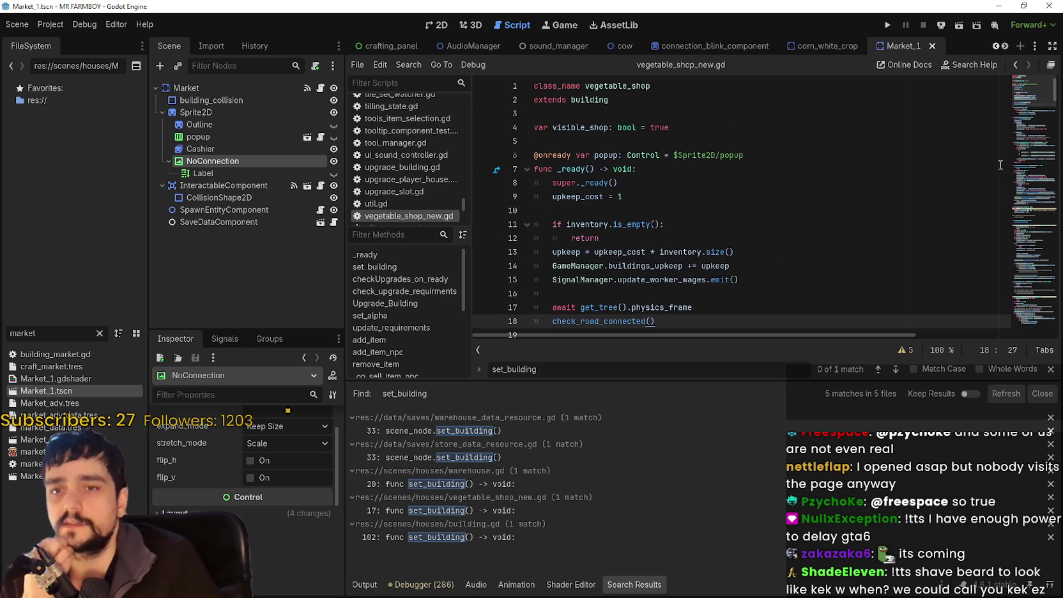
scroll(1028, 91, down, 5)
scroll(1026, 93, up, 5)
scroll(1023, 99, down, 3)
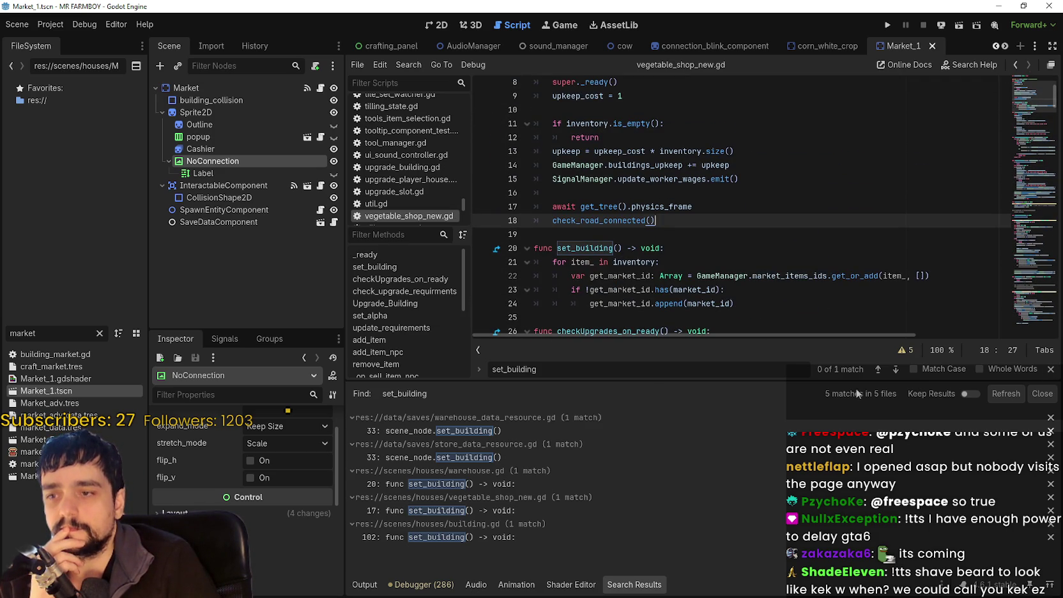
double_click(615, 221)
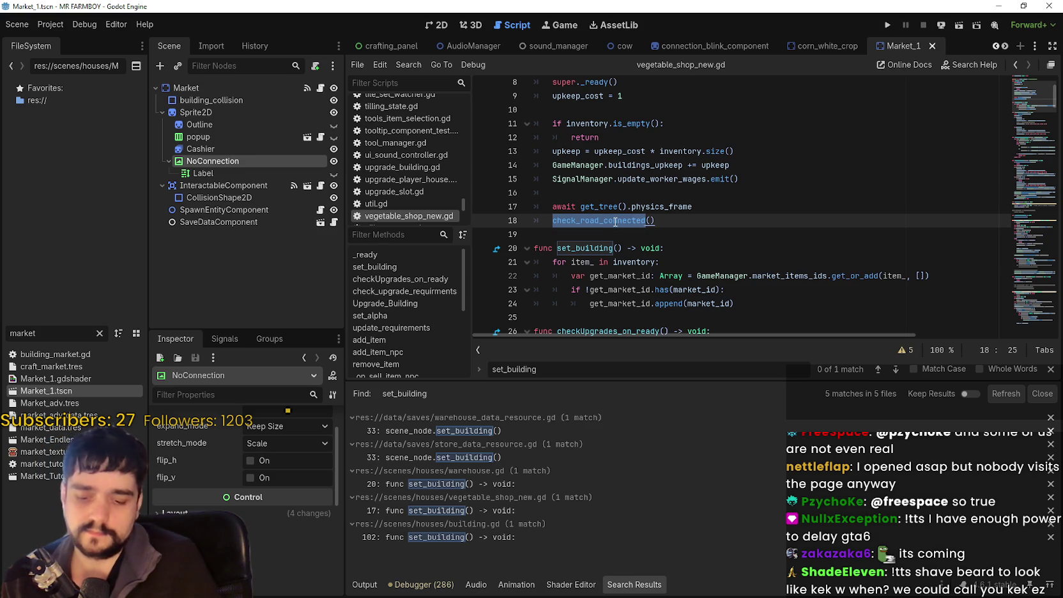
Jump to check_road_connected's definition and type spawn_entity_component.global_position as its first body line.
key(ctrl+f)
click(897, 369)
click(727, 228)
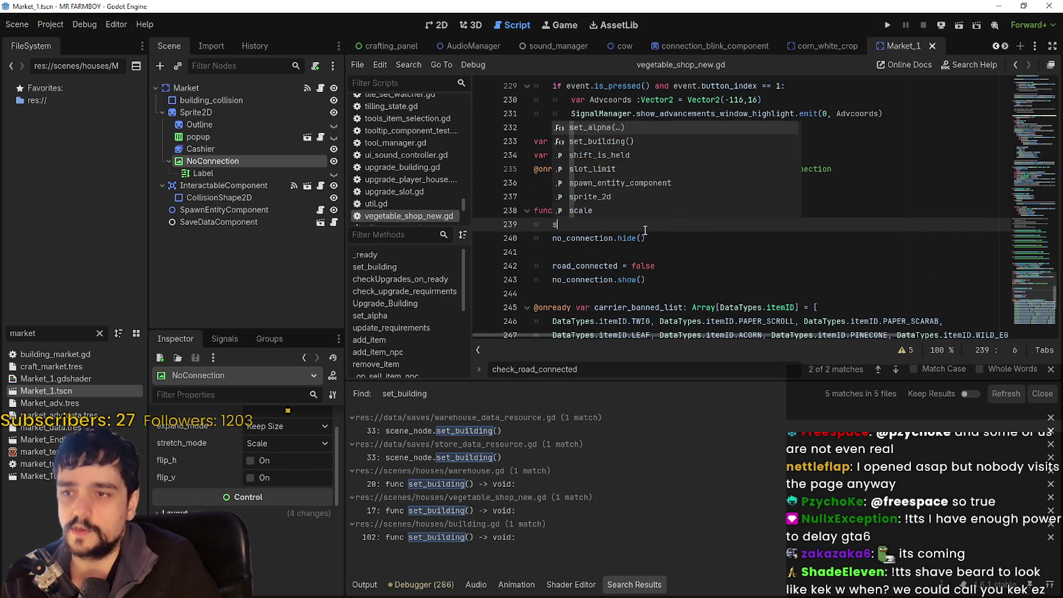
text(pawn)
key(Return)
text(.global)
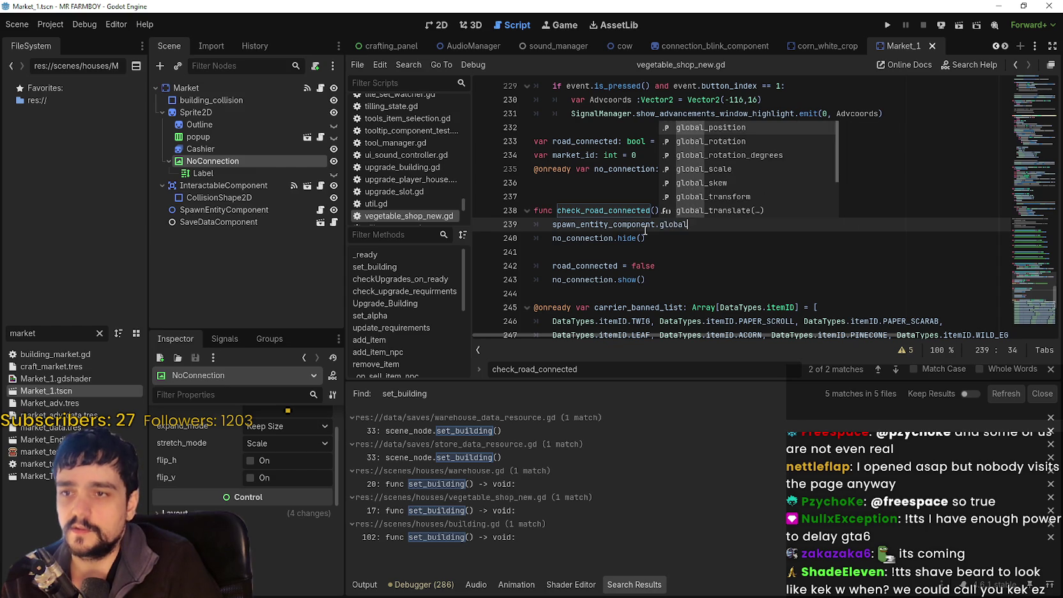
key(Return)
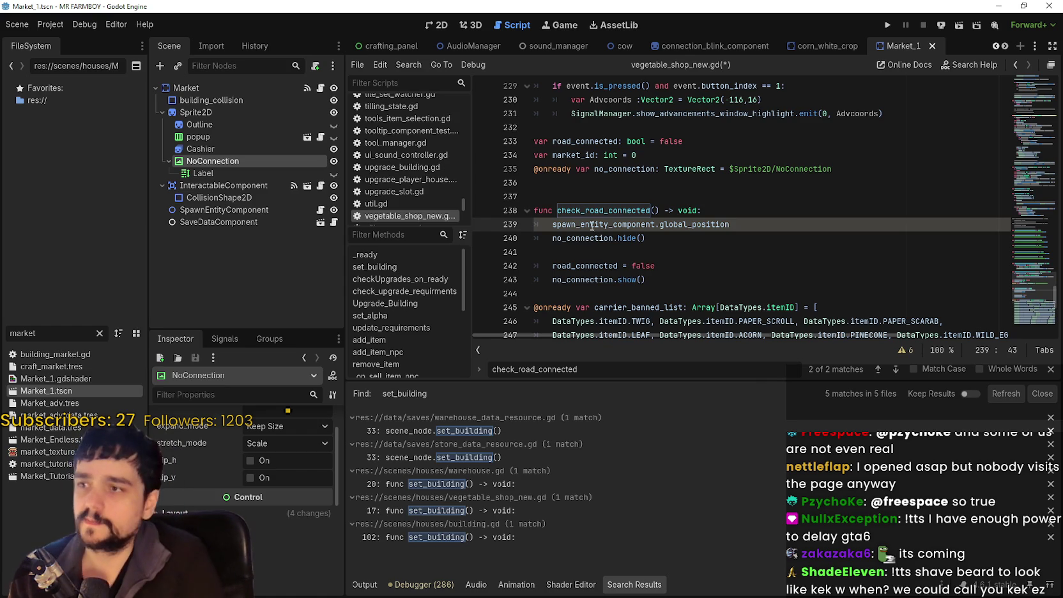
click(251, 90)
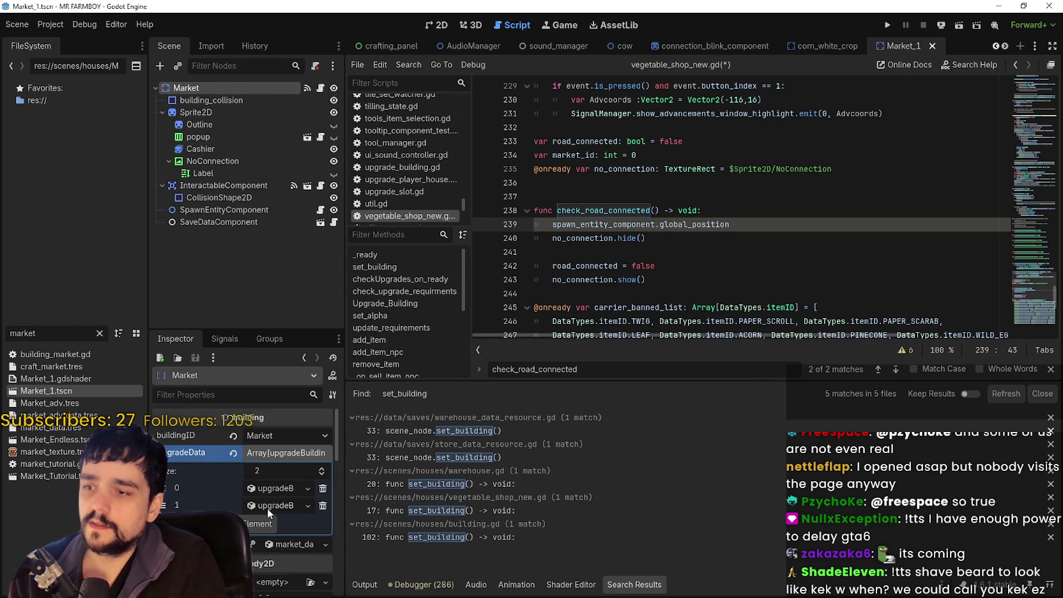
Collapse the upgradeData array entries and select the 'market' FileSystem filter text.
click(297, 452)
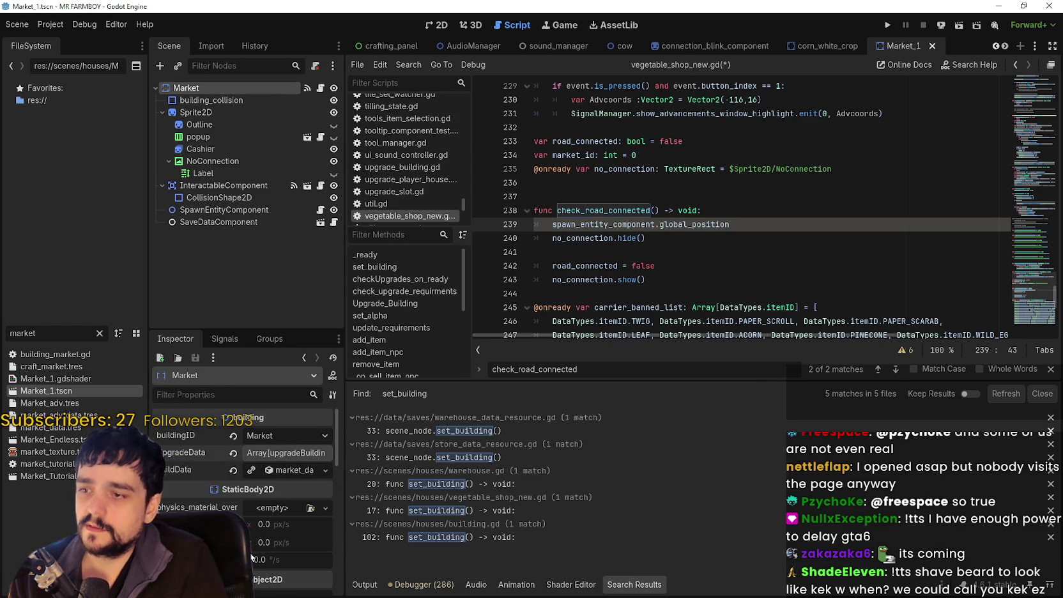
double_click(24, 333)
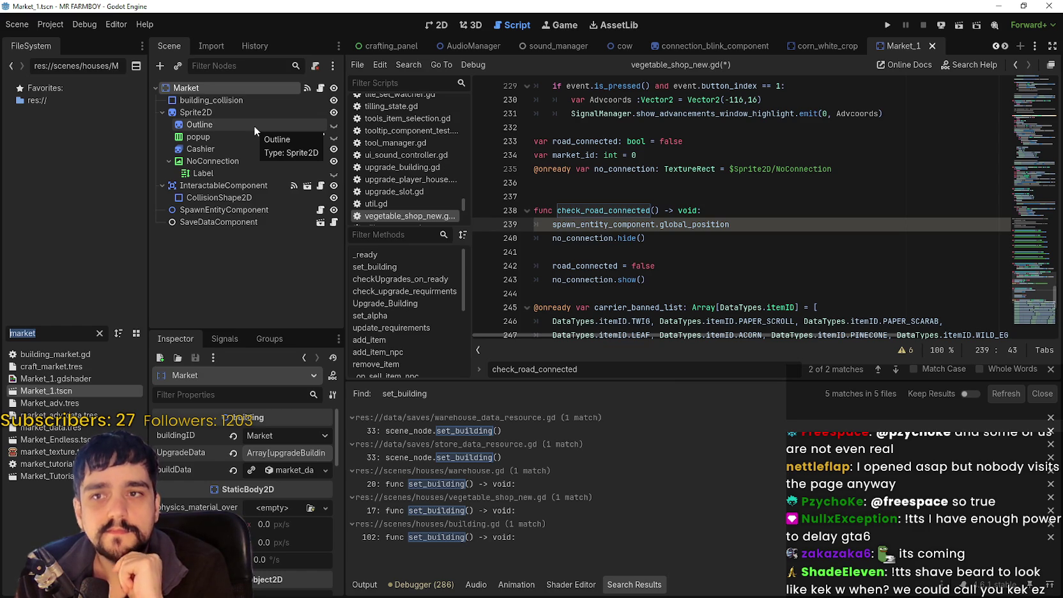
Filter FileSystem by 'test', open test_scene_everything, and view GameTileMap's terrain list.
text(tesat)
key(BackSpace)
key(BackSpace)
text(t)
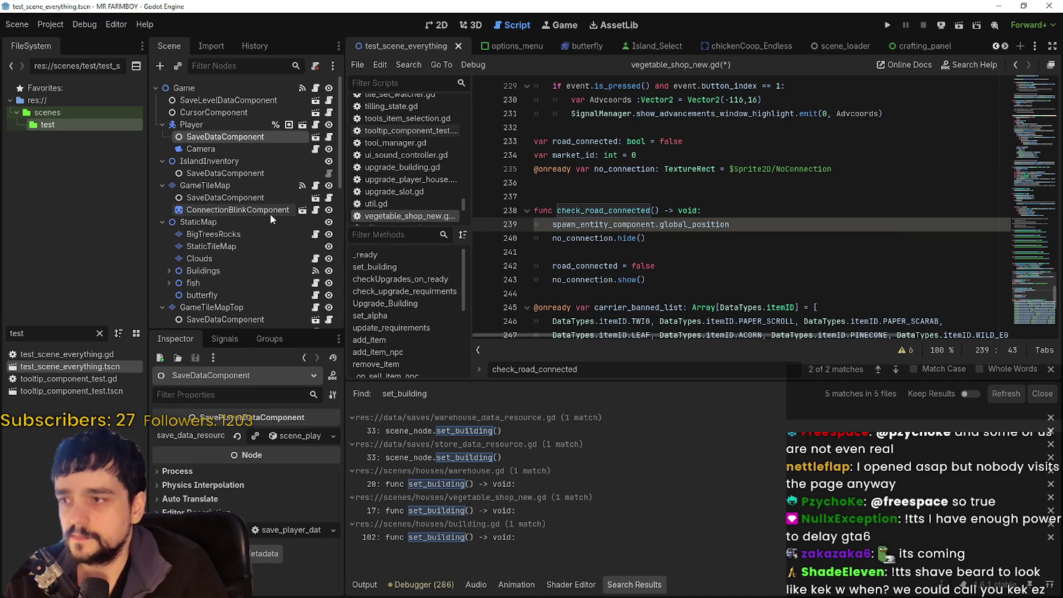
click(217, 186)
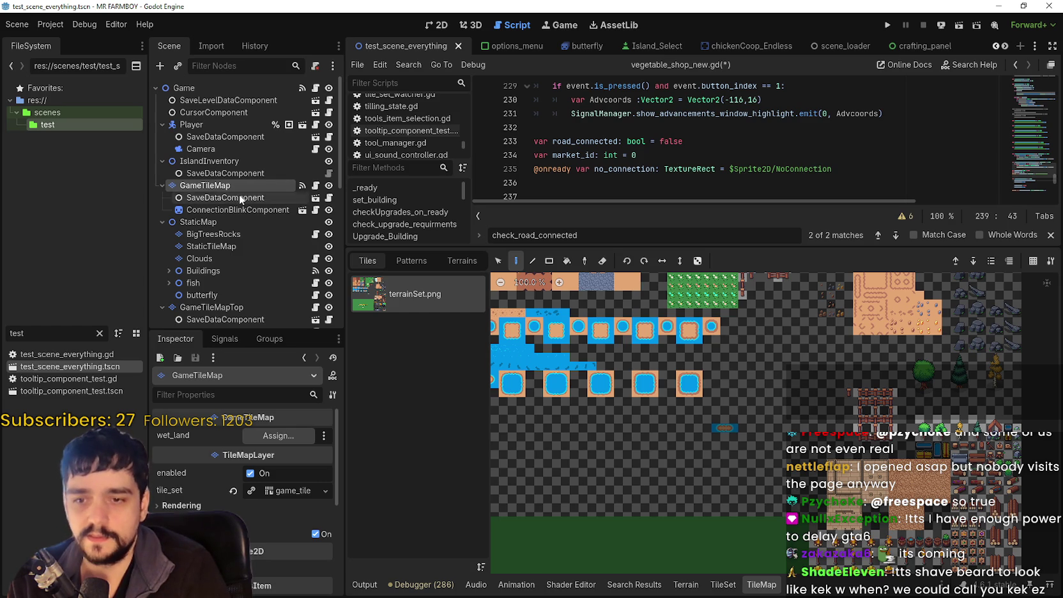
click(722, 584)
click(692, 584)
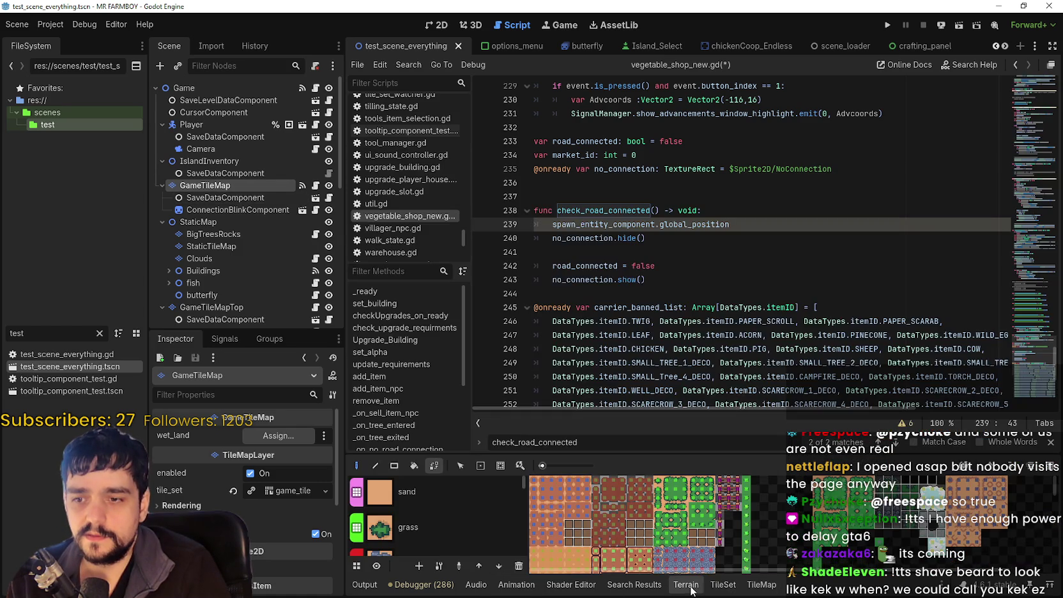
Select the buildings node, then the GameMapObjects node, in the scene tree.
scroll(415, 512, down, 1)
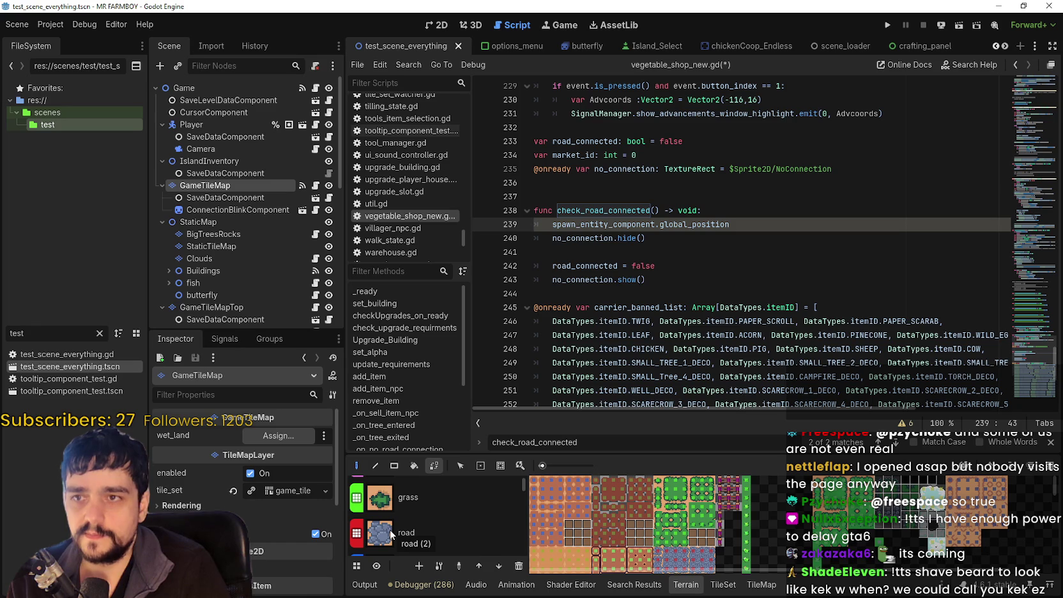
scroll(256, 301, down, 3)
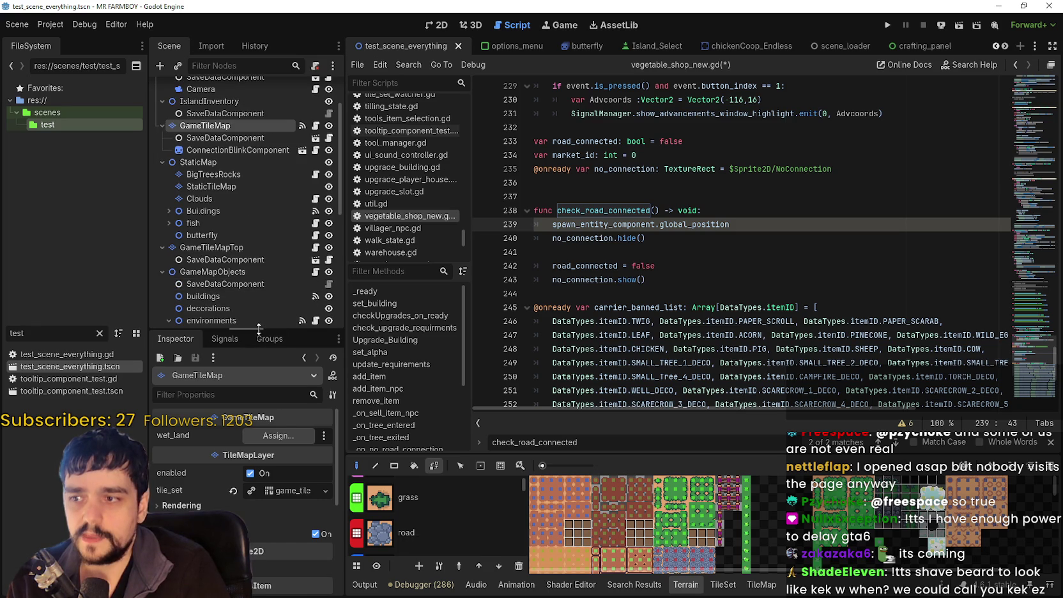
drag(258, 328, 256, 396)
scroll(198, 192, down, 5)
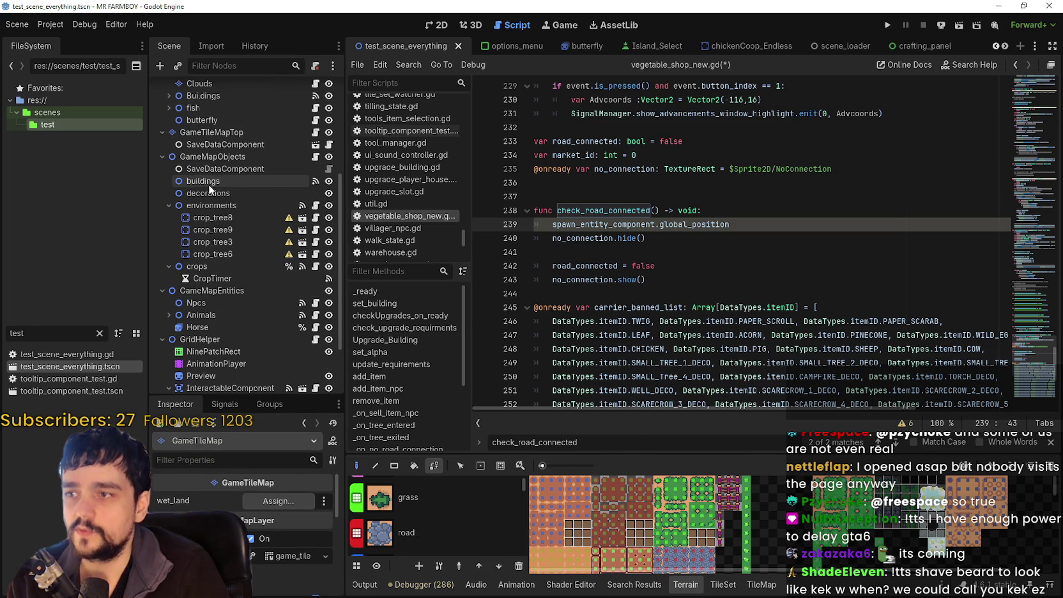
click(208, 184)
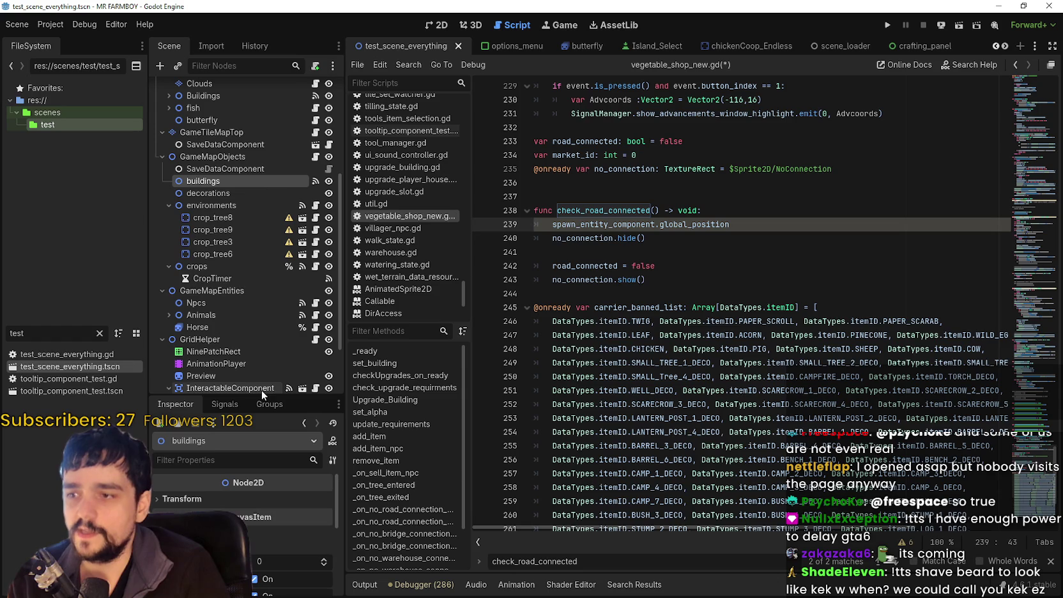
drag(262, 393, 267, 294)
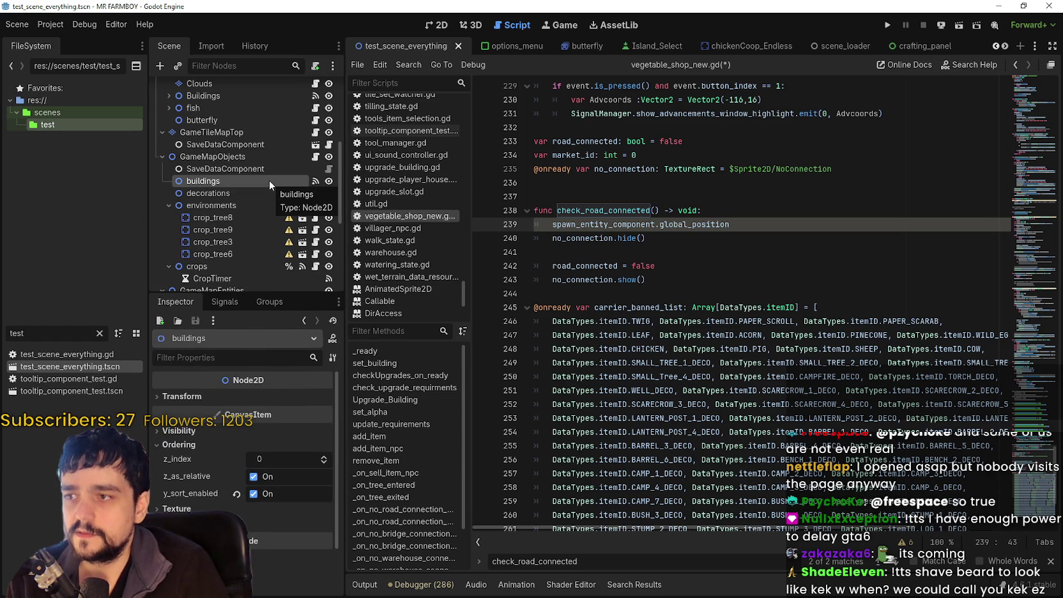
click(244, 156)
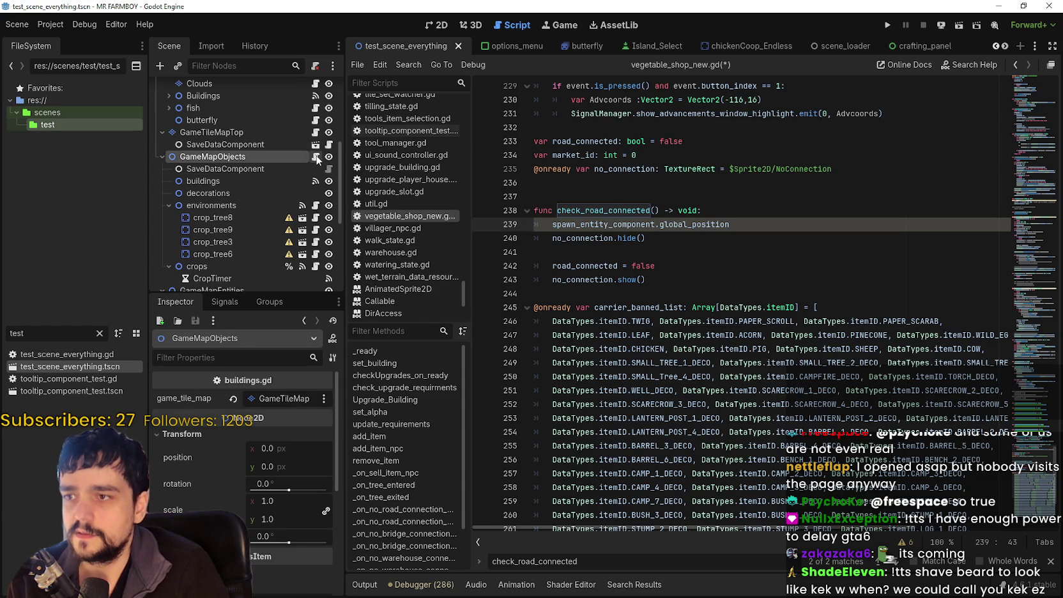
Open buildings.gd from GameMapObjects and browse it from the top via the minimap.
click(315, 157)
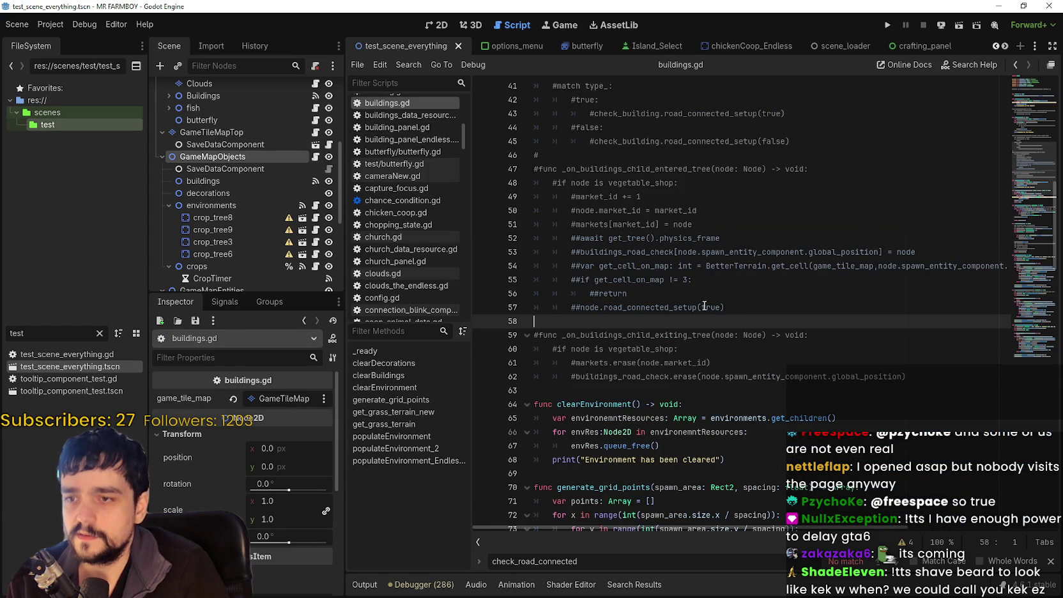
scroll(706, 321, up, 5)
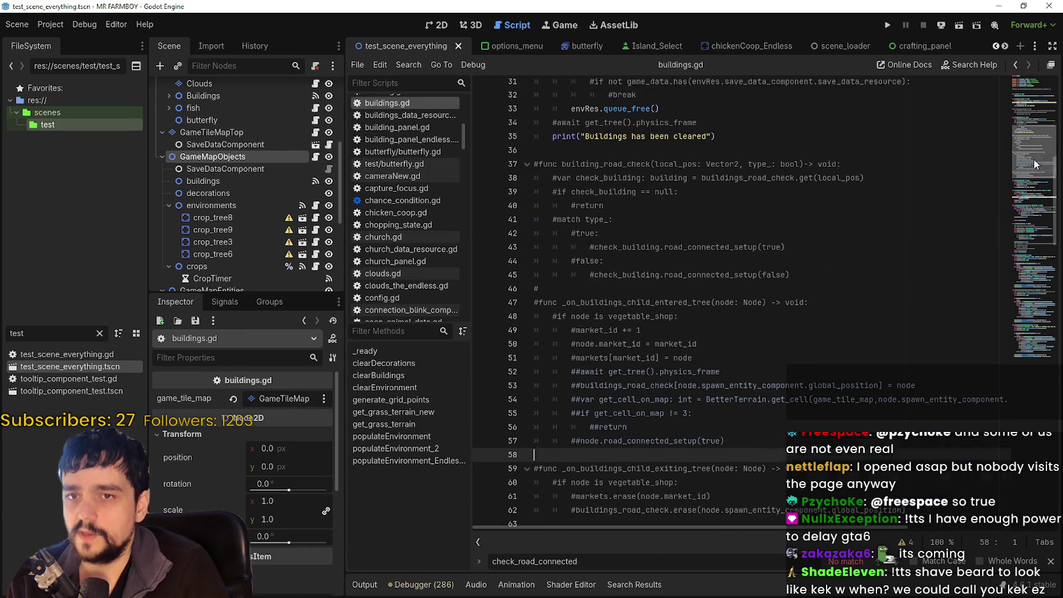
click(1038, 100)
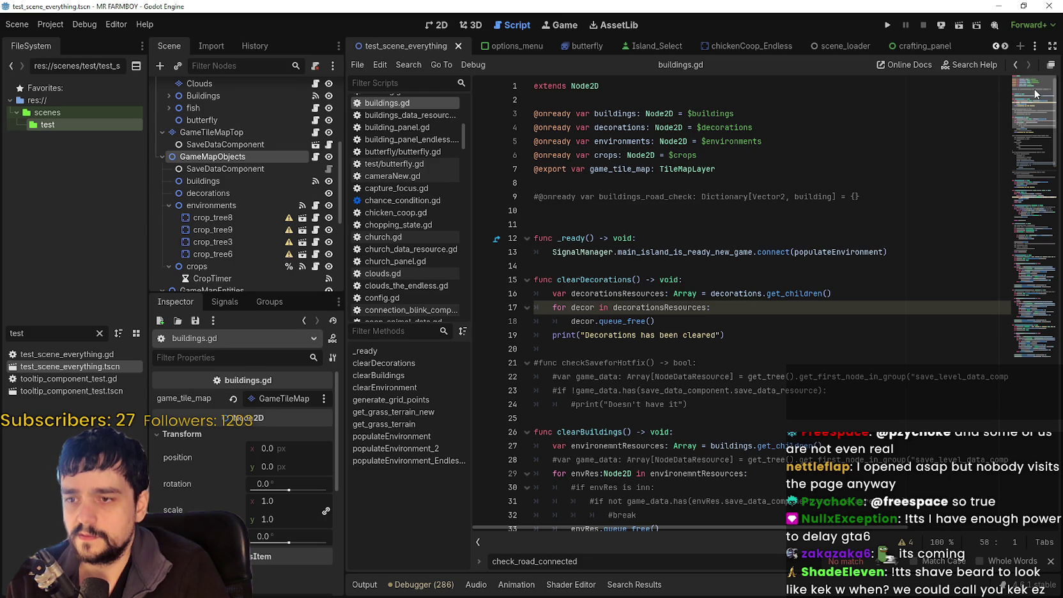
mouse_move(1033, 99)
mouse_down()
mouse_move(1036, 241)
mouse_move(1036, 218)
mouse_up()
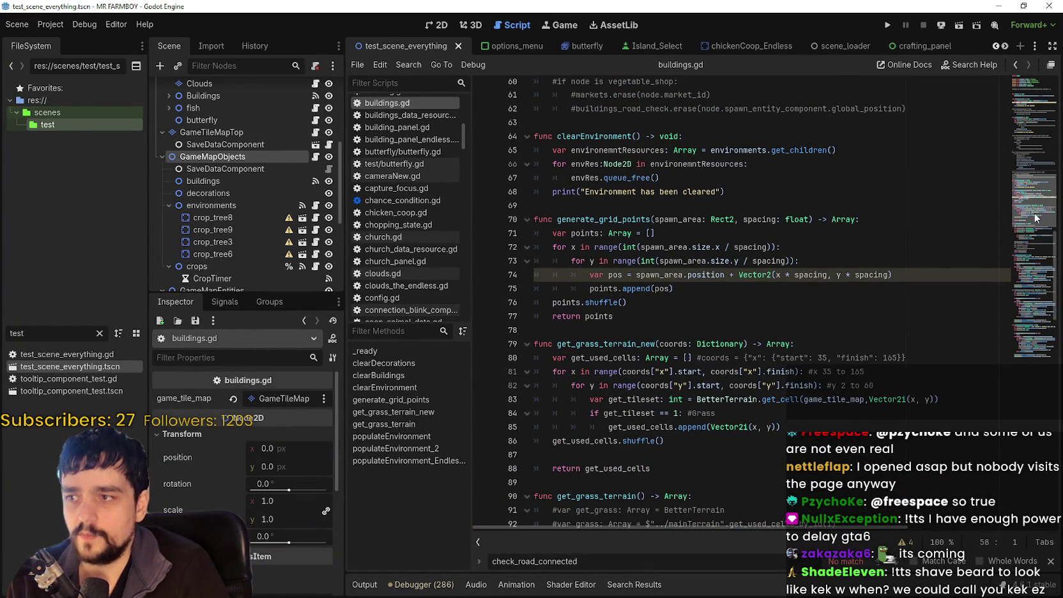
drag(1035, 219, 1020, 313)
scroll(1000, 387, down, 6)
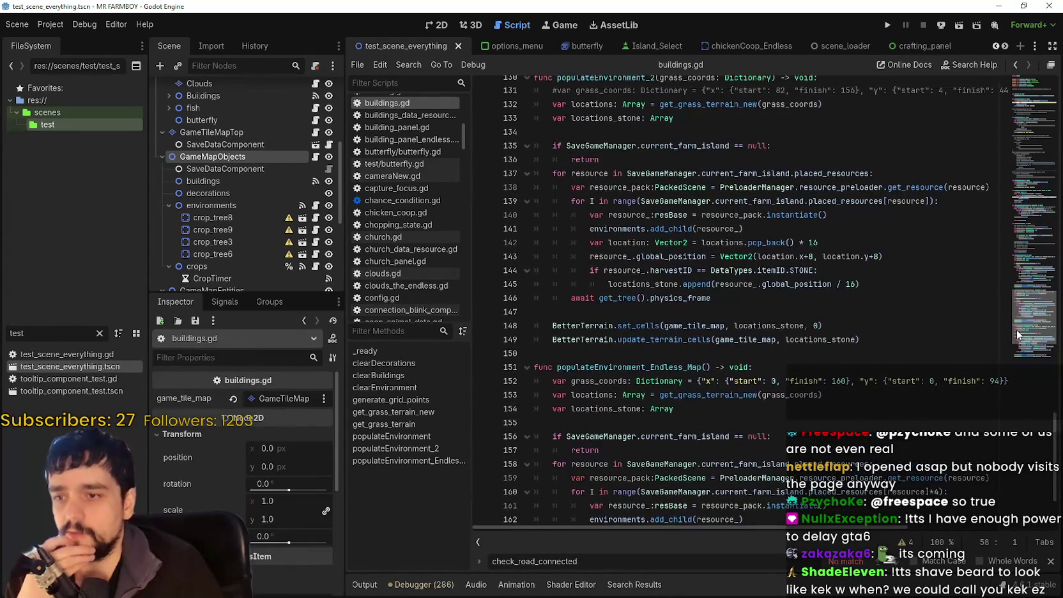
scroll(1000, 407, down, 3)
scroll(1013, 283, up, 14)
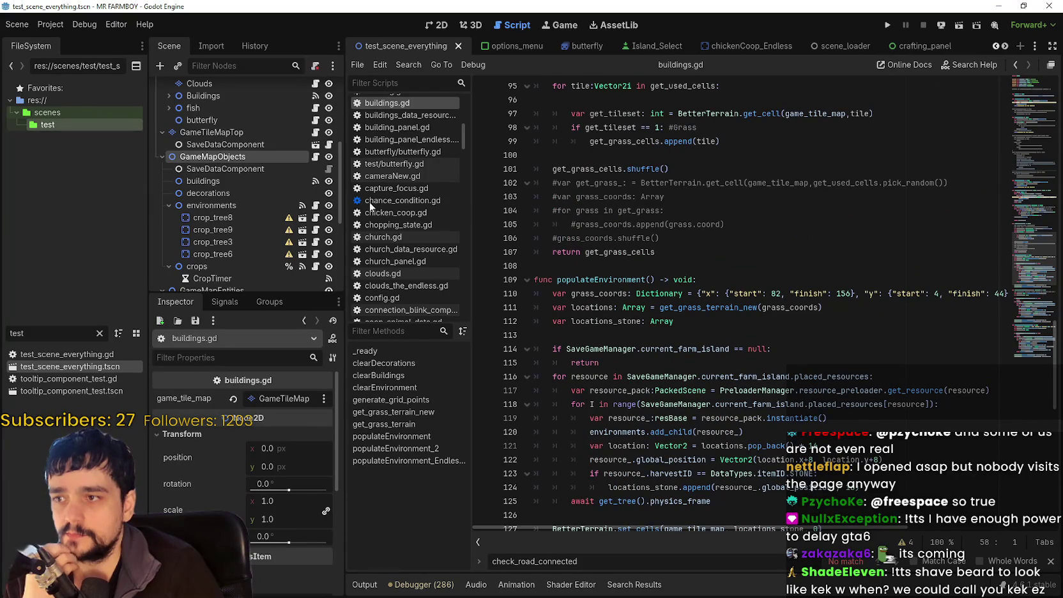
Show the buildings node's child-entered-tree signal and mark the commented handler lines 47–57.
click(203, 181)
click(225, 301)
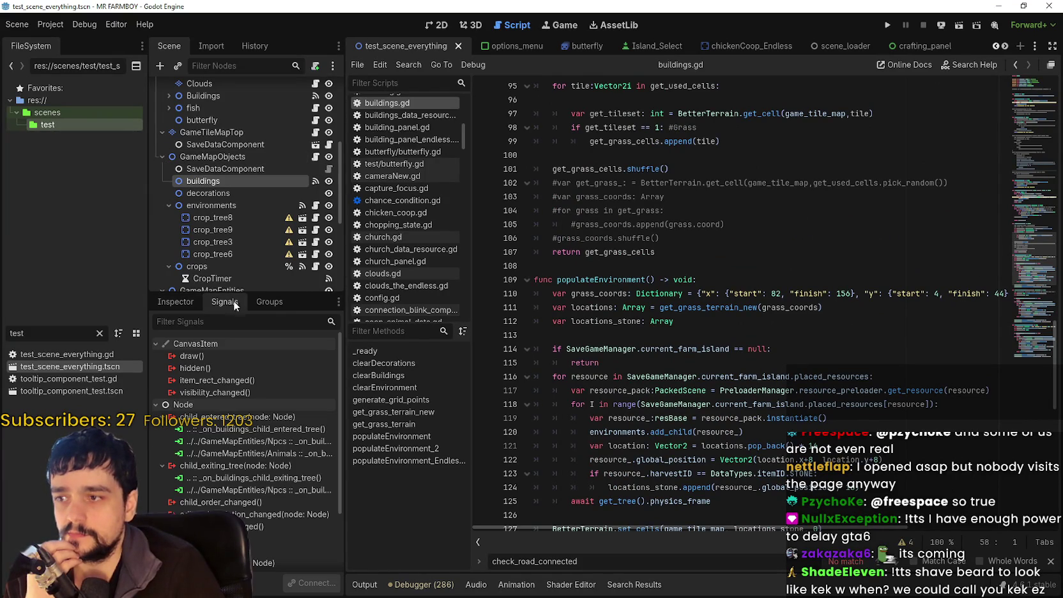
click(256, 433)
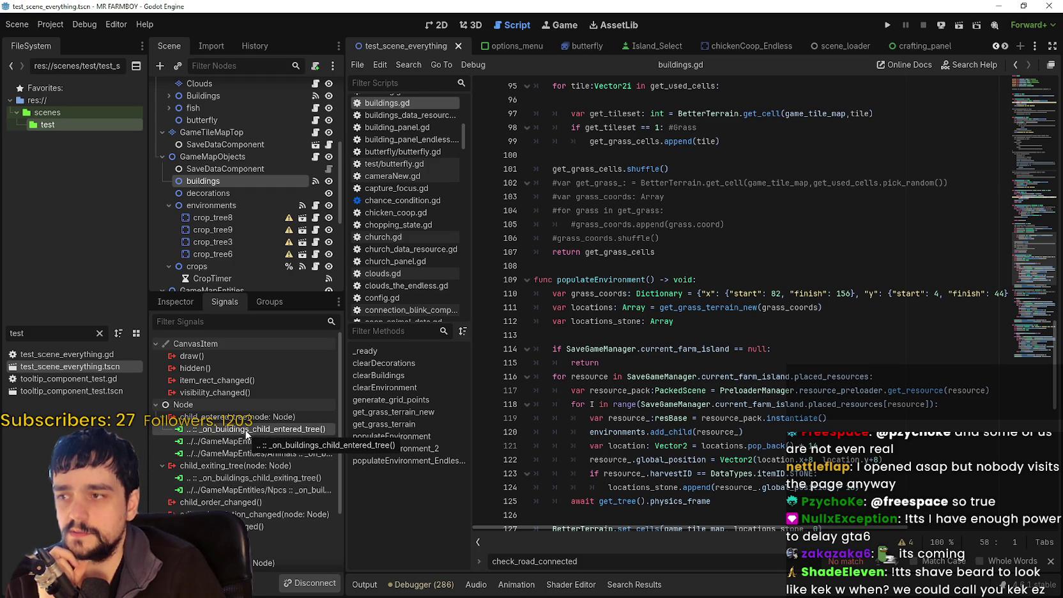
scroll(780, 355, down, 2)
click(1031, 333)
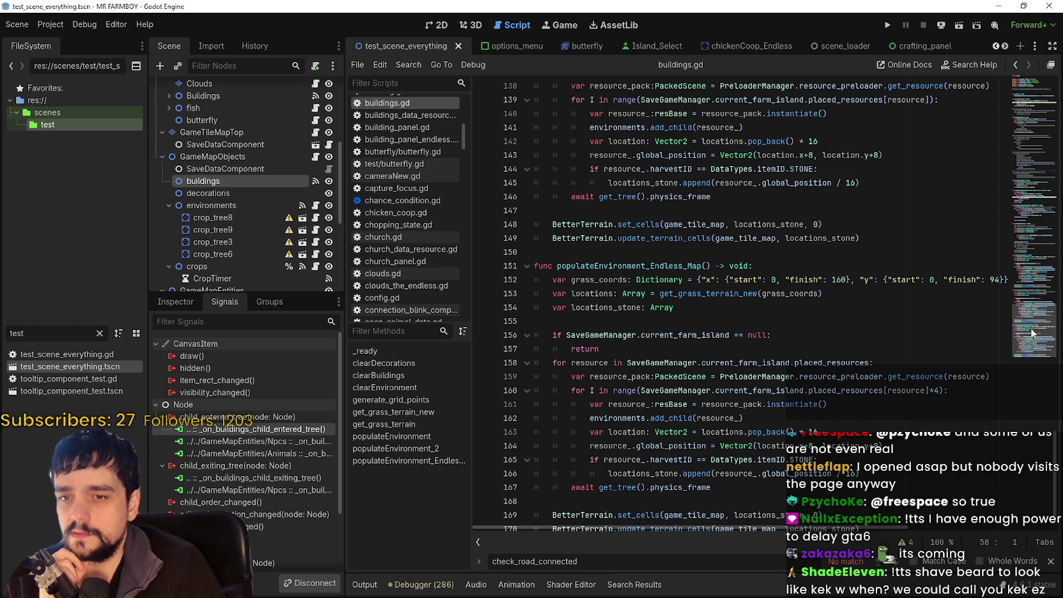
mouse_move(1029, 337)
mouse_down()
mouse_move(1031, 348)
mouse_move(1034, 132)
mouse_up()
scroll(650, 468, down, 6)
mouse_move(877, 417)
mouse_down()
mouse_move(760, 396)
mouse_move(661, 271)
mouse_move(520, 256)
mouse_up()
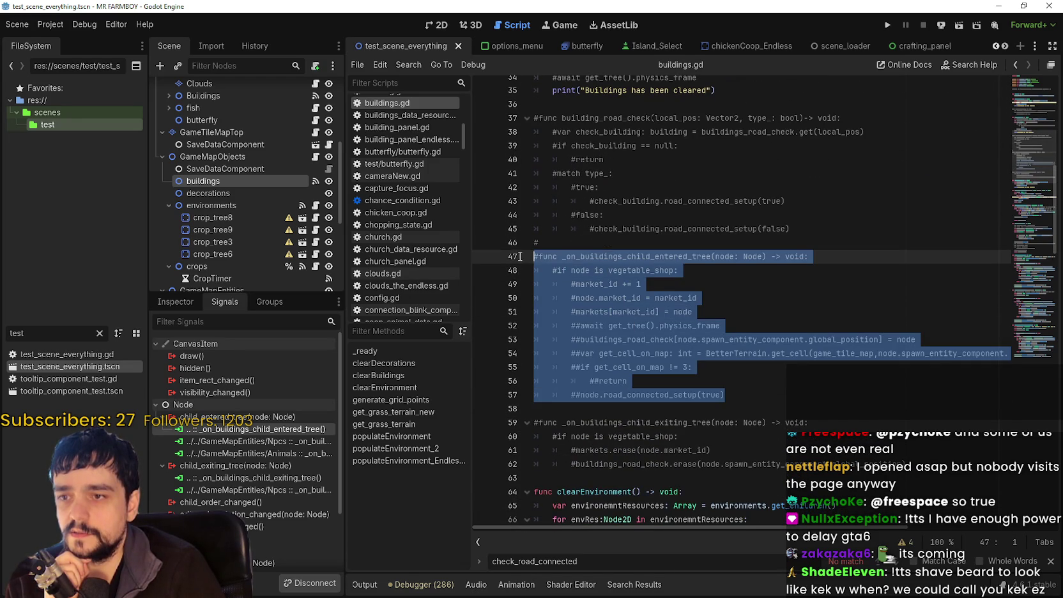
Search for building_road_check to reach the commented func line 47.
click(786, 381)
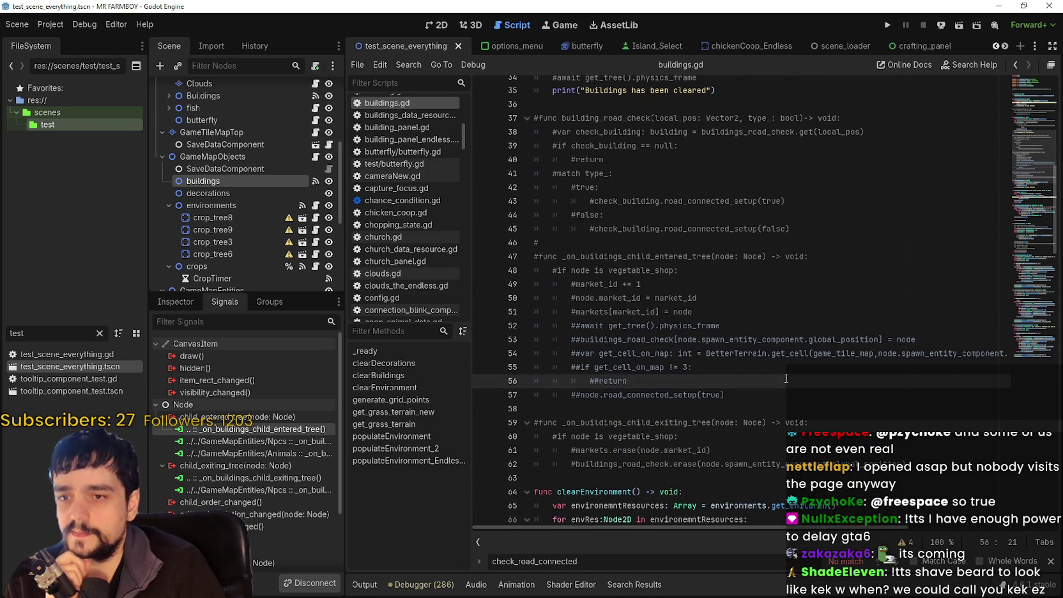
click(686, 407)
drag(743, 397, 593, 401)
click(602, 412)
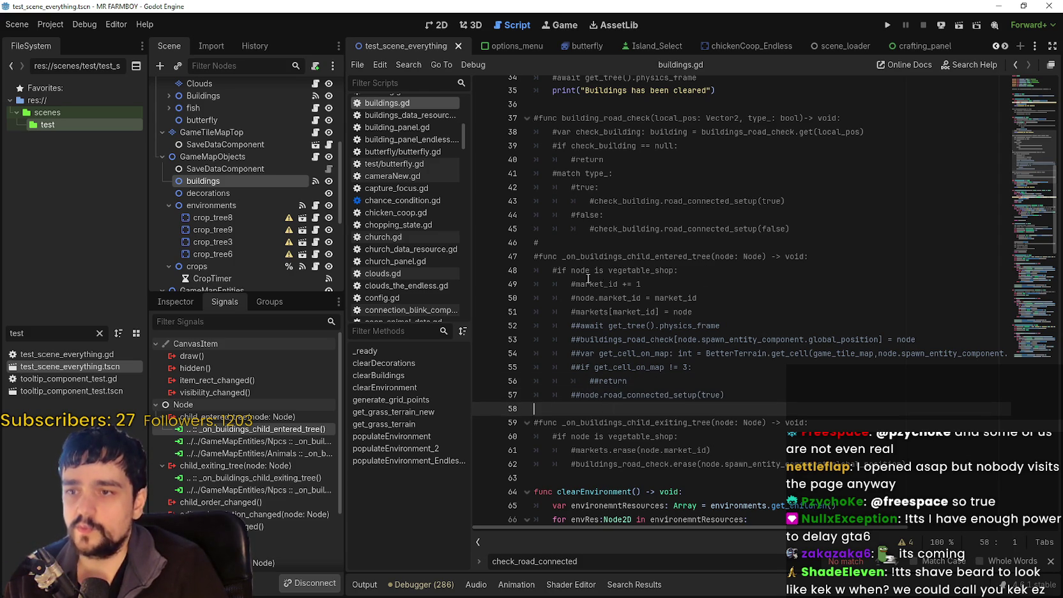
scroll(599, 275, up, 1)
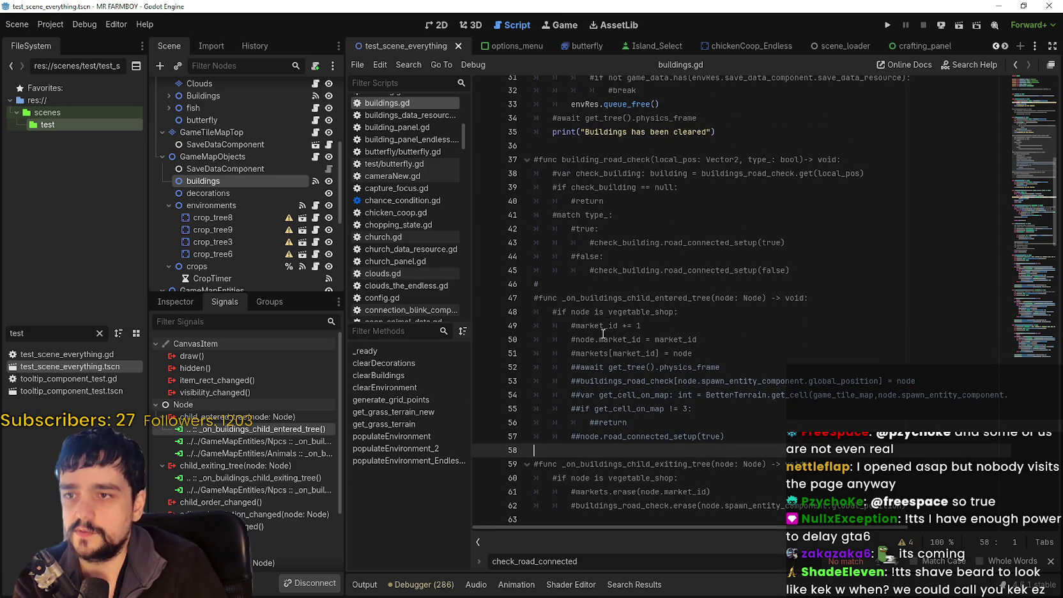
double_click(602, 163)
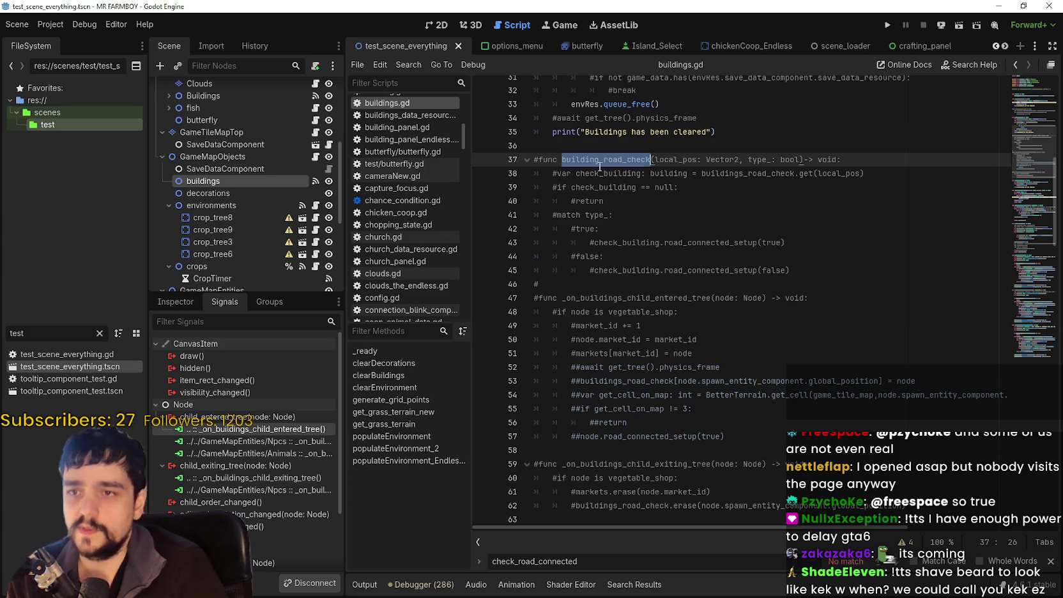
key(ctrl+f)
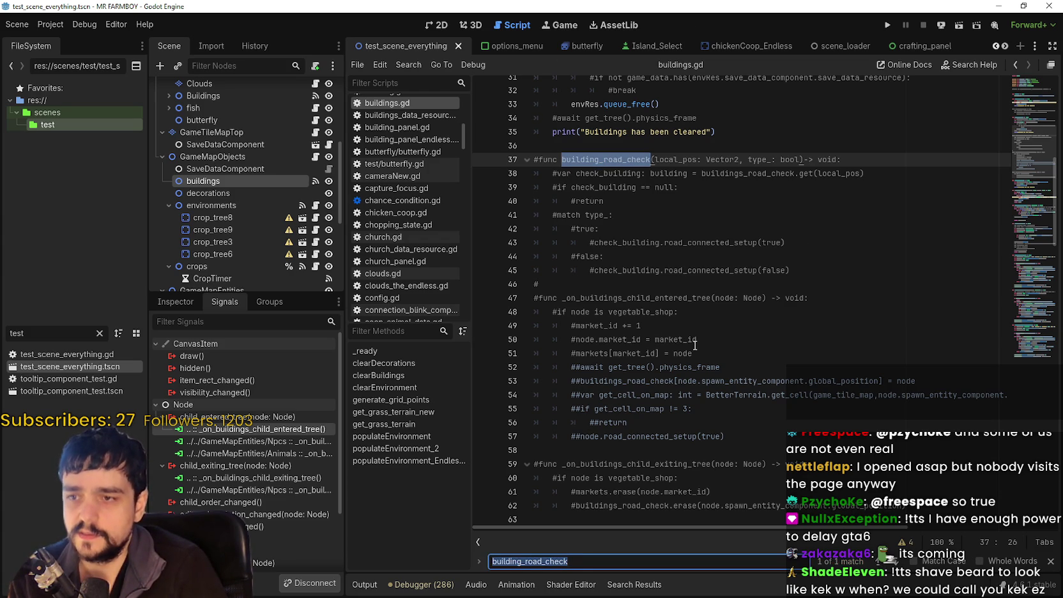
click(823, 299)
Uncomment the func header on line 47 and give it a 'pass' body.
click(541, 300)
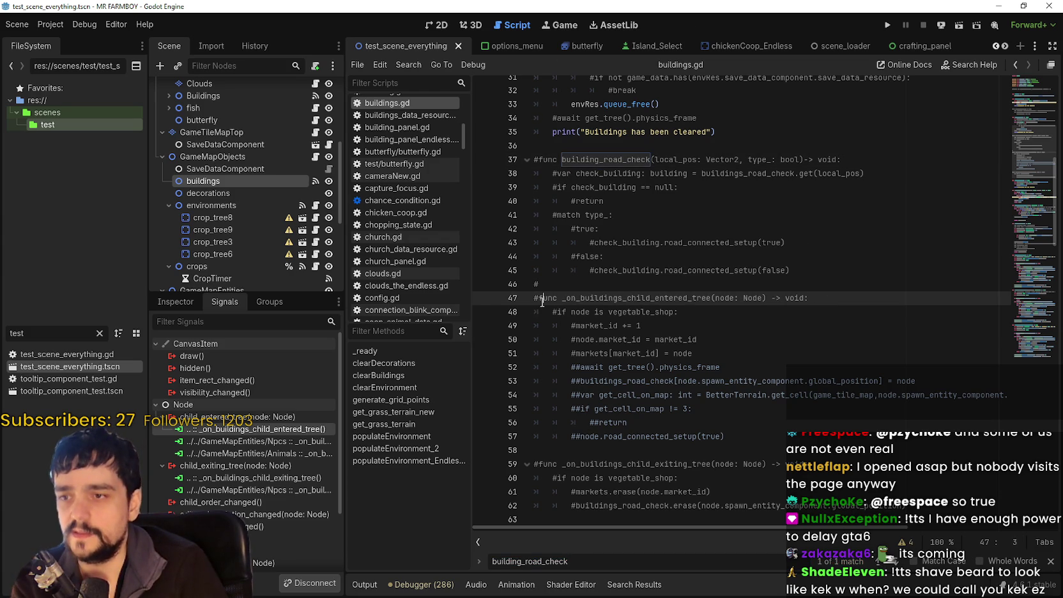
click(536, 298)
key(Delete)
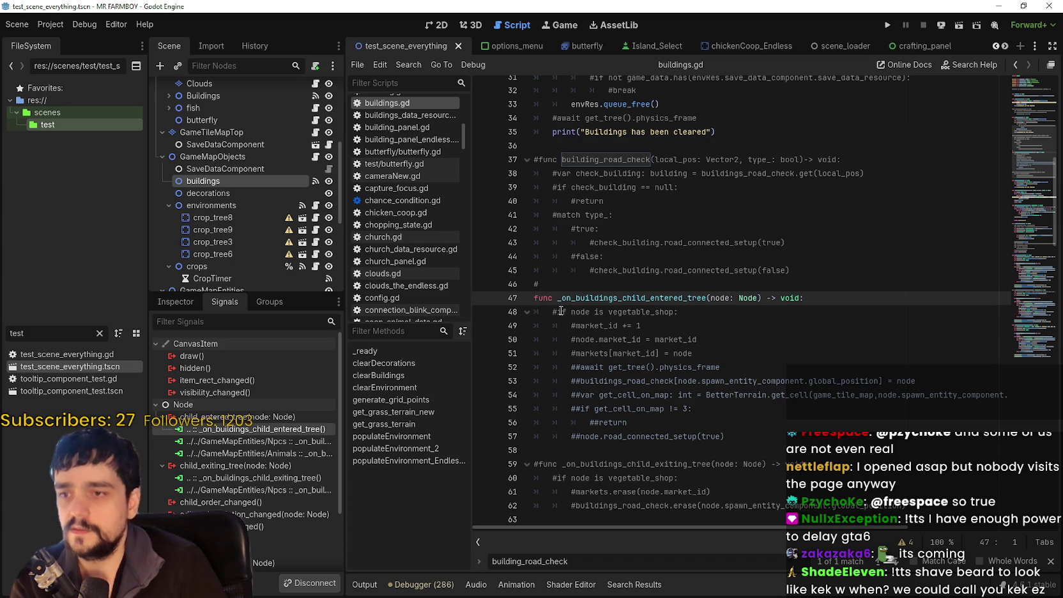
click(833, 299)
key(Return)
text(pass)
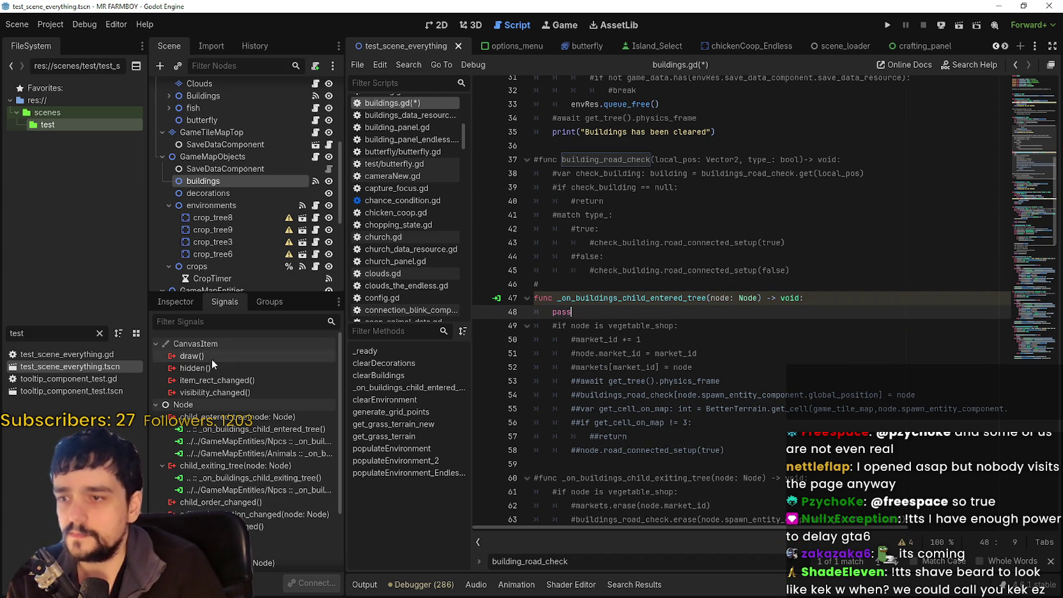
click(242, 430)
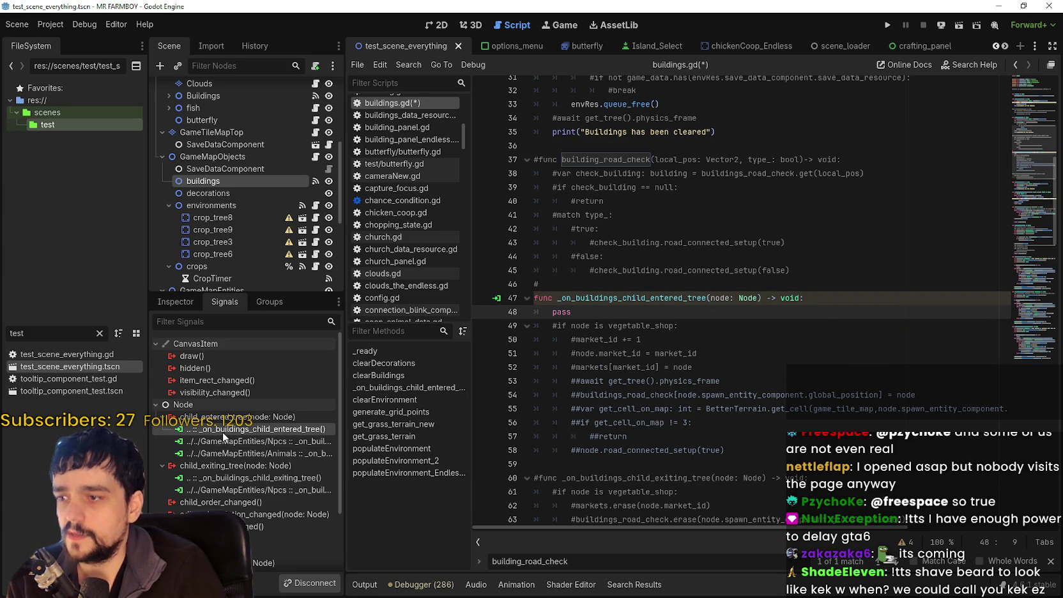
Edit the child_entered_tree connection to target GameMapObjects and confirm it.
right_click(222, 432)
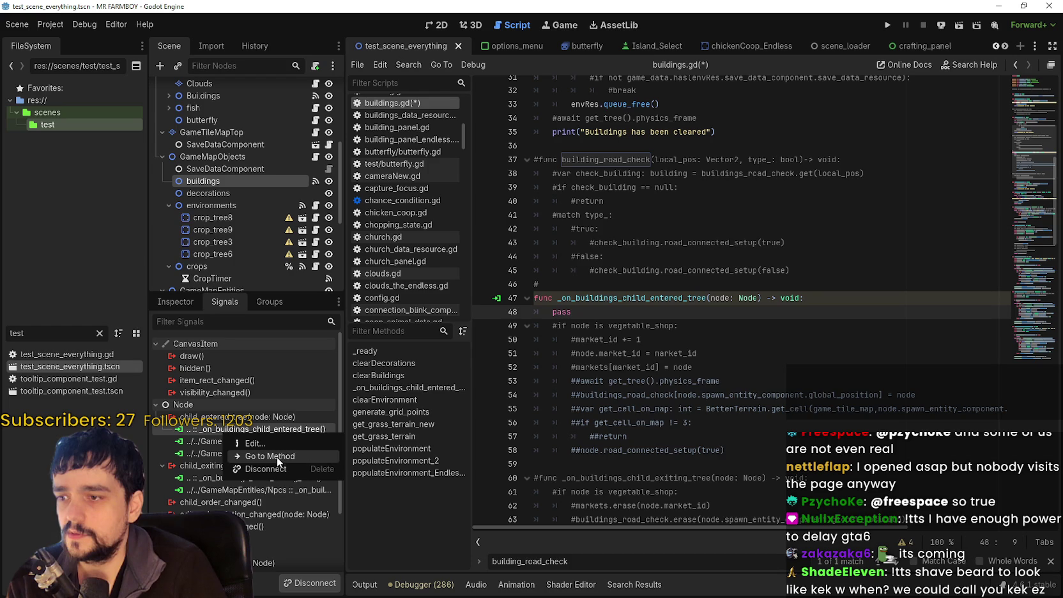
click(276, 455)
right_click(233, 430)
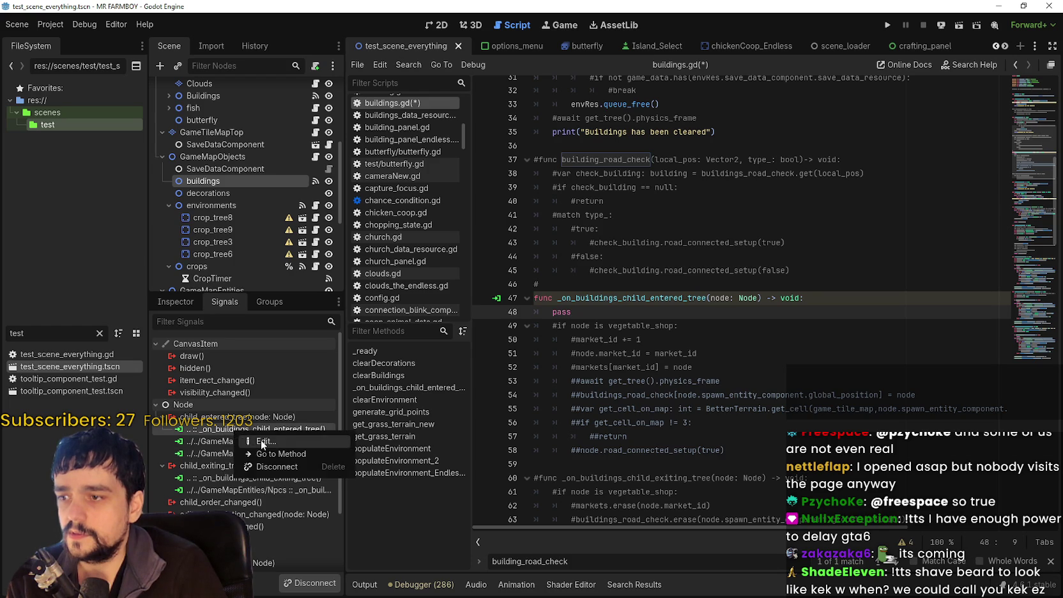
click(268, 437)
scroll(518, 322, down, 15)
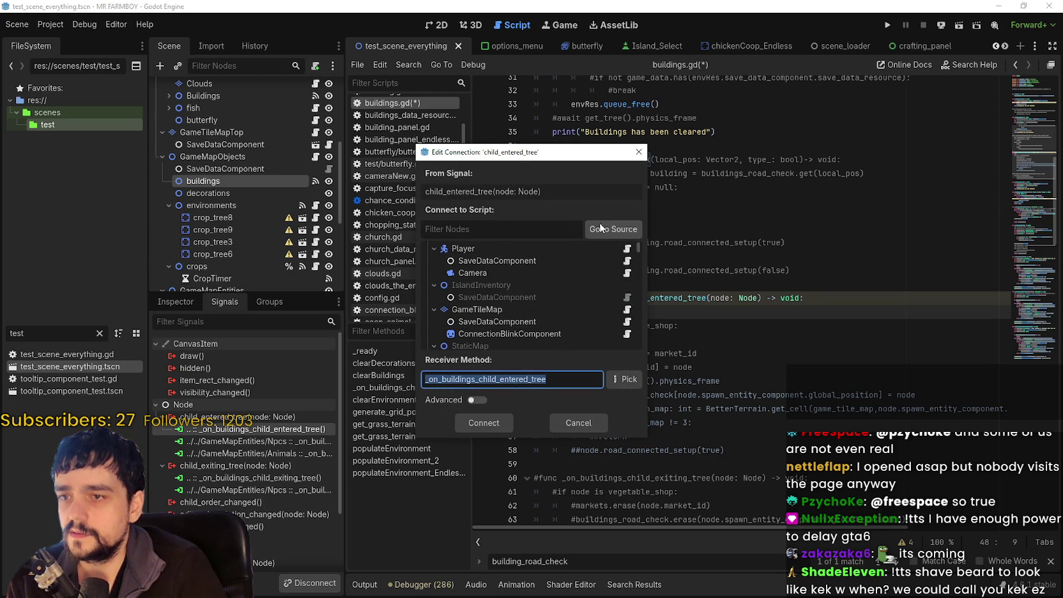
click(486, 292)
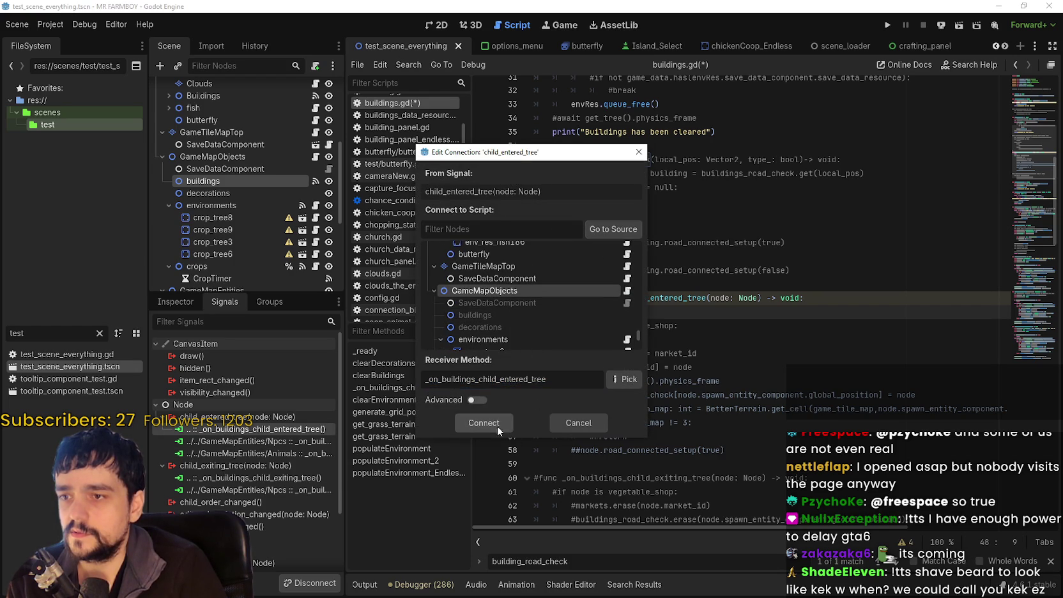
key(ctrl+s)
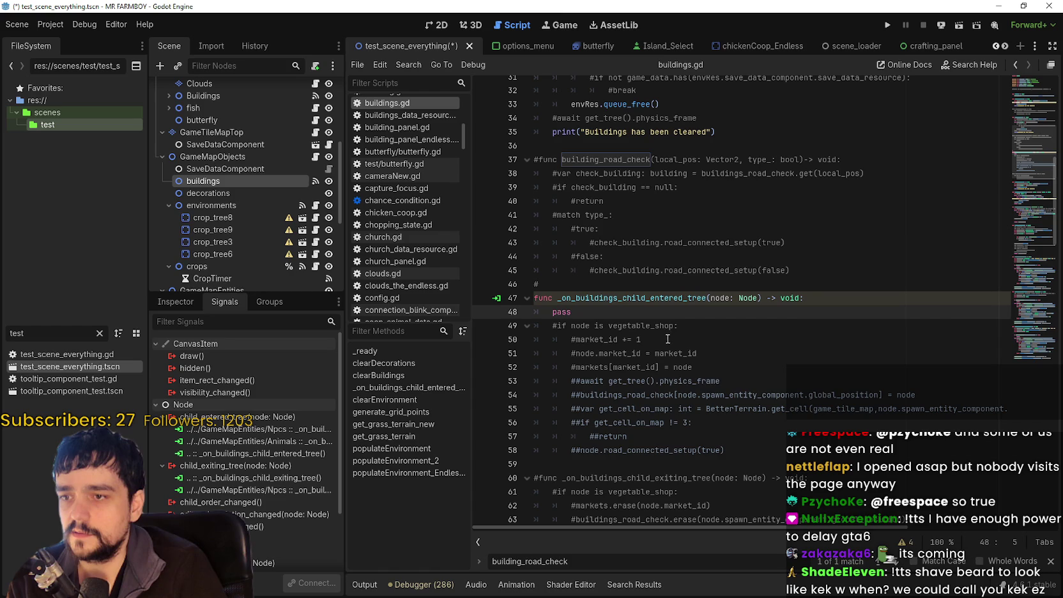
click(623, 316)
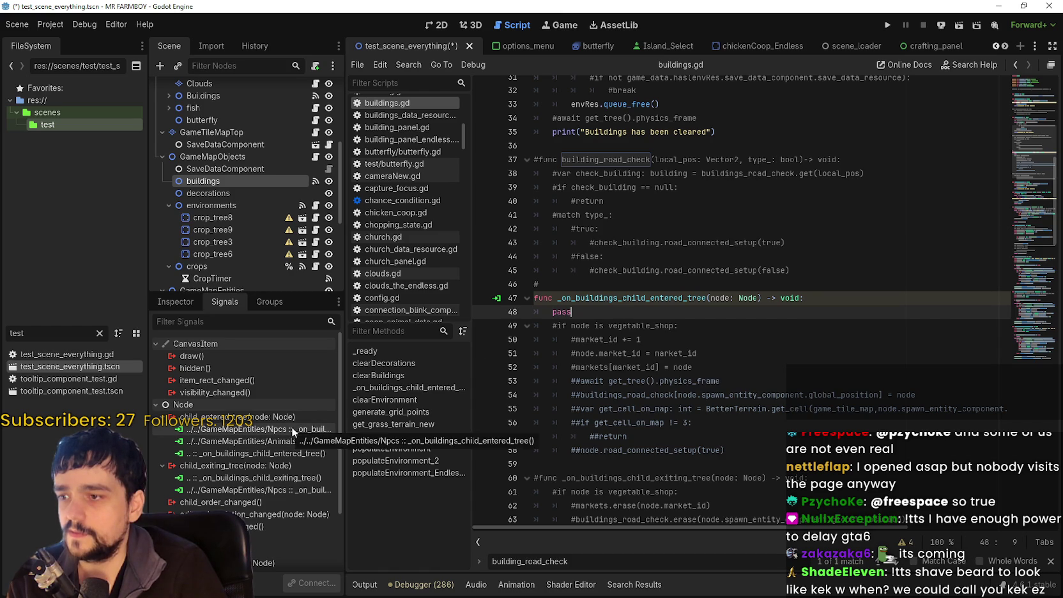
Open the connected handler's code and select the placeholder pass on line 48.
double_click(273, 453)
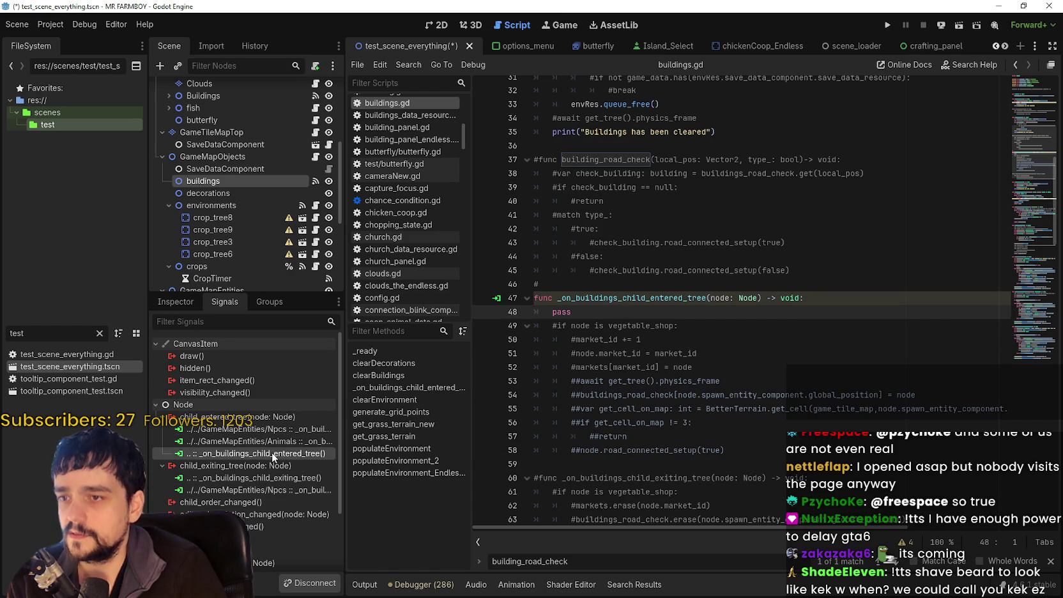
click(584, 259)
double_click(228, 455)
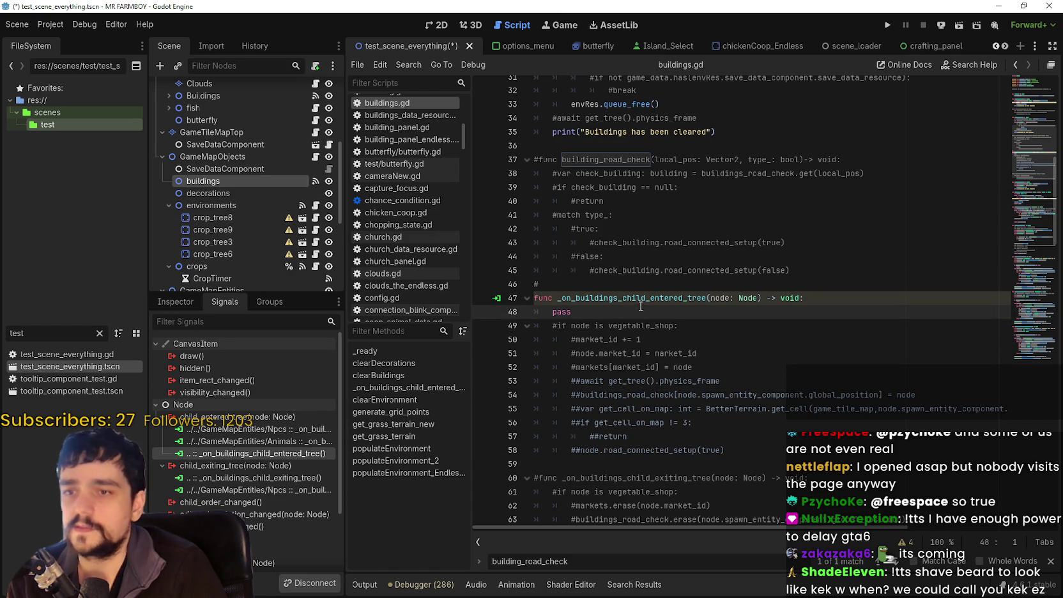
double_click(553, 311)
click(553, 323)
double_click(553, 312)
Replace pass with 'if node is vegetable_shop:' and call node.check_road_connected() inside it.
text(#if node is vegetable_shop:)
key(Home)
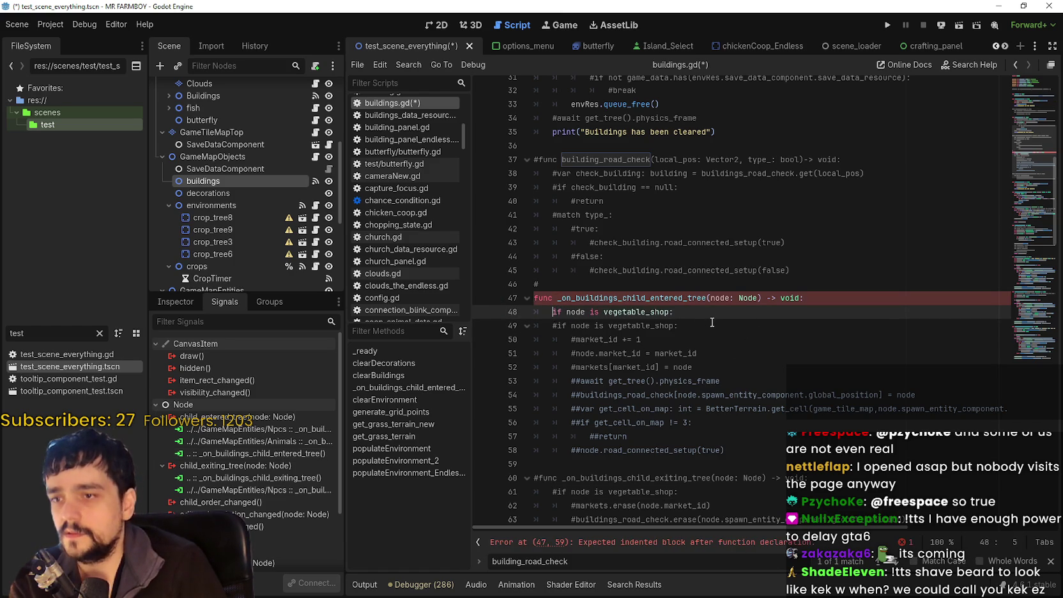
key(End)
key(Return)
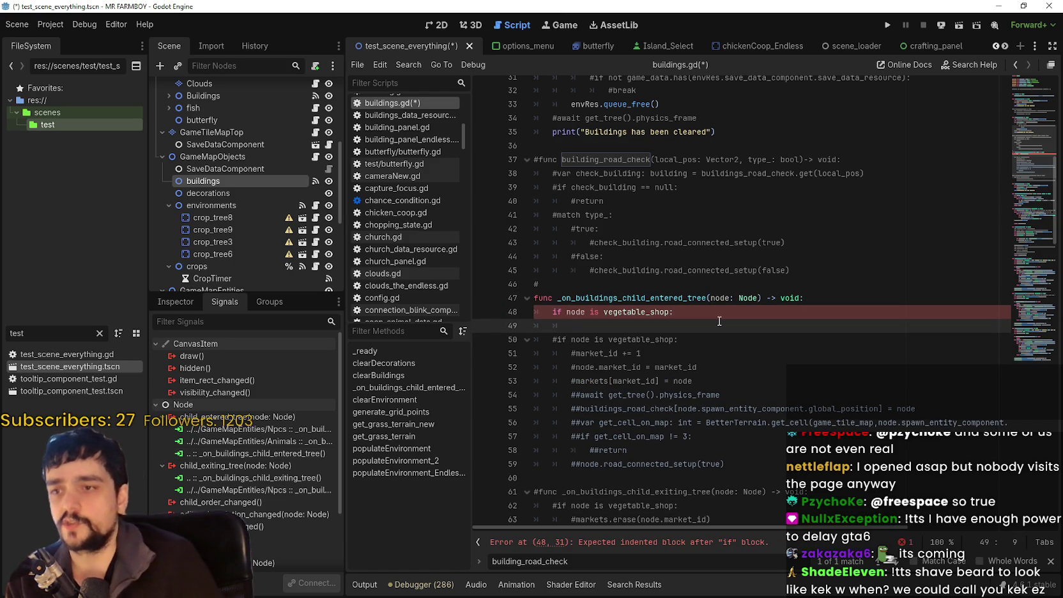
scroll(719, 321, down, 1)
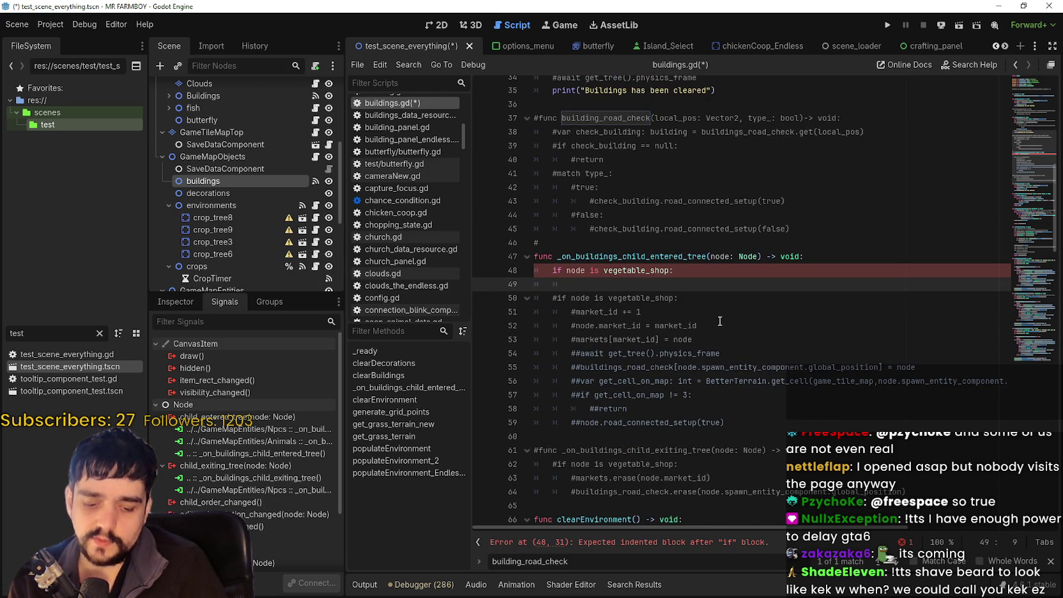
text(node)
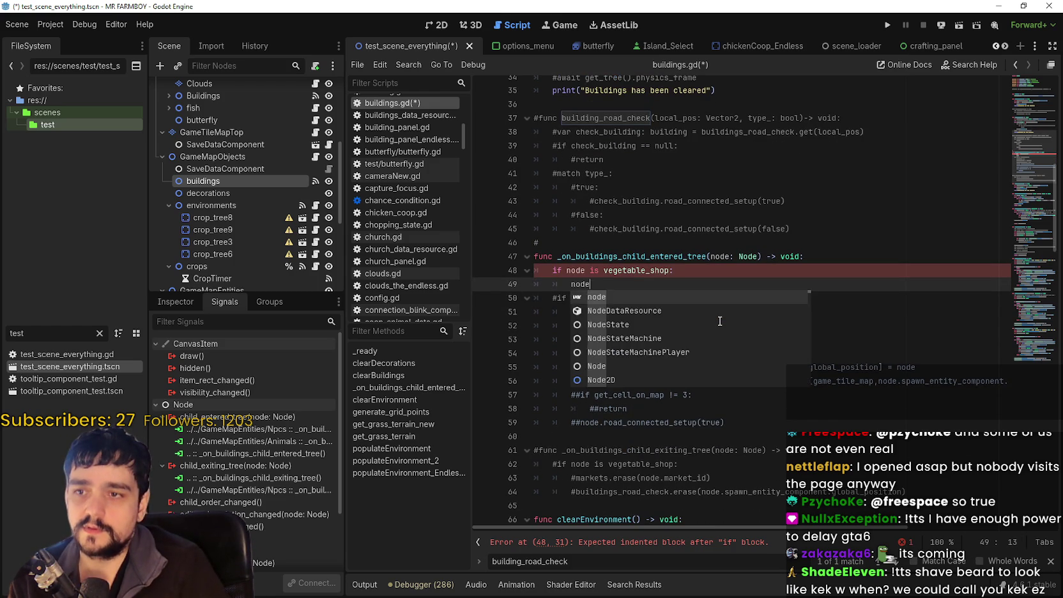
text(.c)
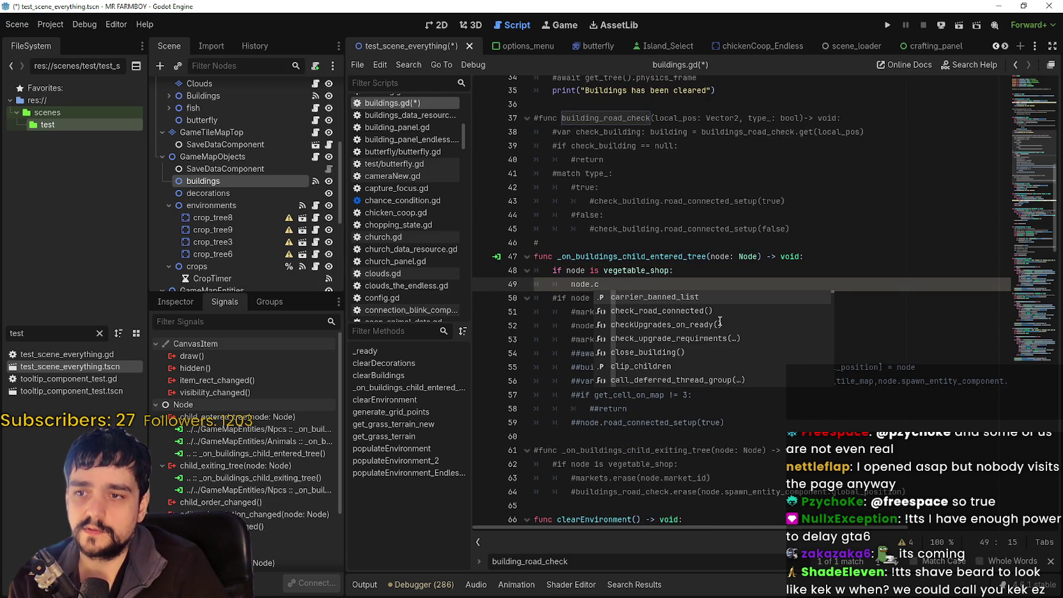
key(Down)
key(Return)
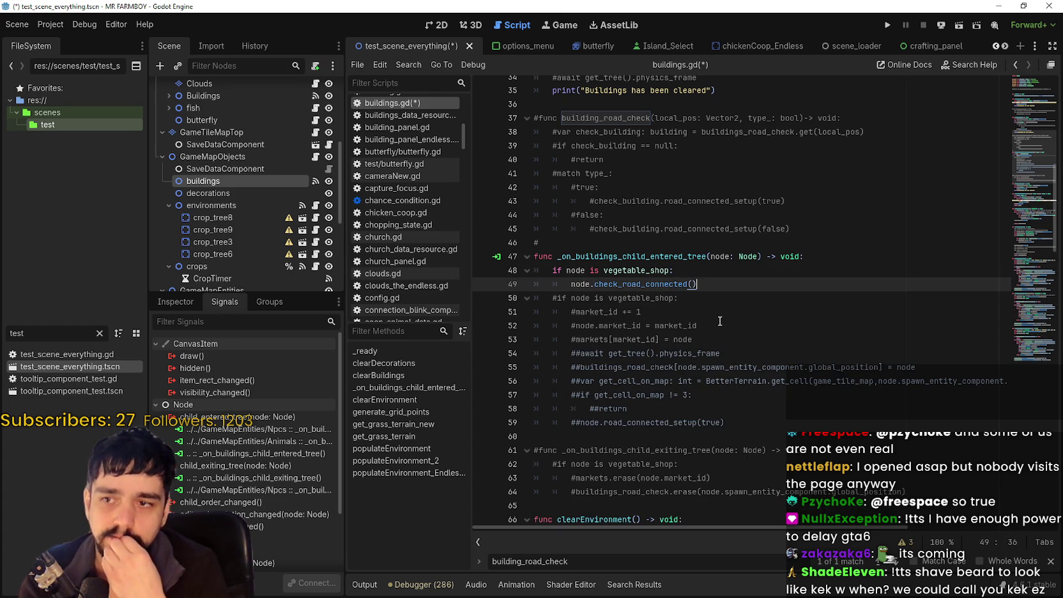
click(693, 281)
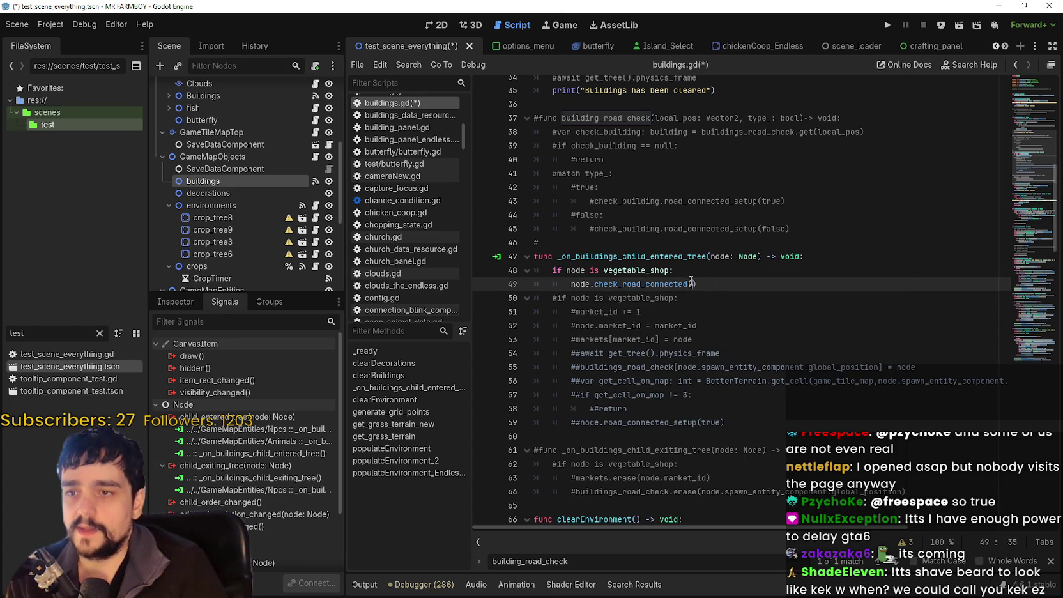
Review the game_tile_map declaration and the buildings_road_check usages in the script.
click(1025, 98)
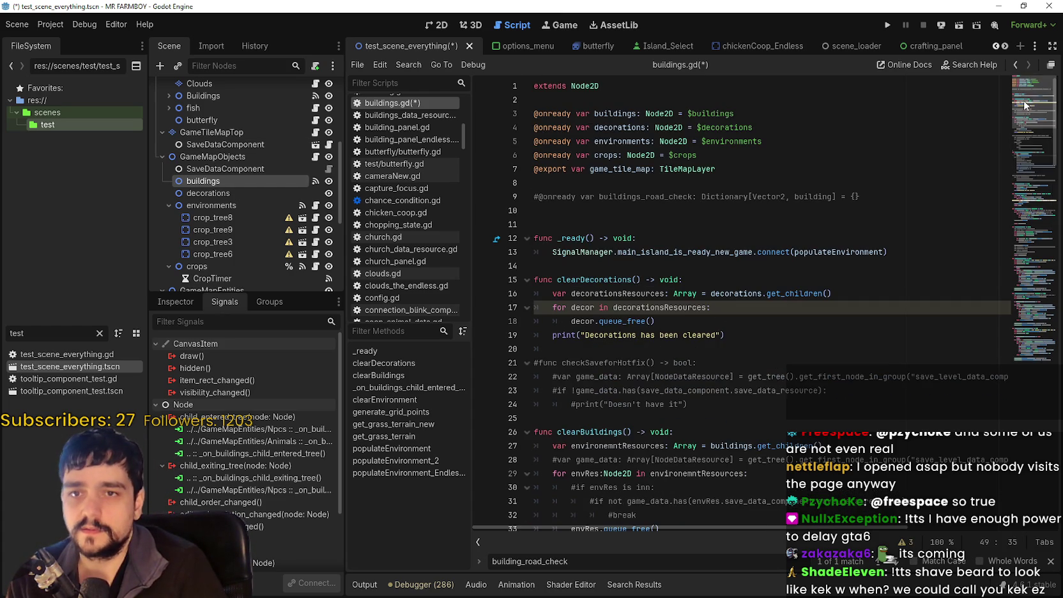
double_click(615, 172)
scroll(703, 288, down, 9)
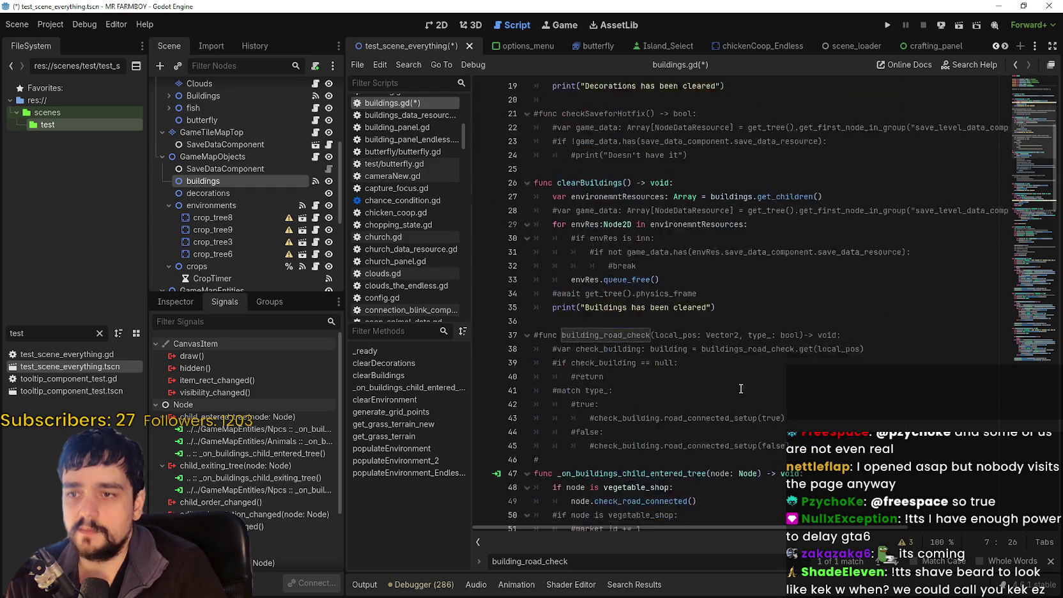
scroll(736, 345, down, 2)
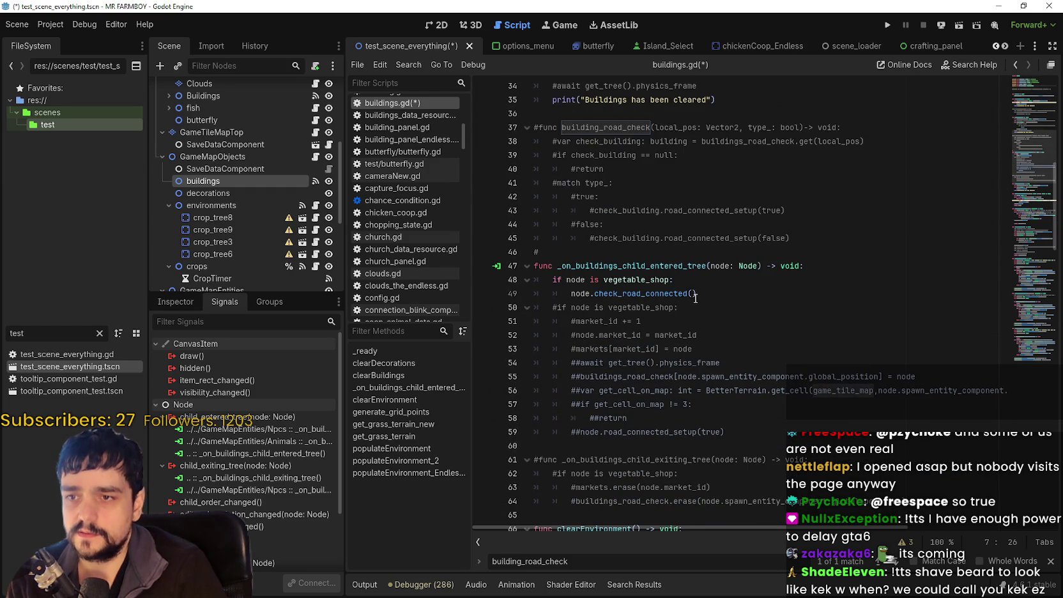
click(697, 296)
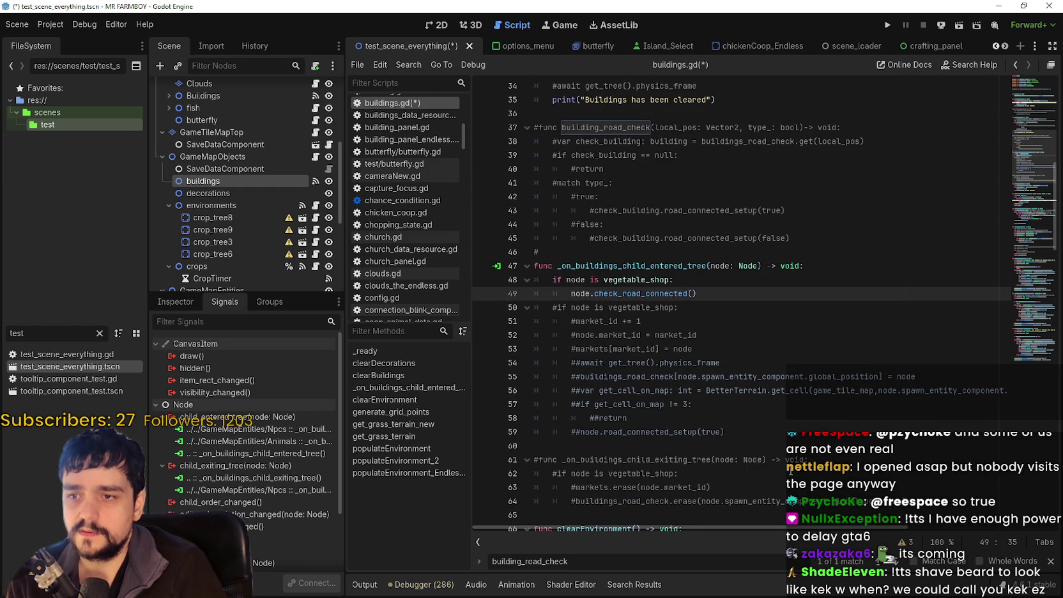
double_click(664, 376)
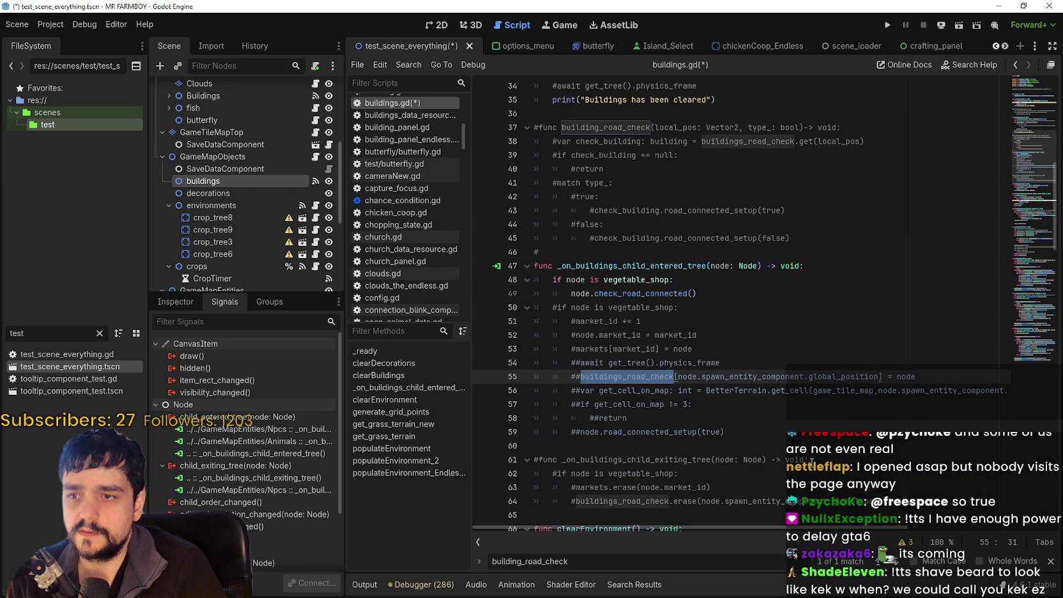
double_click(591, 129)
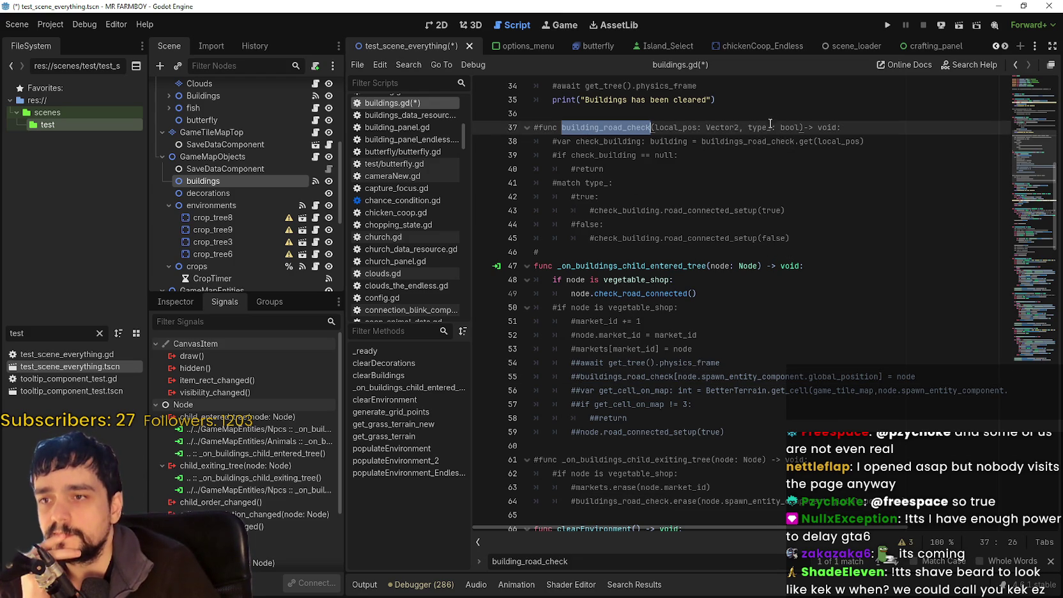
Review road_connected_setup, check_building and buildings_road_check in the earlier code.
click(740, 212)
double_click(723, 239)
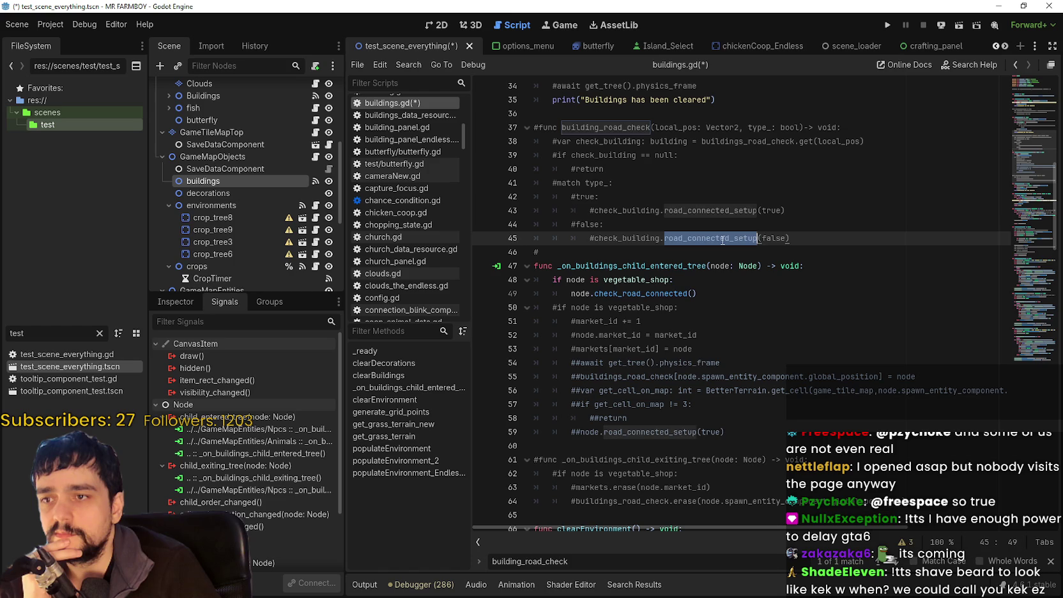
double_click(624, 161)
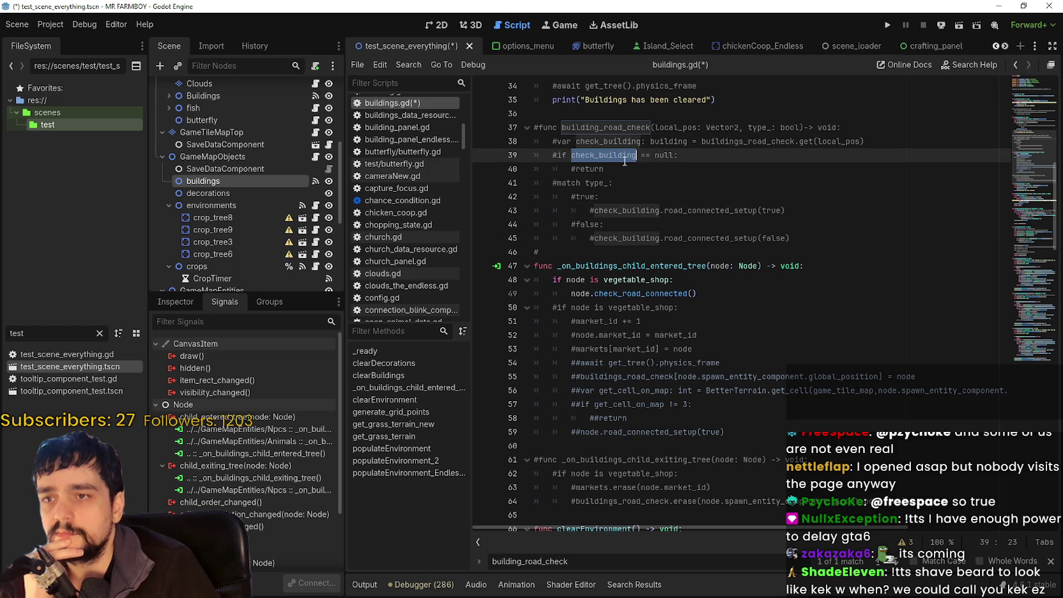
double_click(779, 142)
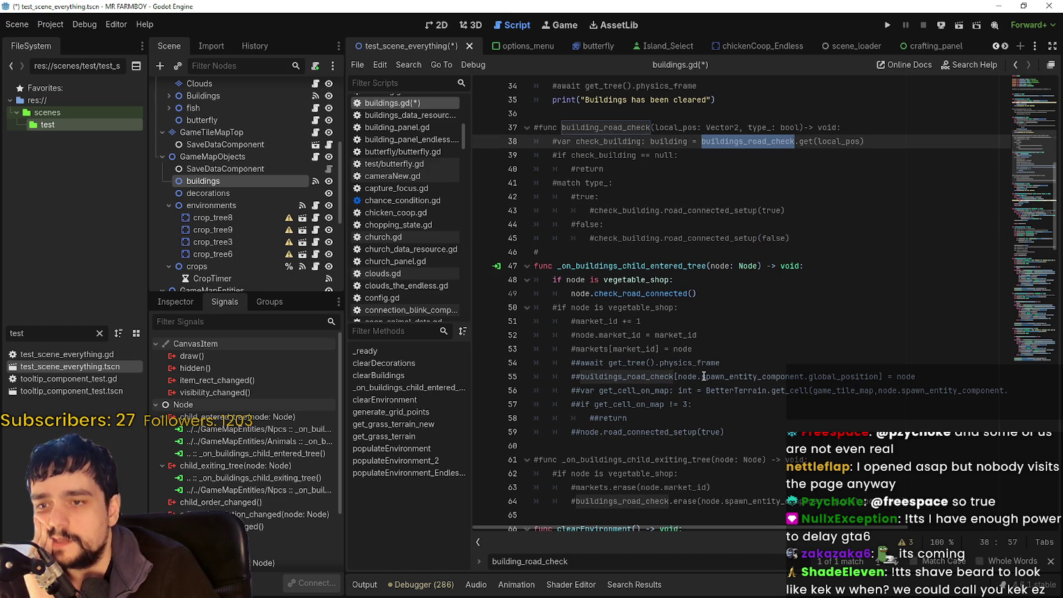
drag(878, 376, 701, 376)
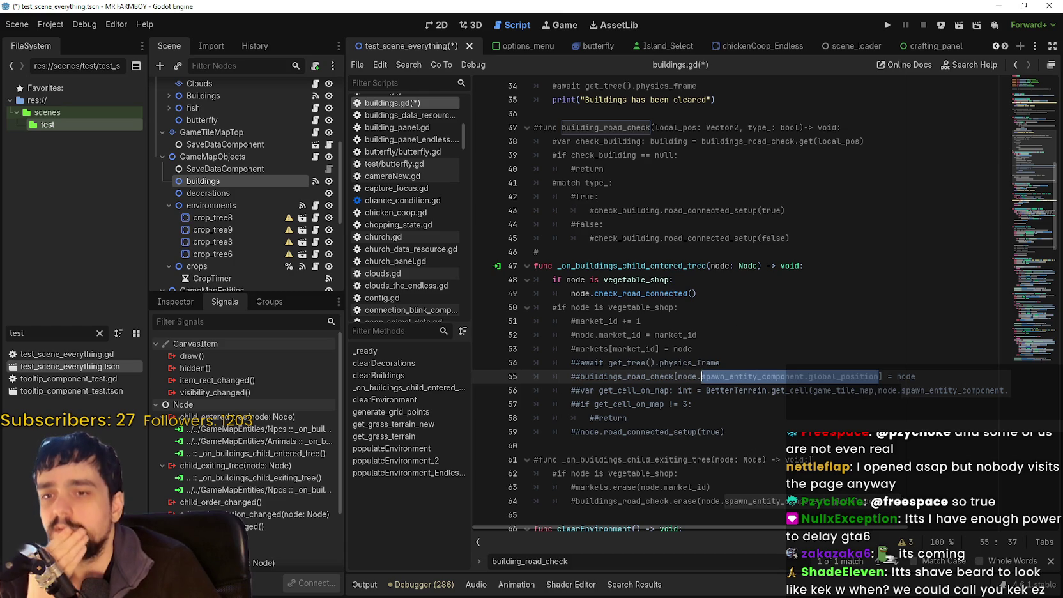
Select the commented get_cell_on_map terrain-check lines 56–59 for reuse.
drag(773, 529, 877, 535)
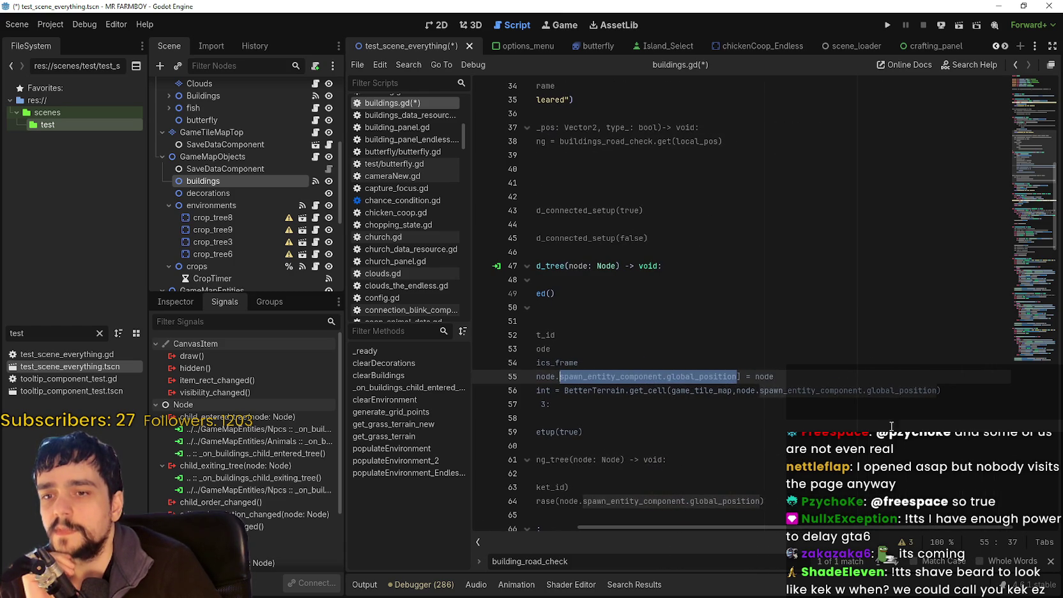
double_click(902, 391)
drag(903, 391, 782, 391)
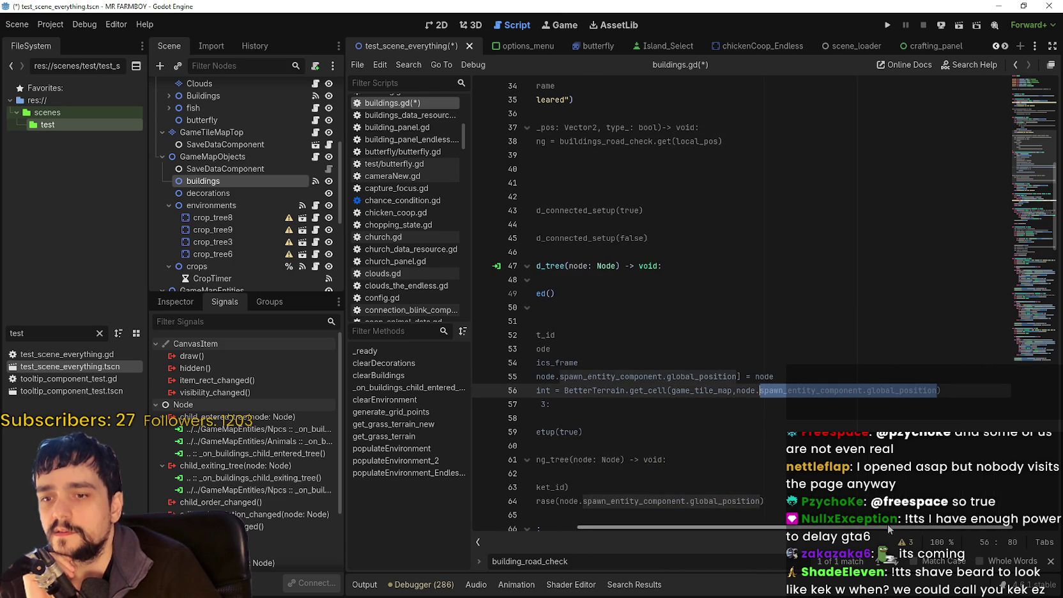
drag(886, 527, 687, 527)
mouse_move(738, 434)
mouse_down()
mouse_move(534, 417)
mouse_move(532, 390)
mouse_up()
key(ctrl+c)
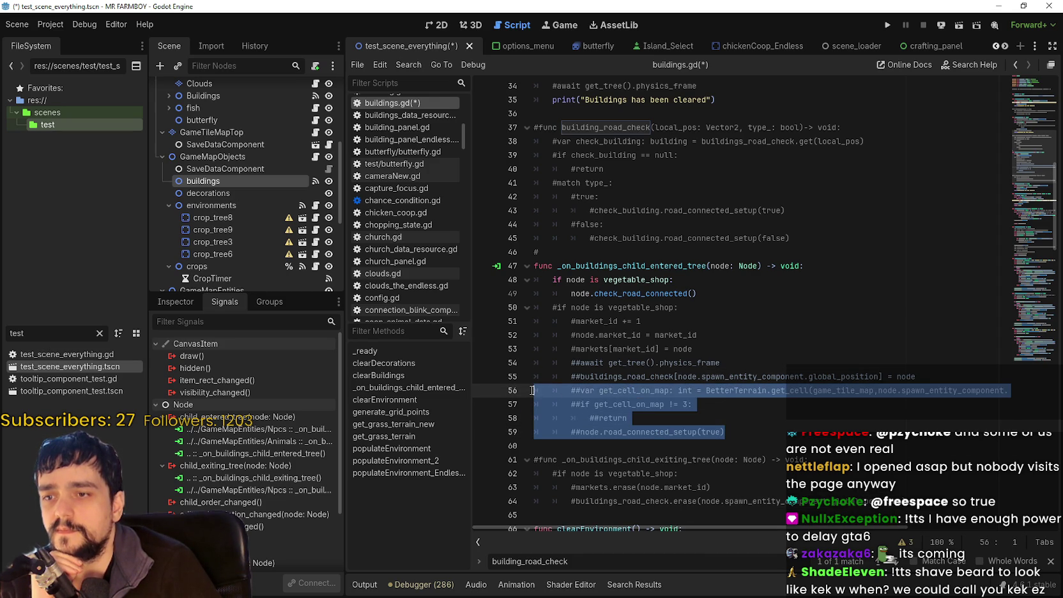
Paste the terrain-check lines under the check_road_connected() call and uncomment them.
click(719, 294)
key(Return)
key(ctrl+v)
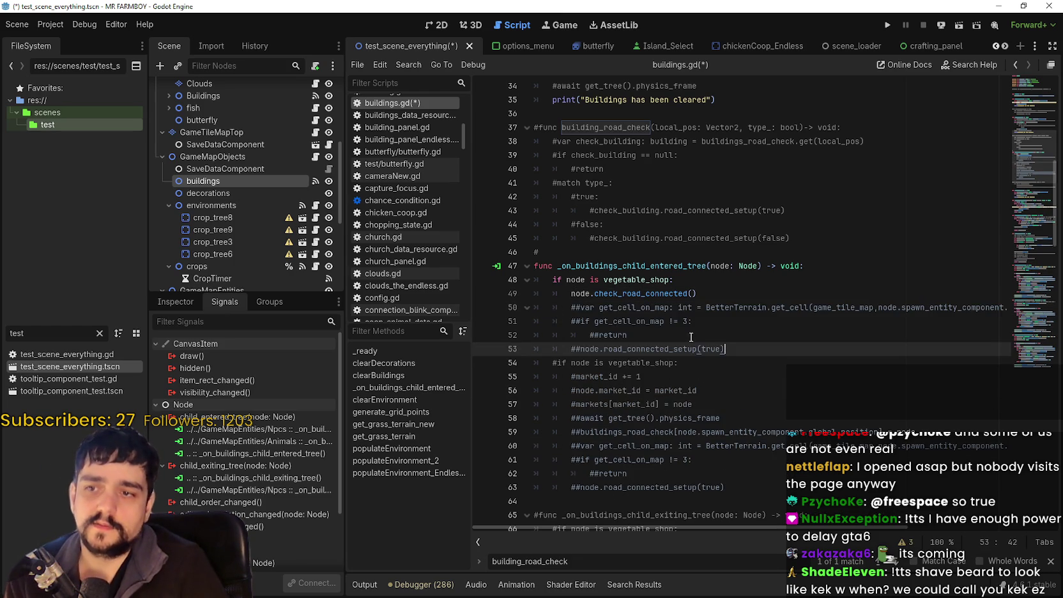
key(Return)
drag(736, 345, 477, 304)
key(ctrl+k)
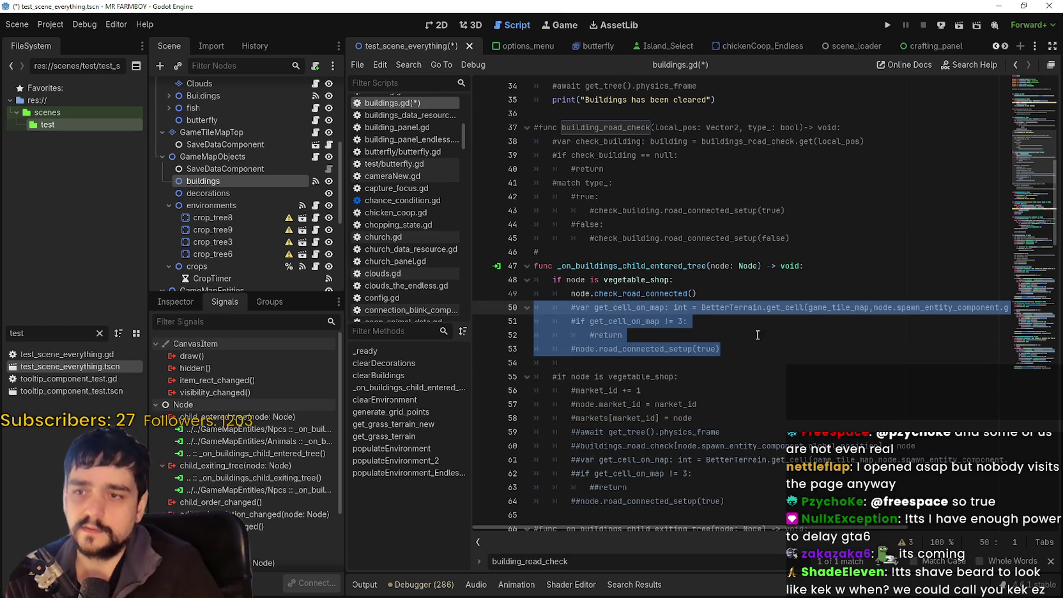
click(725, 339)
click(573, 307)
key(ctrl+k)
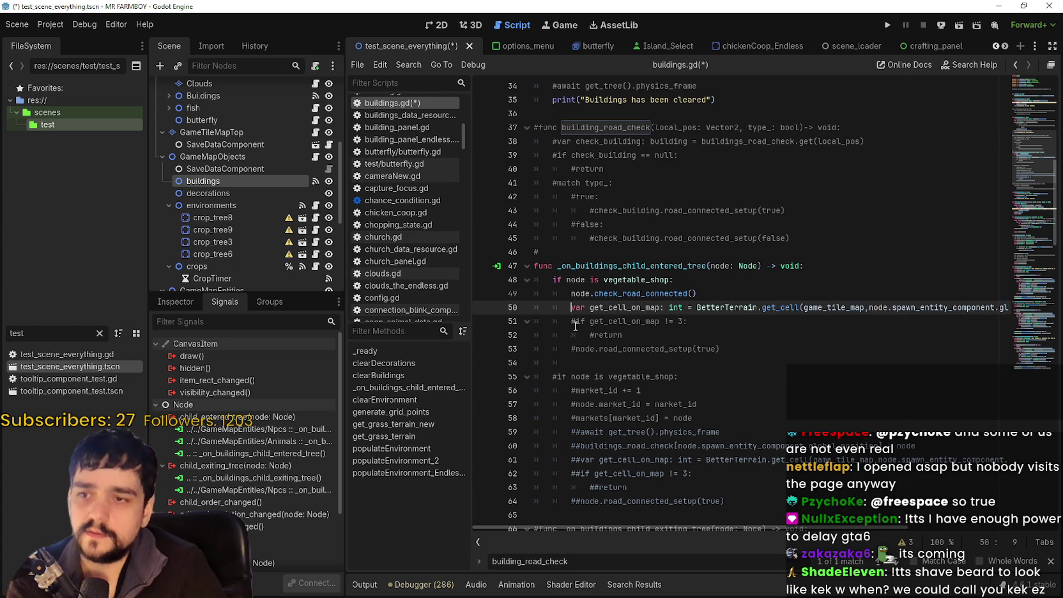
drag(618, 335, 535, 321)
key(ctrl+k)
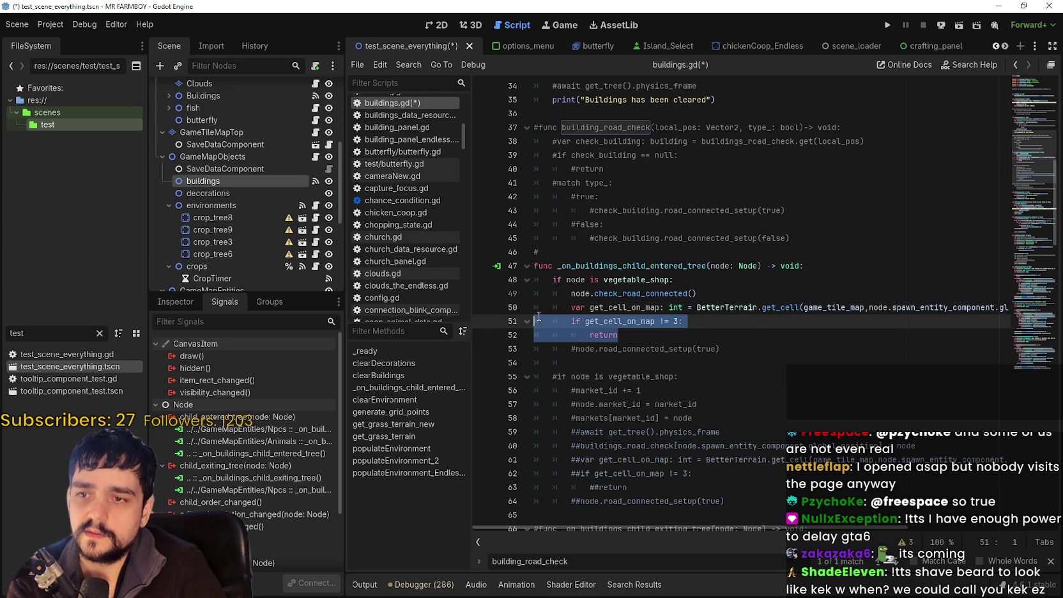
Review the get_cell_on_map BetterTerrain line and the 'if get_cell_on_map != 3: return' check.
drag(856, 528, 990, 525)
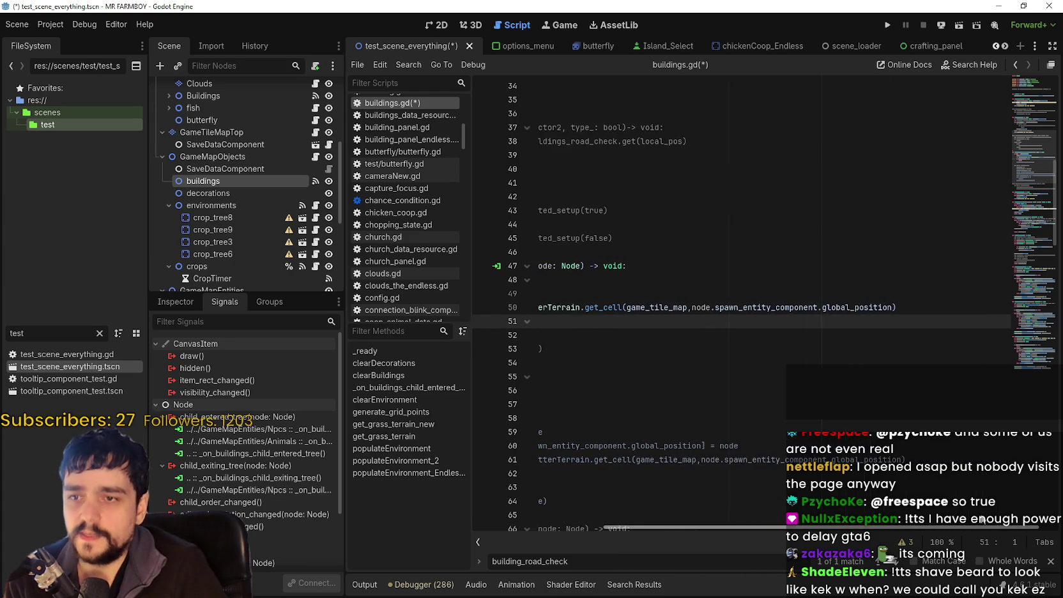
double_click(689, 308)
drag(691, 307, 818, 307)
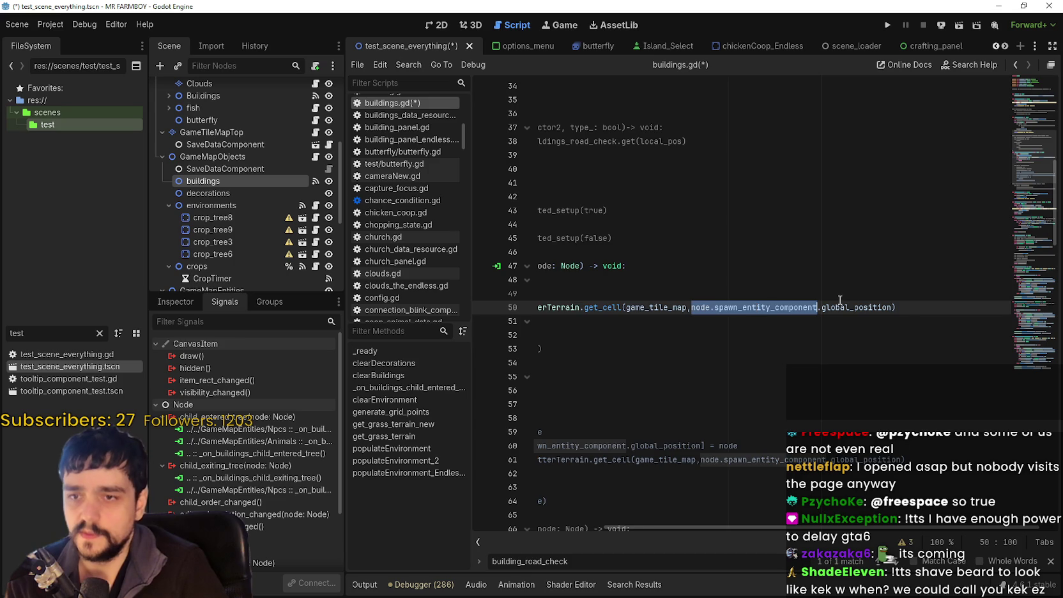
double_click(798, 307)
triple_click(883, 308)
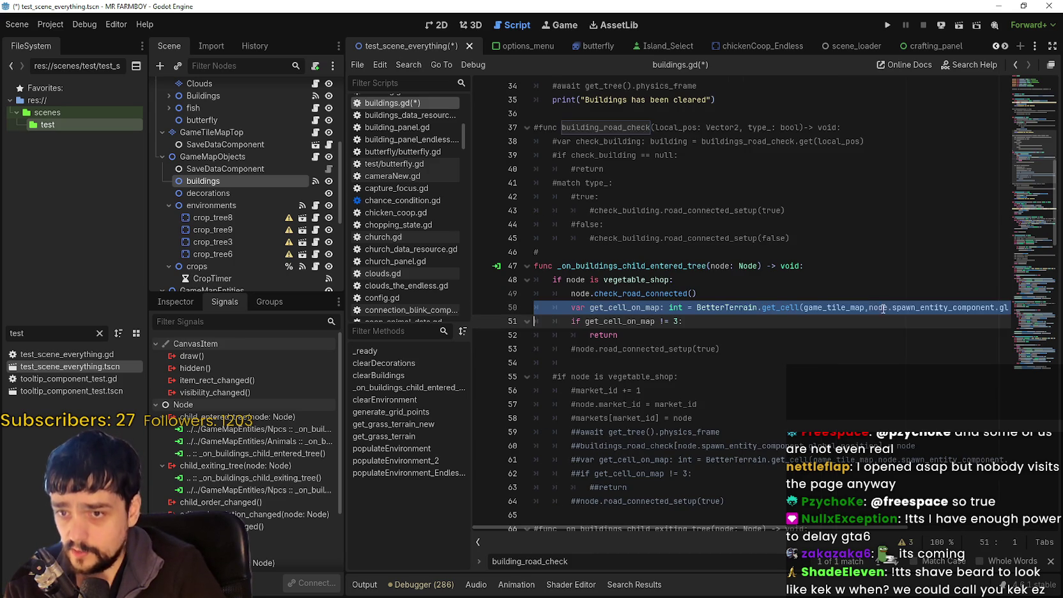
click(600, 335)
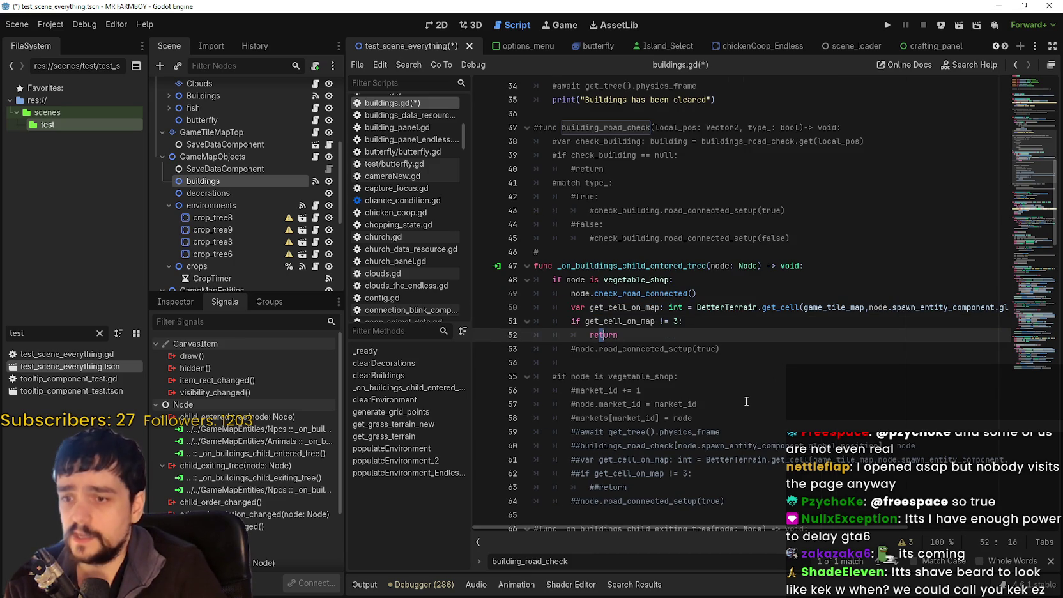
key(End)
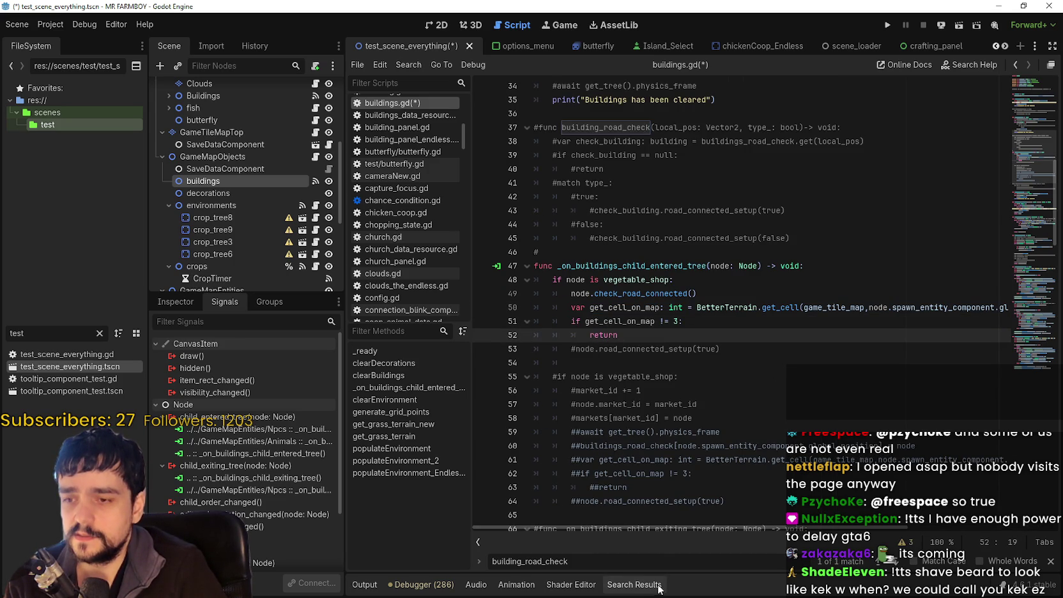
scroll(759, 526, right, 5)
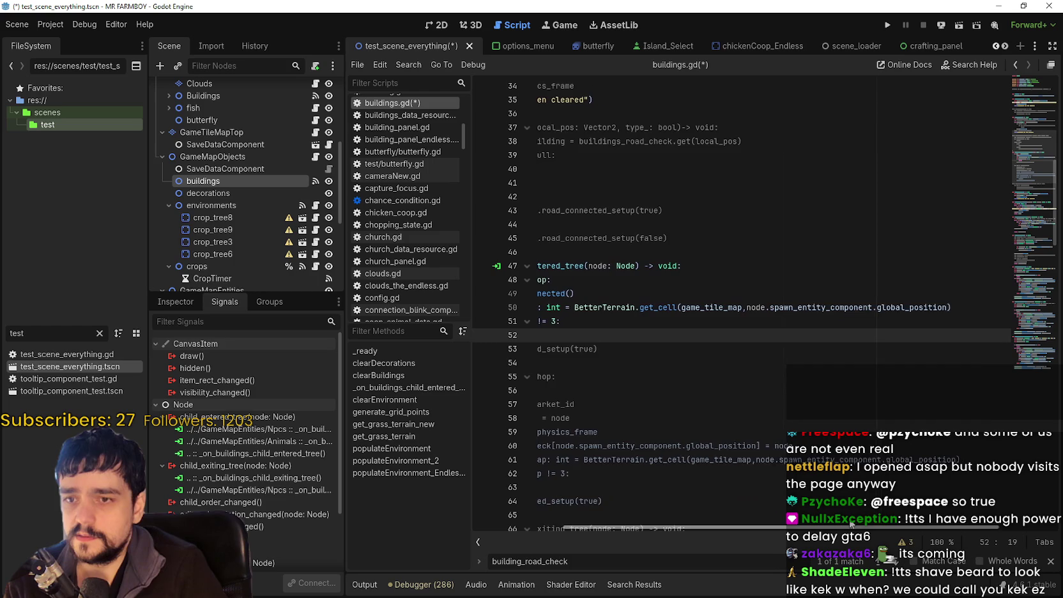
scroll(716, 510, left, 5)
drag(625, 333, 534, 321)
scroll(225, 179, up, 5)
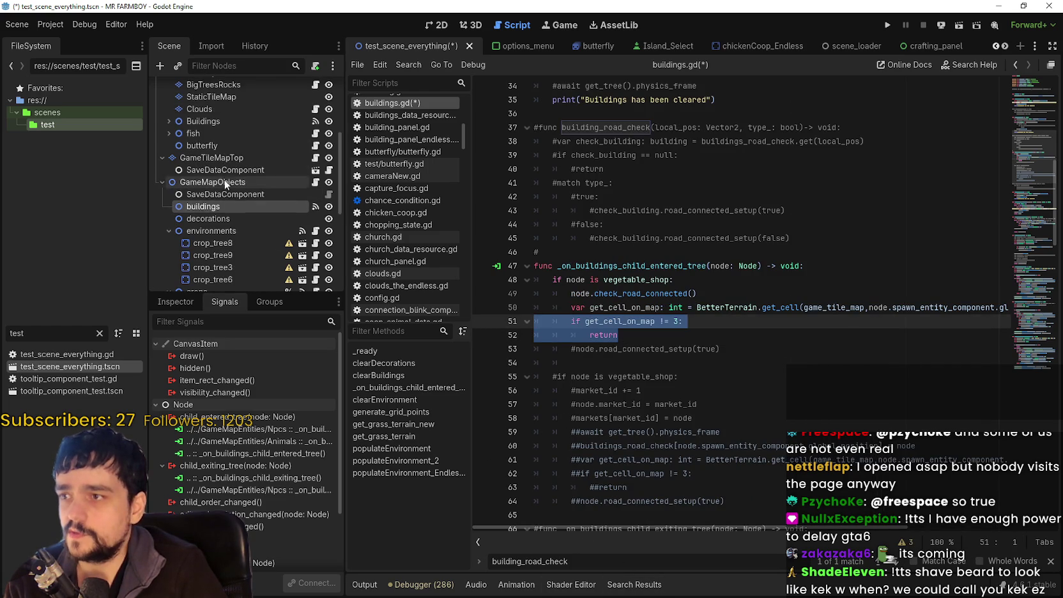
scroll(234, 168, up, 4)
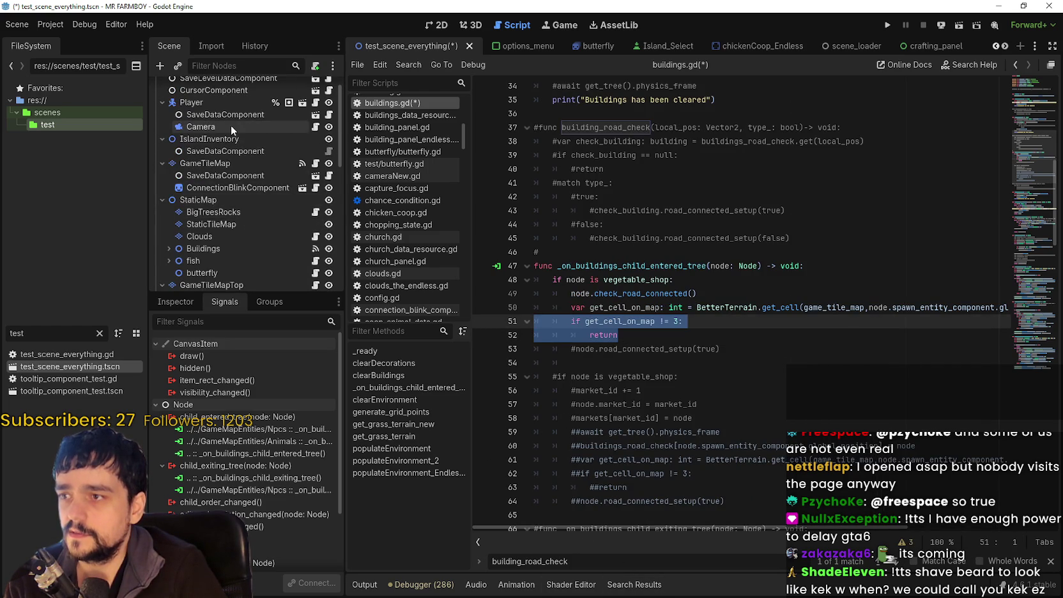
scroll(237, 216, down, 3)
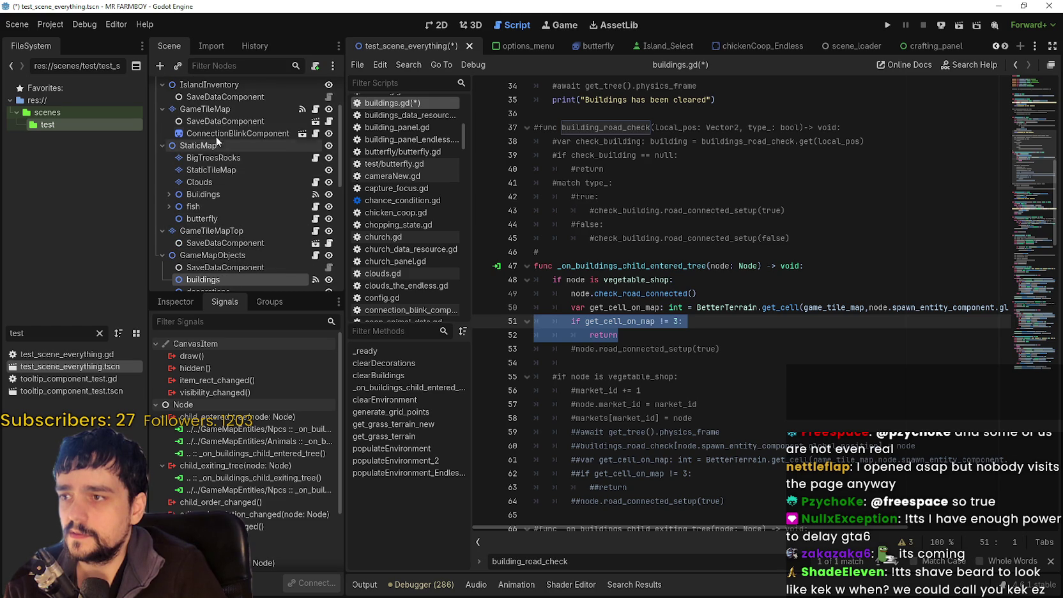
Select GameTileMap and show its terrain list in an enlarged TileMap panel.
click(219, 111)
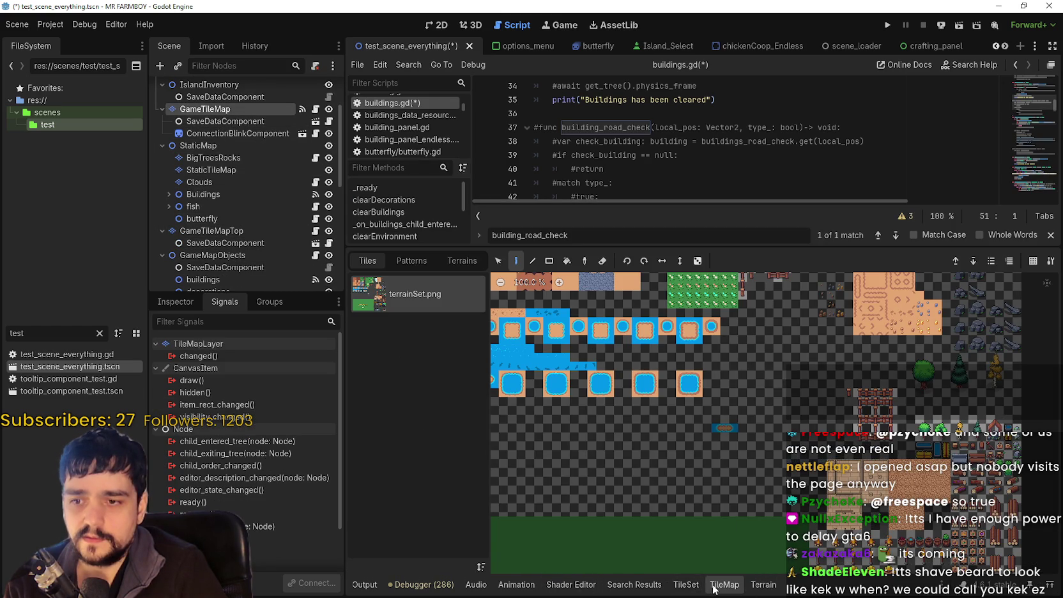
click(764, 584)
scroll(468, 521, down, 2)
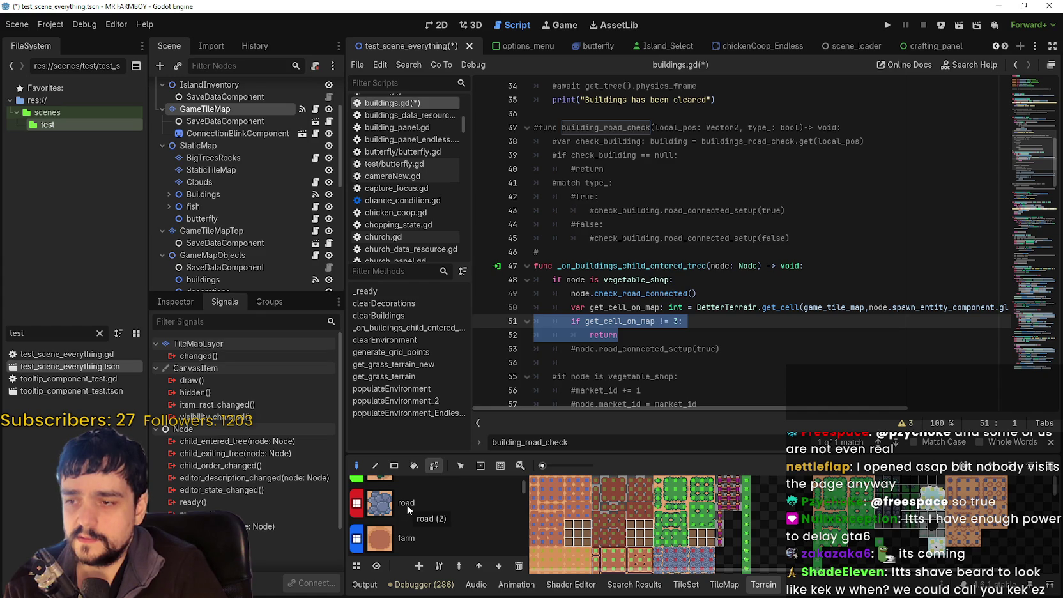
click(1050, 442)
drag(804, 453, 823, 407)
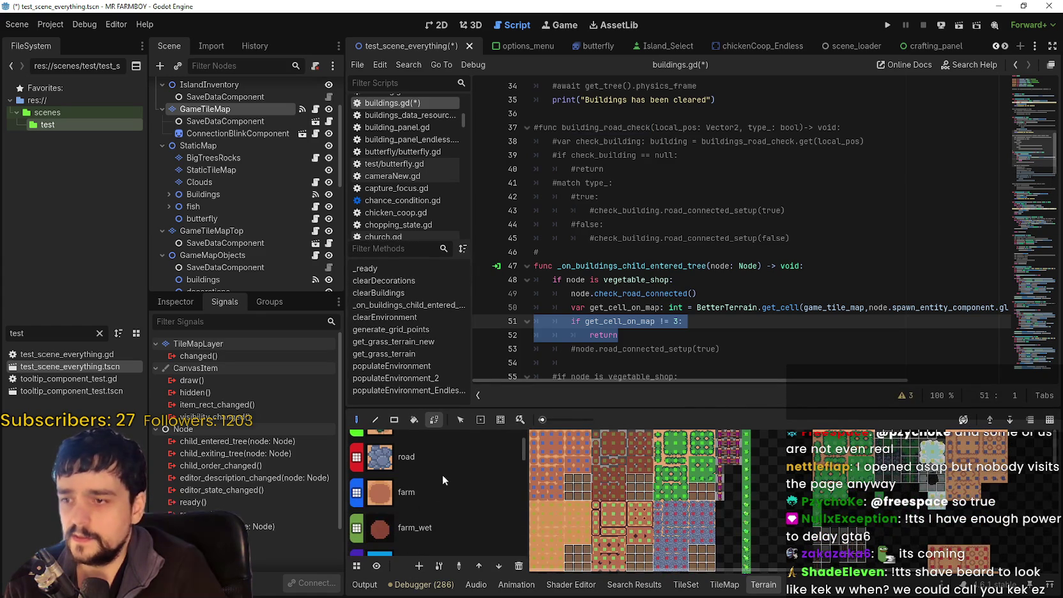
scroll(409, 463, down, 3)
scroll(469, 509, down, 1)
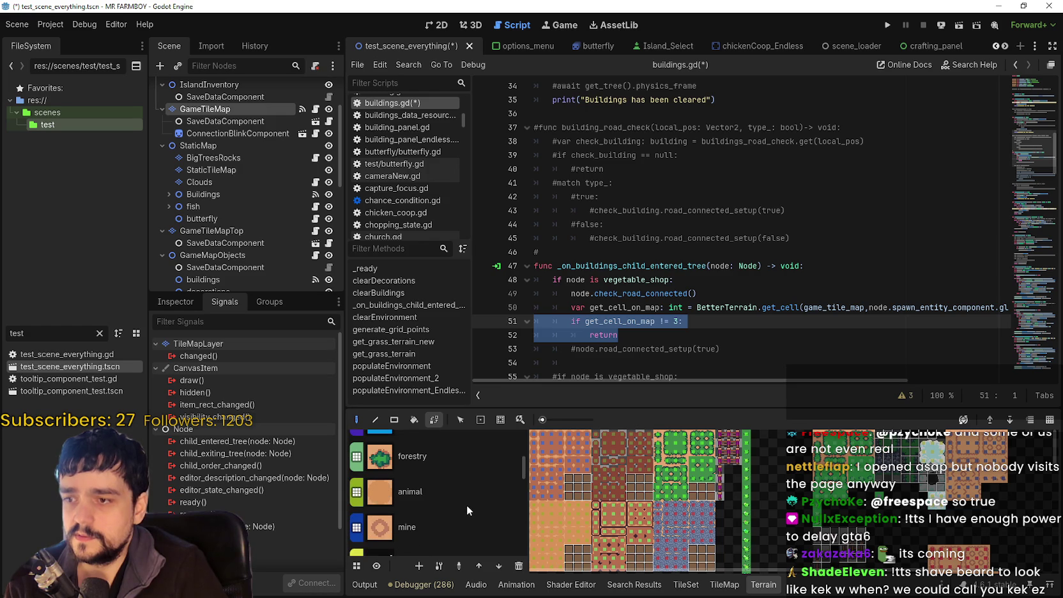
scroll(467, 504, down, 1)
Change the comparison on line 51 from '!= 3' to '!= 2'.
click(680, 332)
double_click(675, 321)
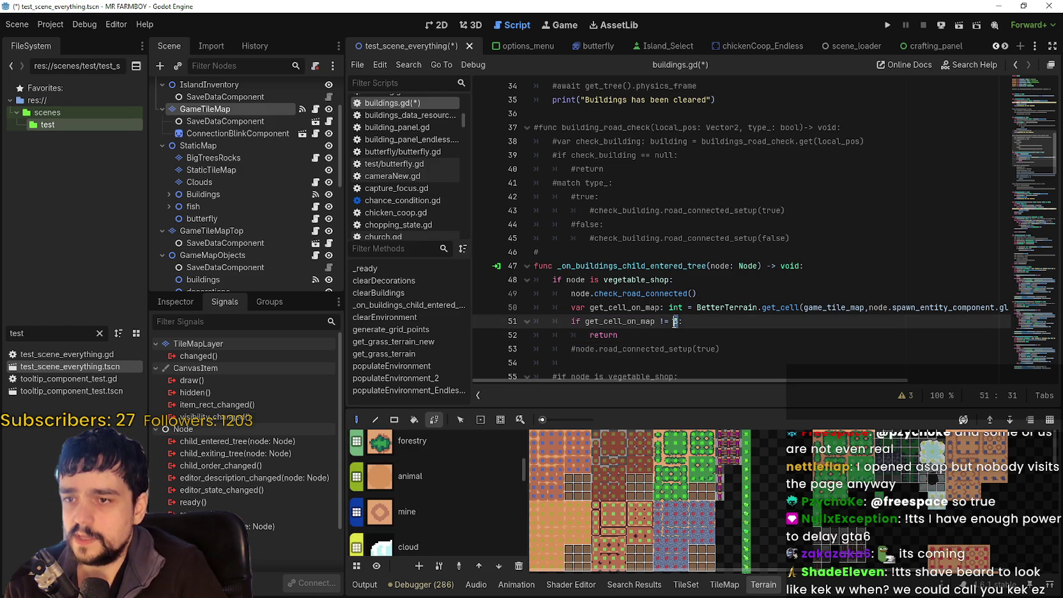
text(2)
click(658, 336)
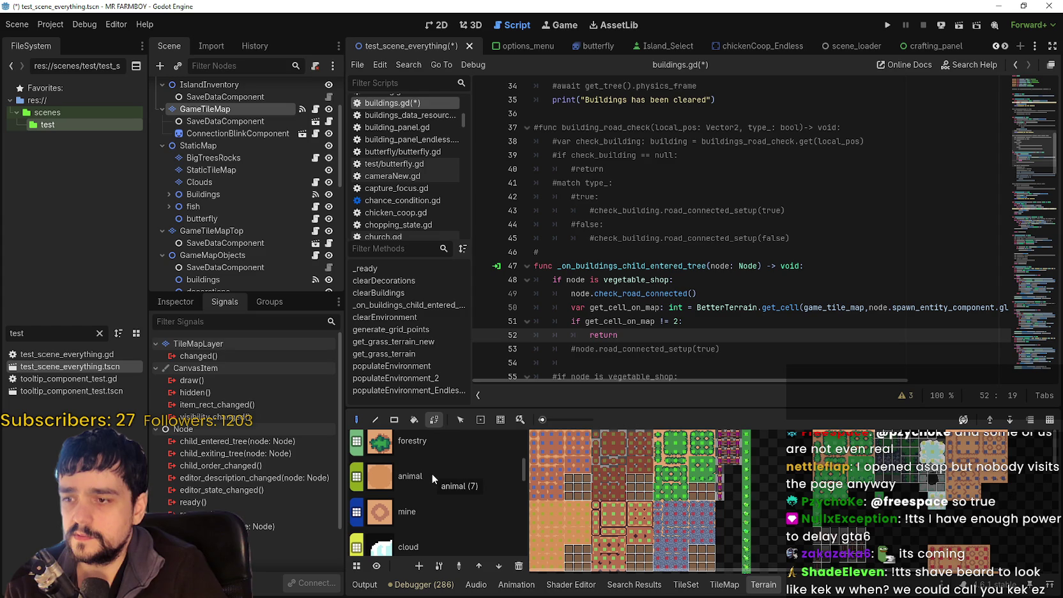
scroll(431, 473, down, 1)
scroll(432, 473, down, 3)
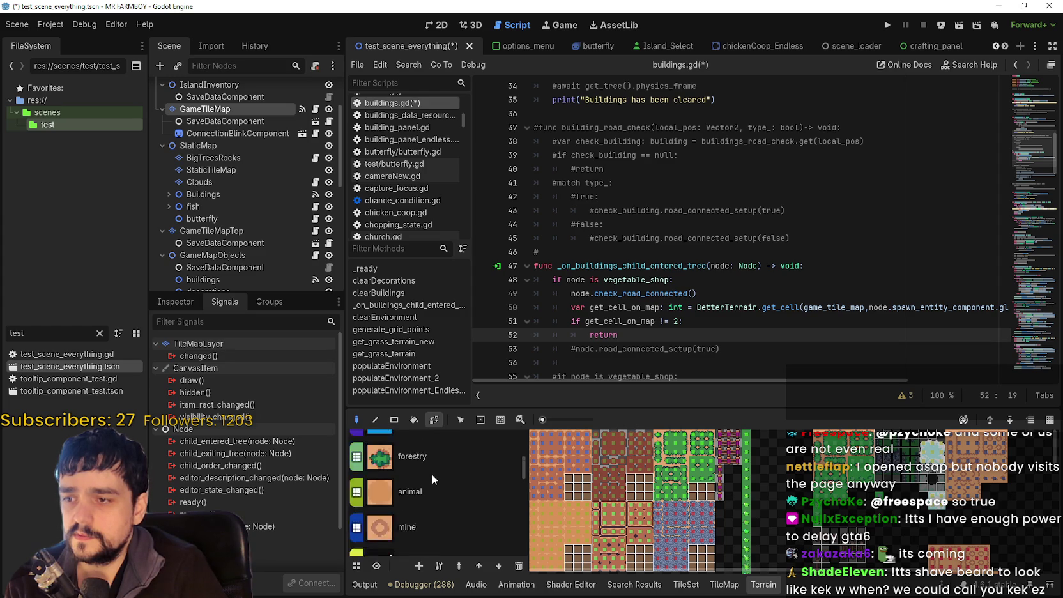
scroll(431, 473, down, 6)
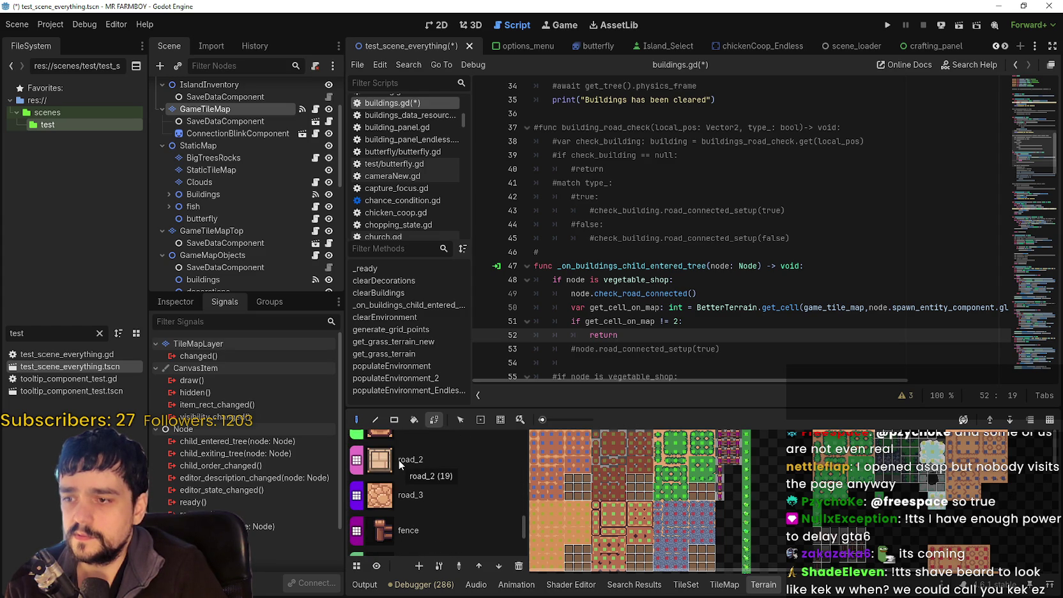
click(674, 321)
Extend line 51 to 'get_cell_on_map != 2 or != 19 or != 20:' and save.
key(Right)
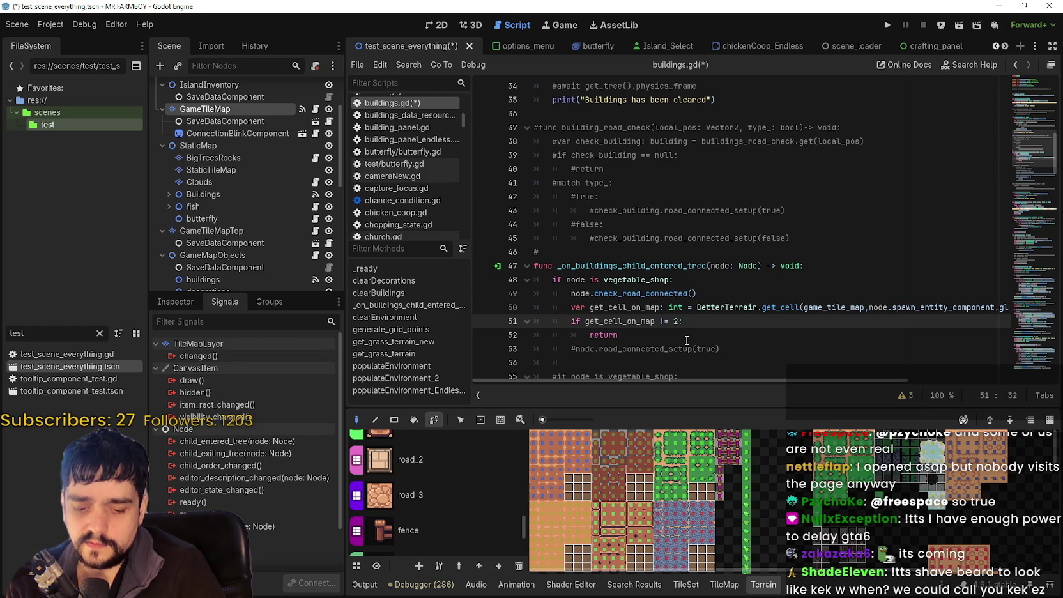
text(or)
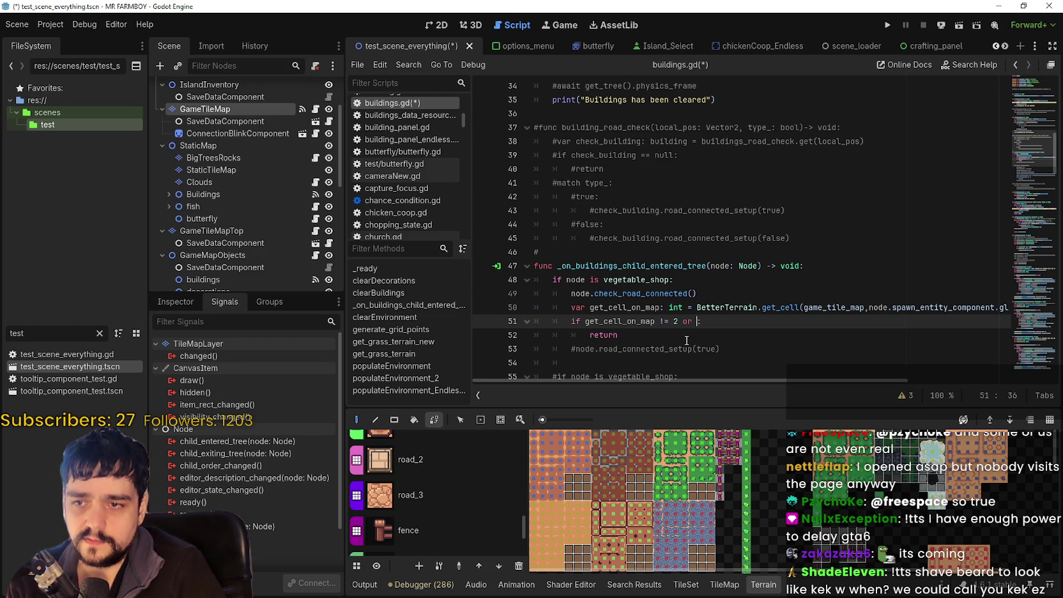
click(677, 321)
drag(677, 321, 585, 322)
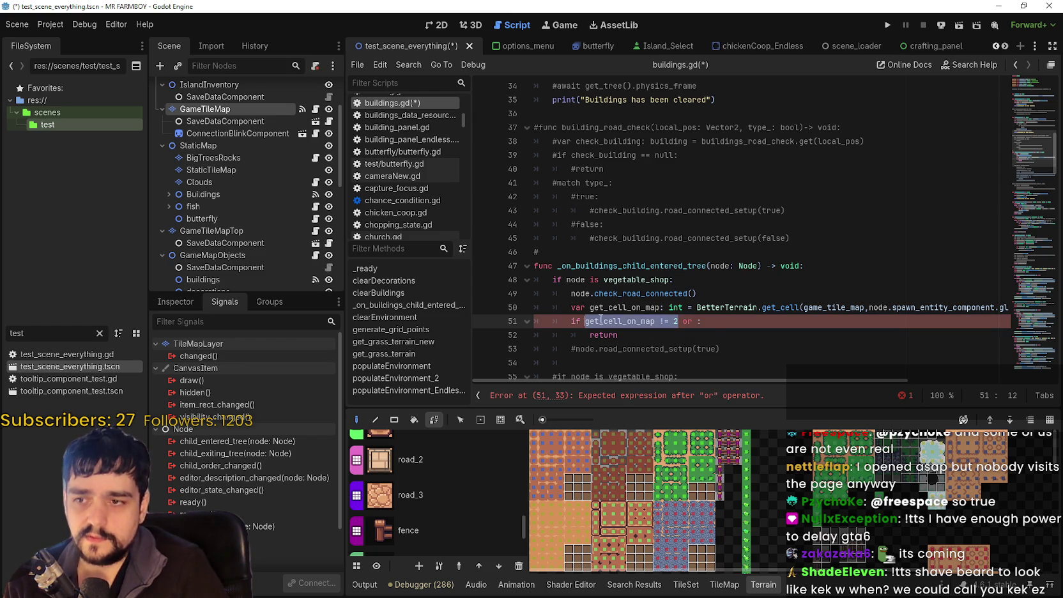
key(ctrl+c)
click(696, 321)
key(ctrl+v)
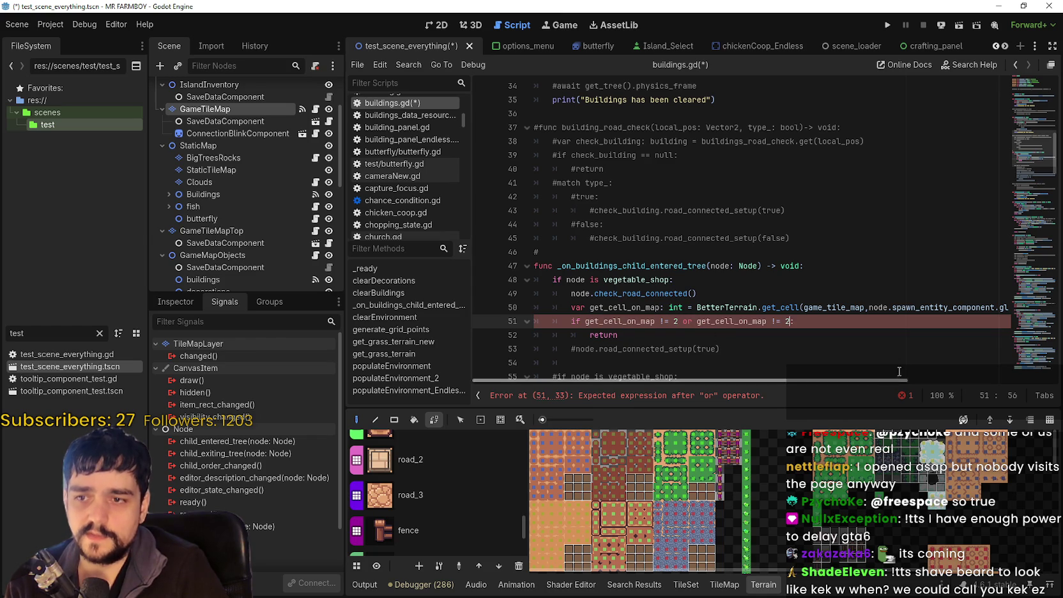
key(BackSpace)
text(19 or)
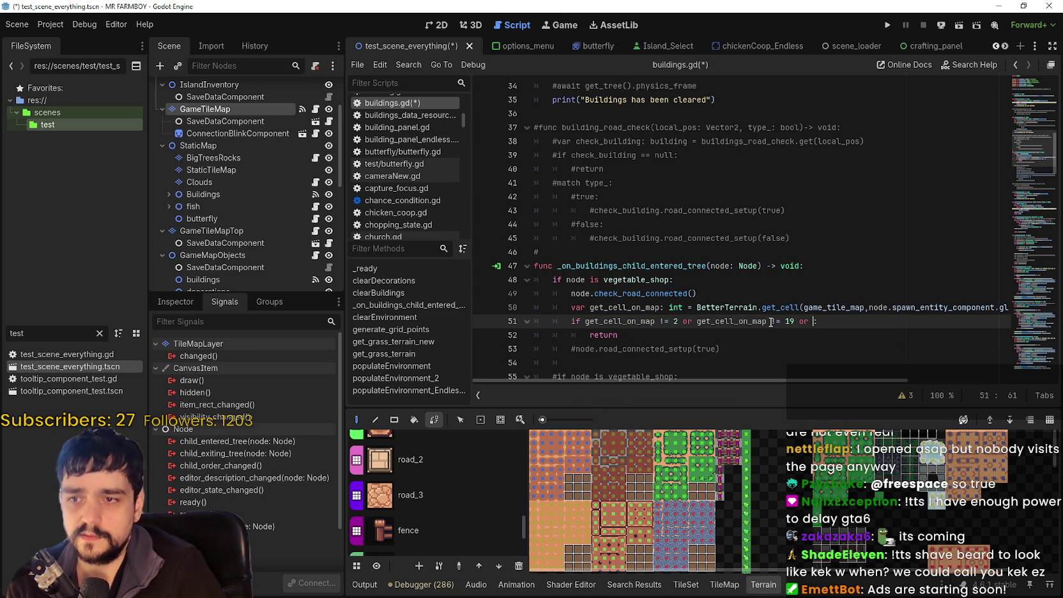
key(ctrl+v)
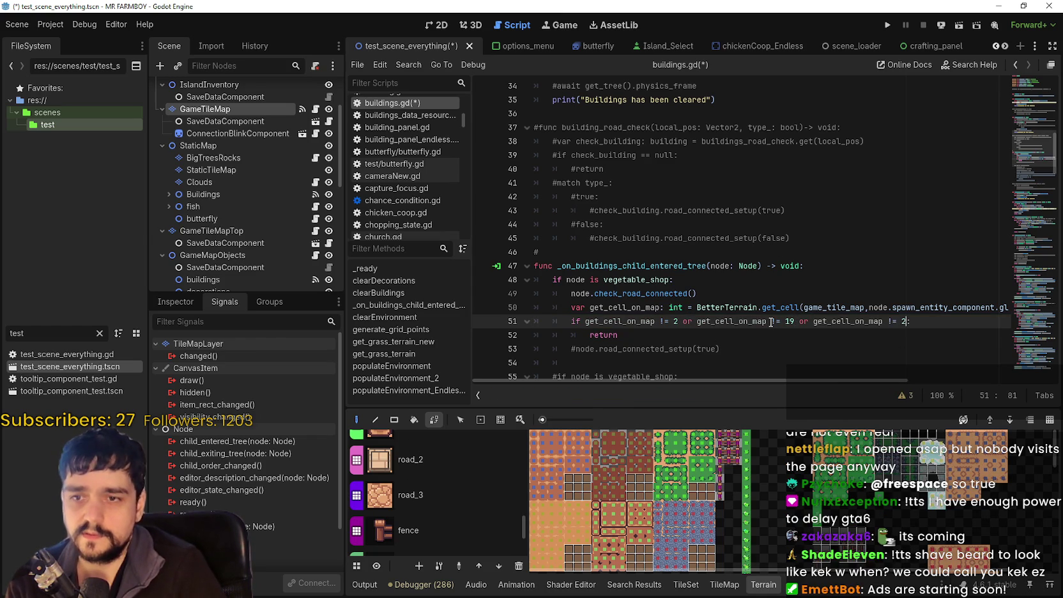
text(0)
key(ctrl+s)
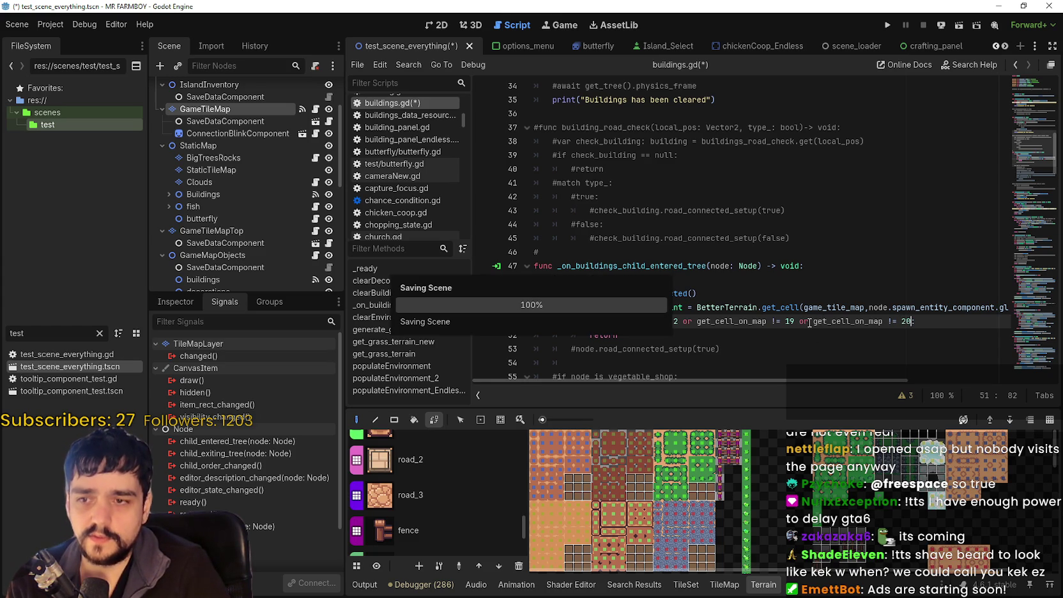
text(:)
Uncomment the node.road_connected_setup(true) call.
drag(652, 334, 535, 324)
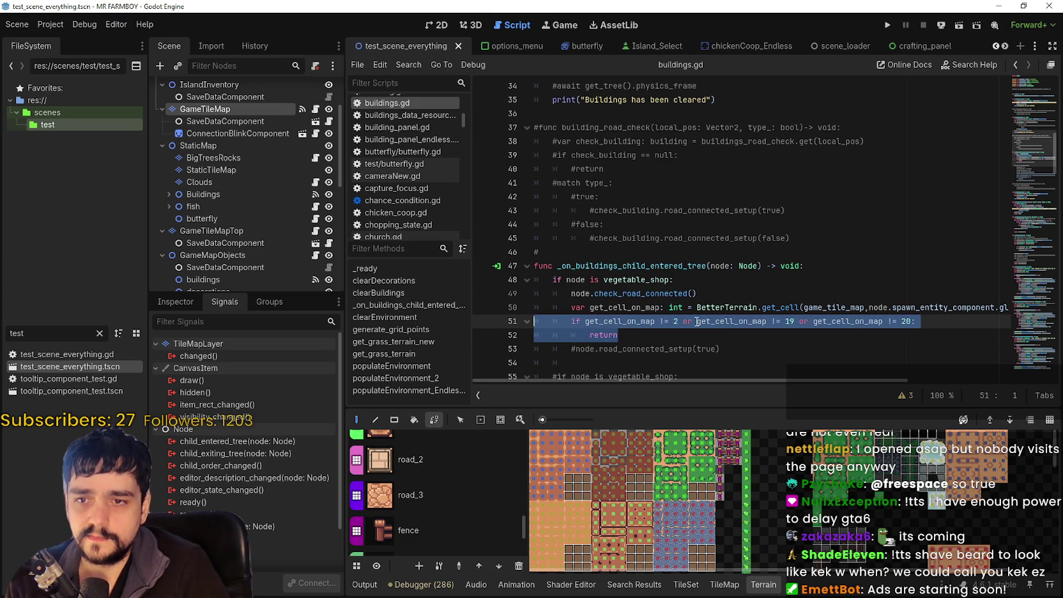
scroll(679, 321, down, 2)
drag(689, 409, 695, 442)
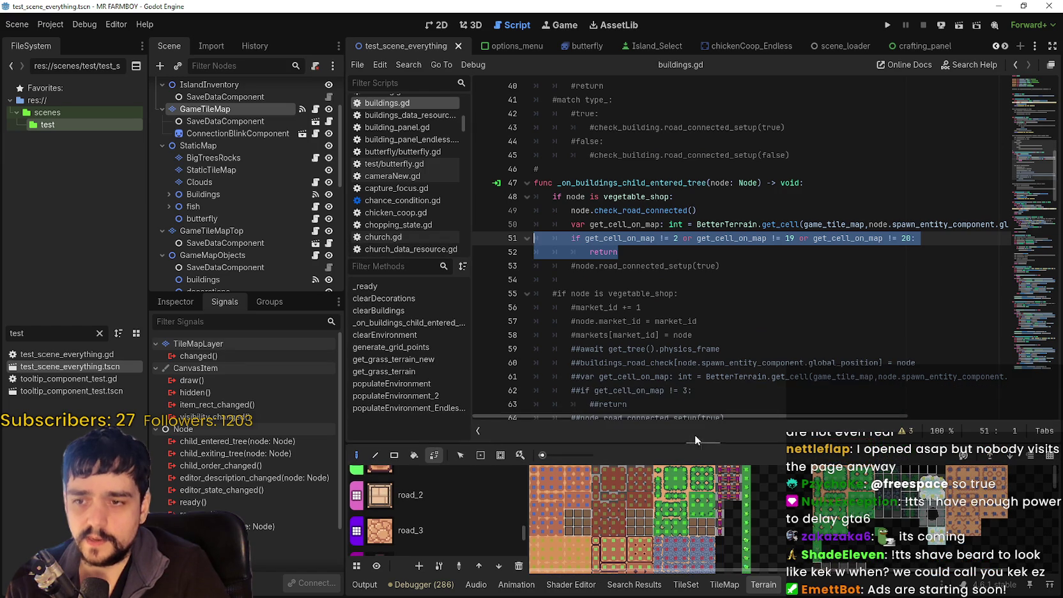
click(684, 266)
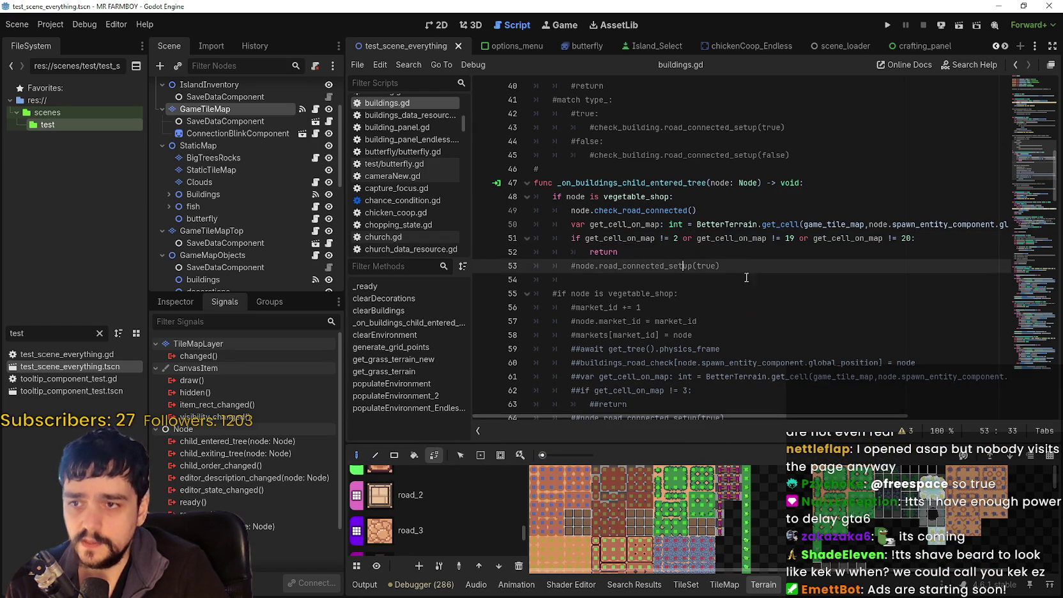
key(Home)
key(Right)
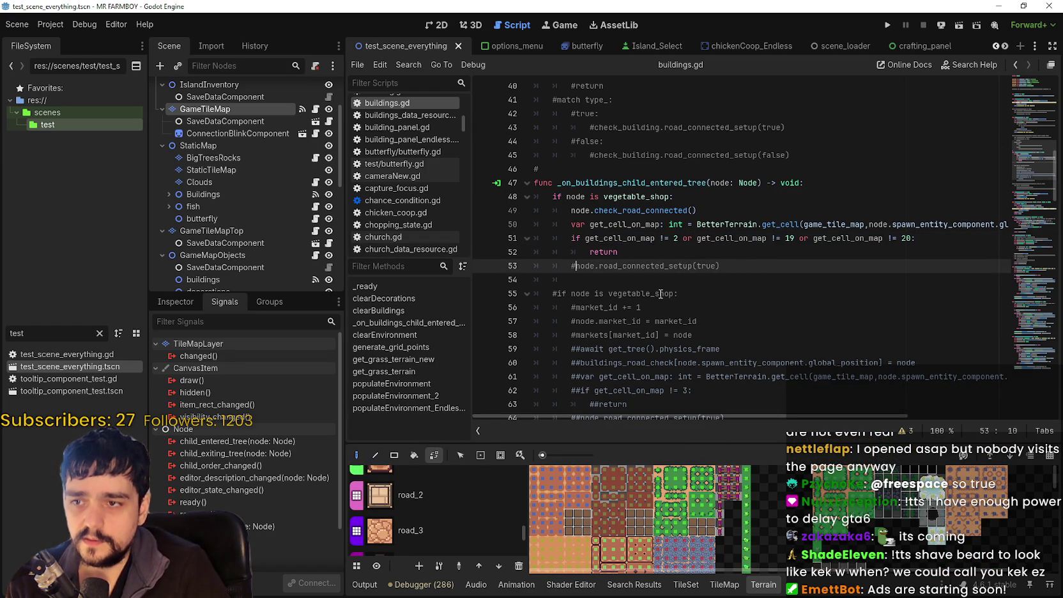
key(BackSpace)
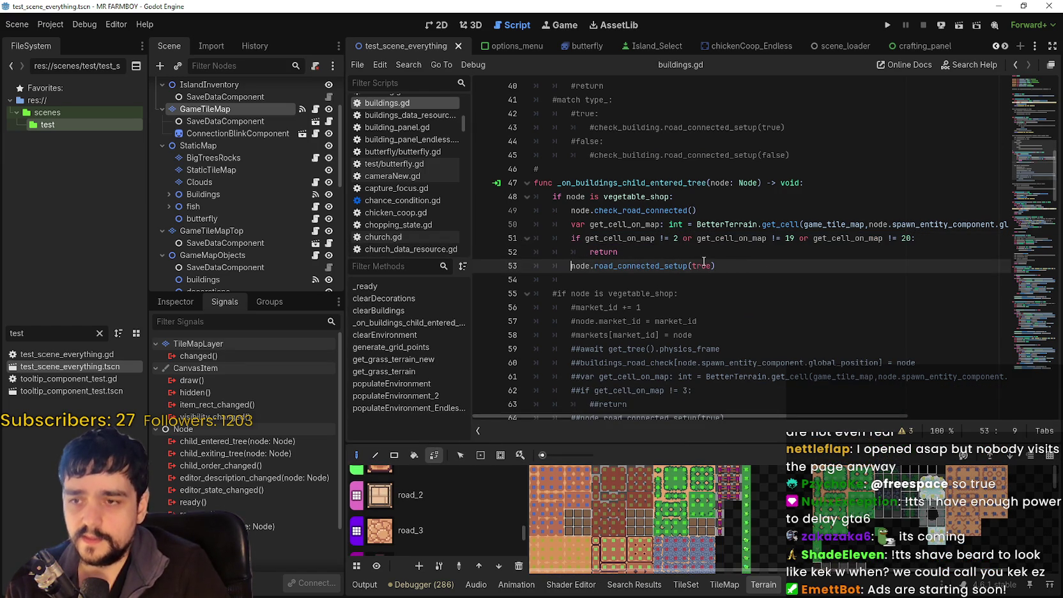
double_click(699, 267)
drag(637, 255, 534, 239)
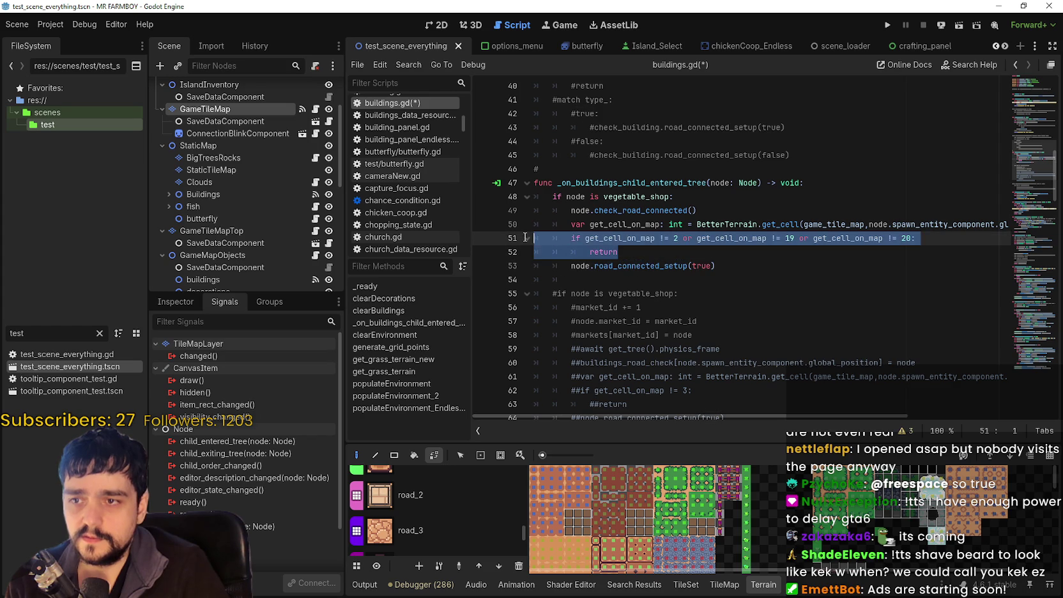
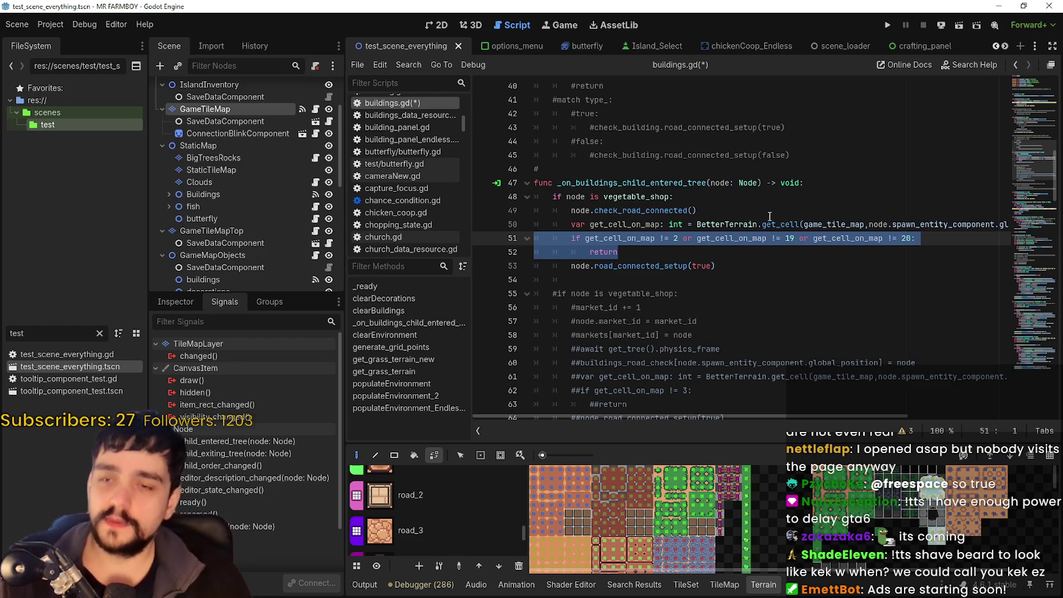
Select the whole _on_buildings_child_entered_tree function in buildings.gd.
click(731, 270)
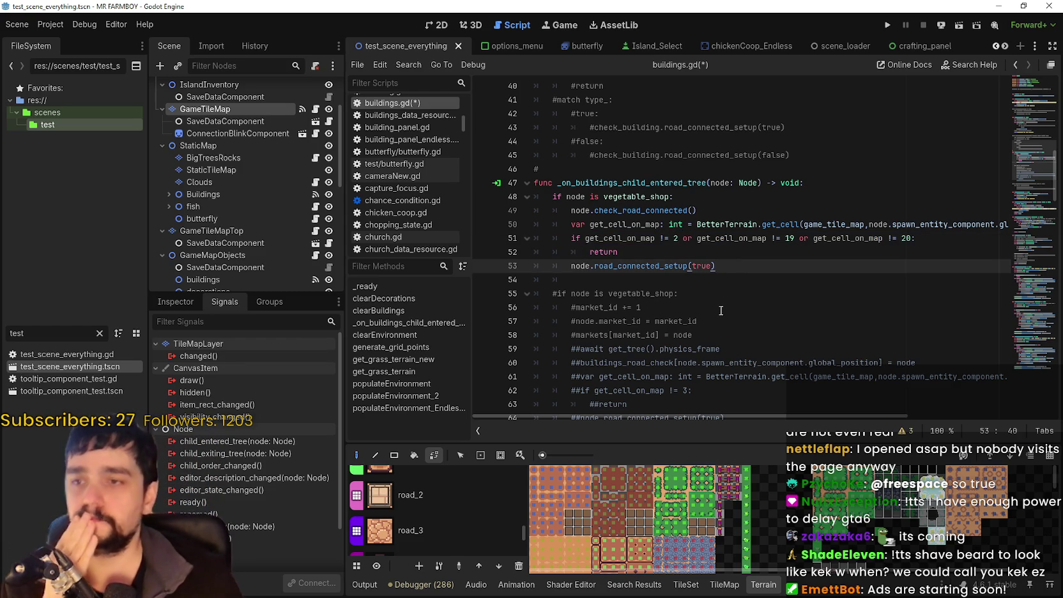
key(Up)
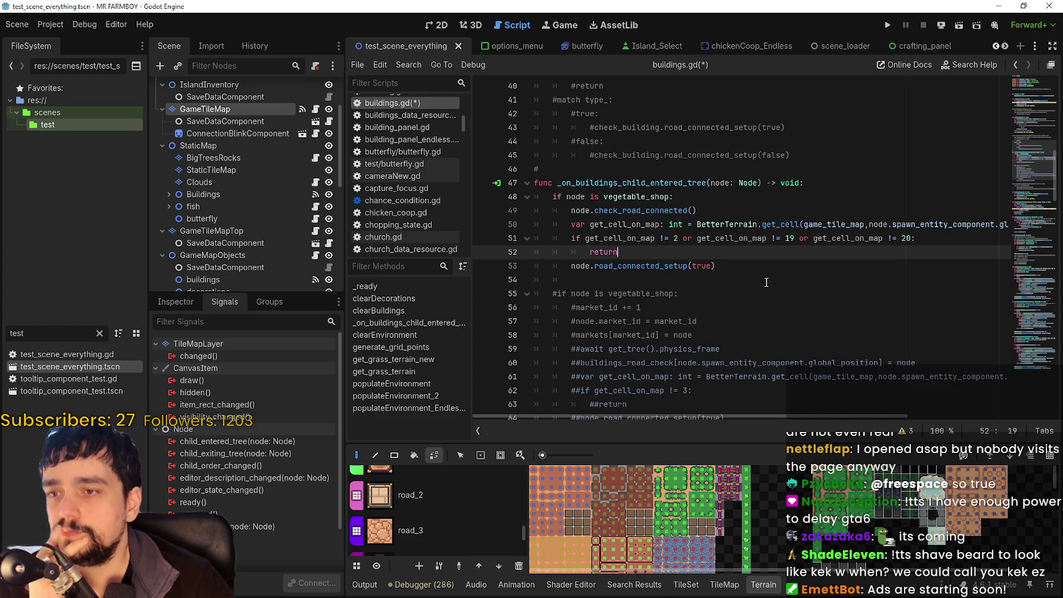
drag(667, 281, 536, 279)
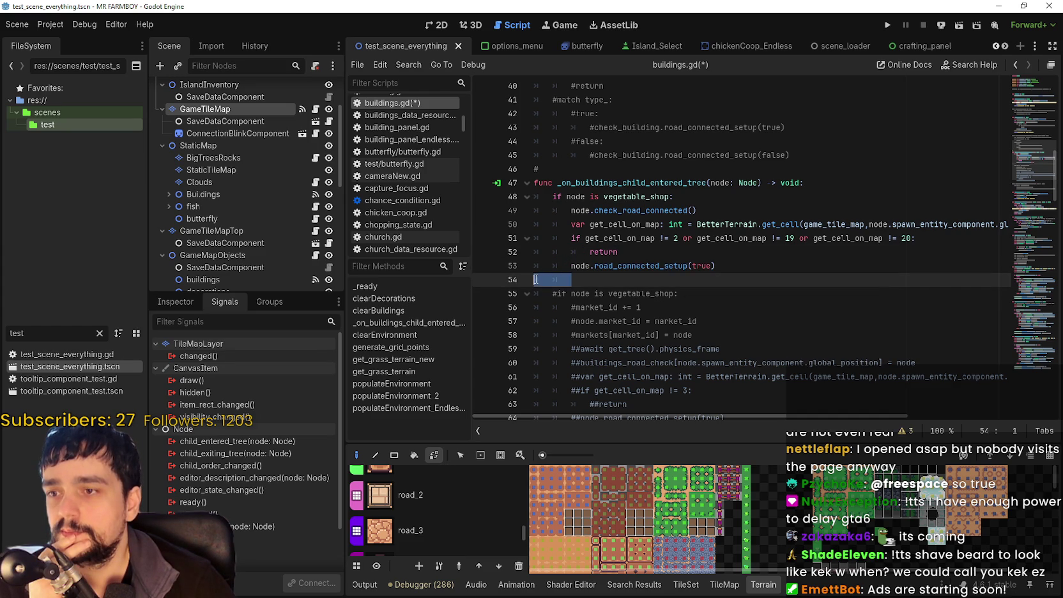
drag(722, 269, 534, 183)
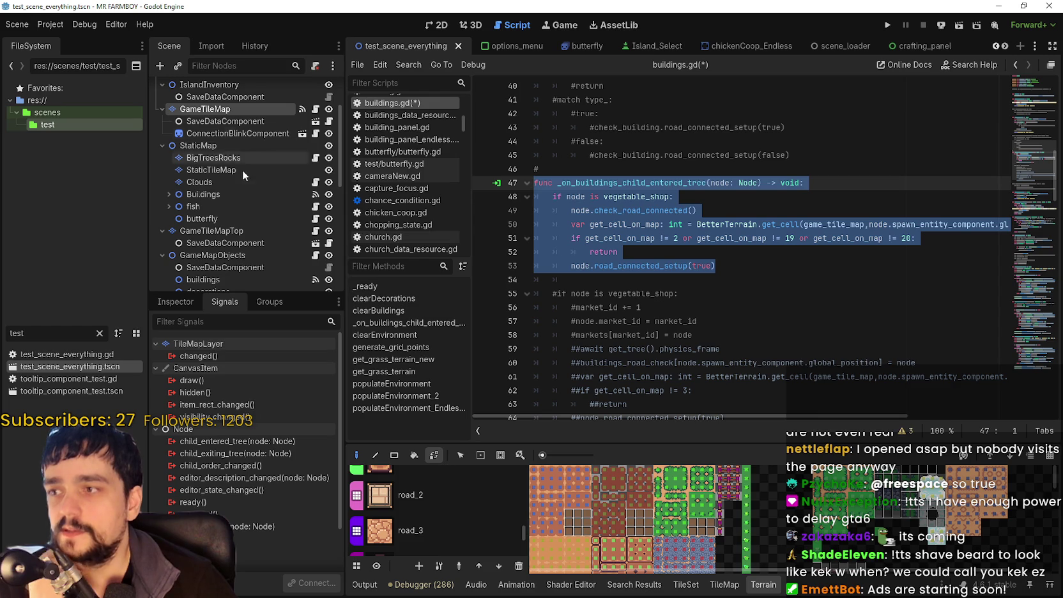
scroll(224, 178, down, 3)
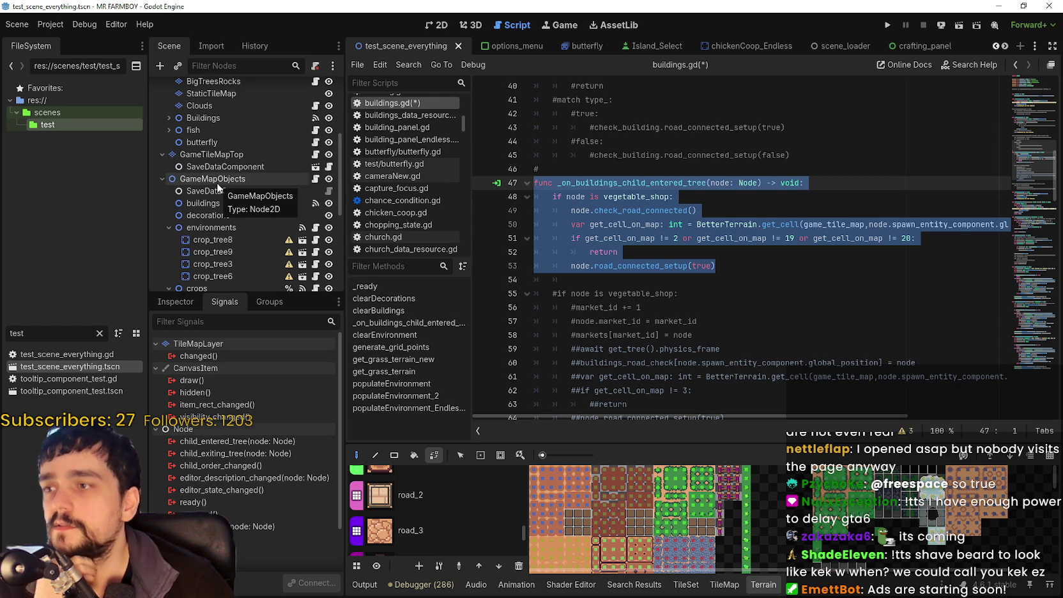
scroll(212, 204, down, 2)
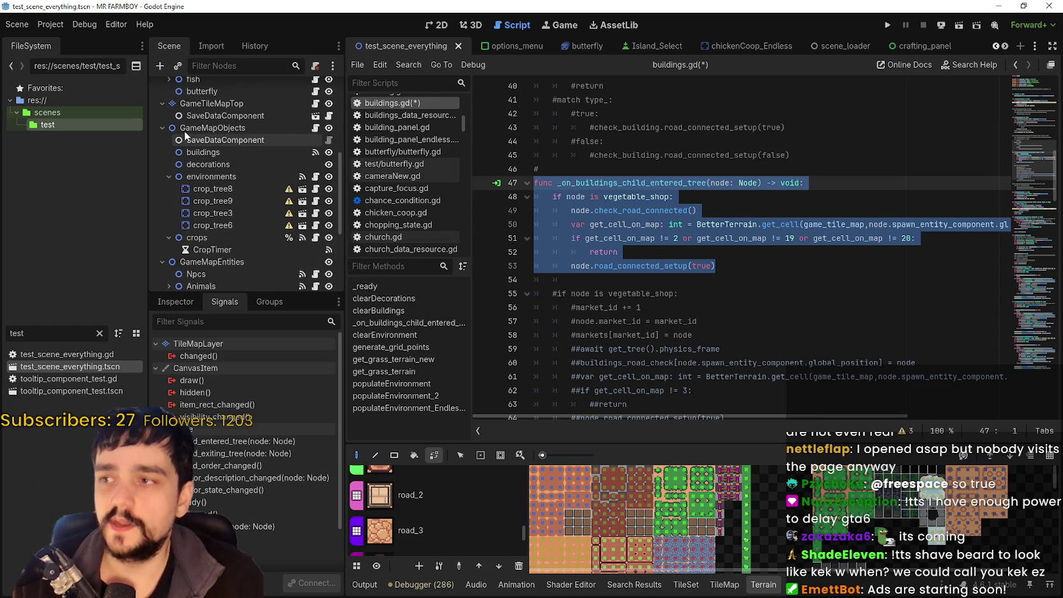
scroll(237, 208, up, 3)
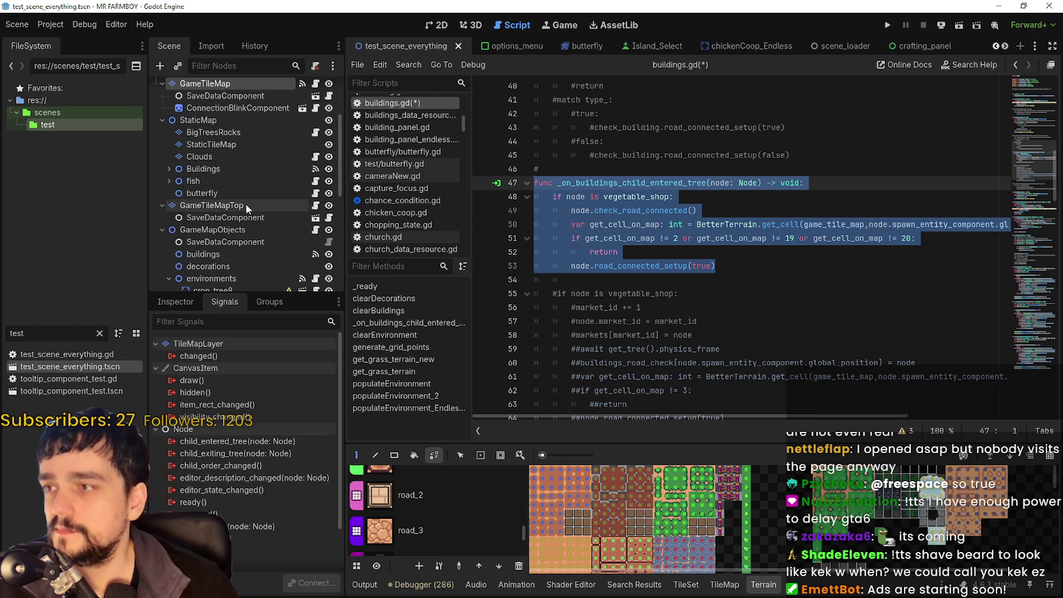
scroll(223, 141, up, 3)
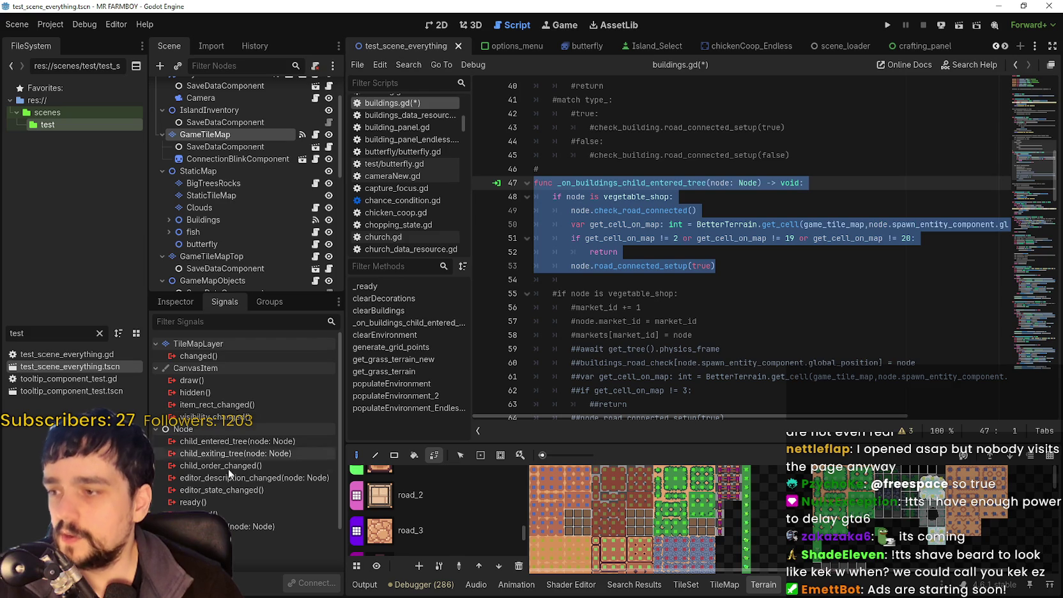
Select the GameTileMap node and check its inspector properties and signal list.
click(209, 135)
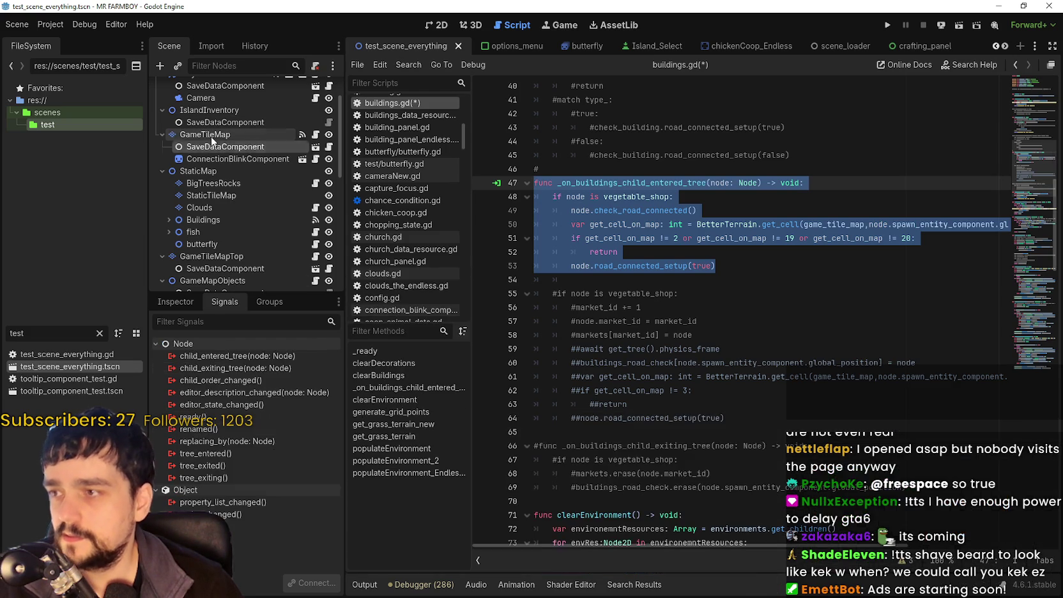
click(186, 302)
click(224, 301)
scroll(243, 255, down, 2)
scroll(244, 251, up, 3)
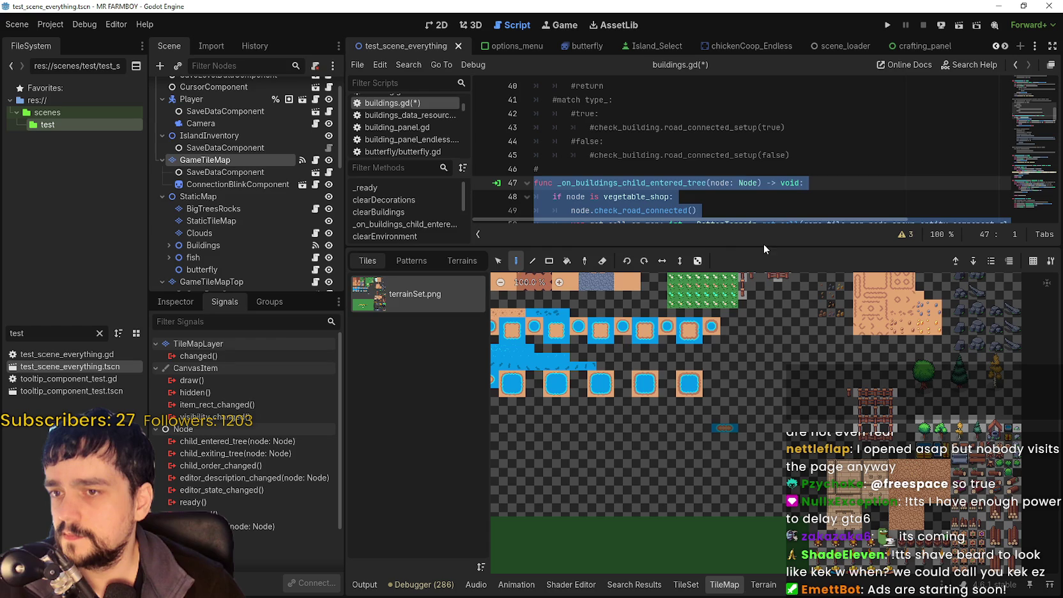
Enlarge the script editor and comment out lines 47–53 with Ctrl+K.
drag(763, 247, 756, 381)
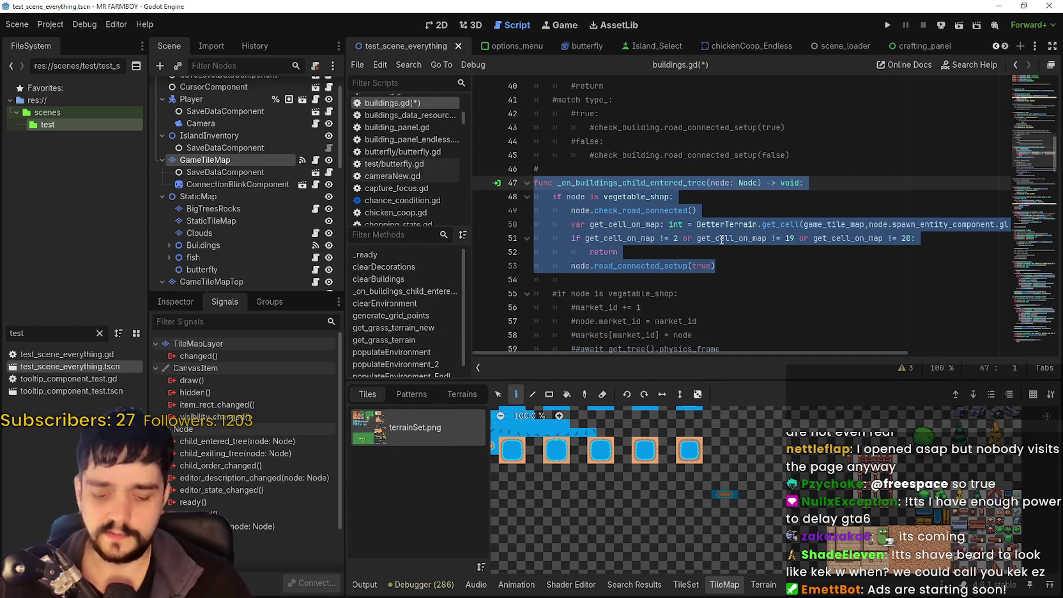
click(764, 257)
drag(764, 262, 535, 183)
key(ctrl+k)
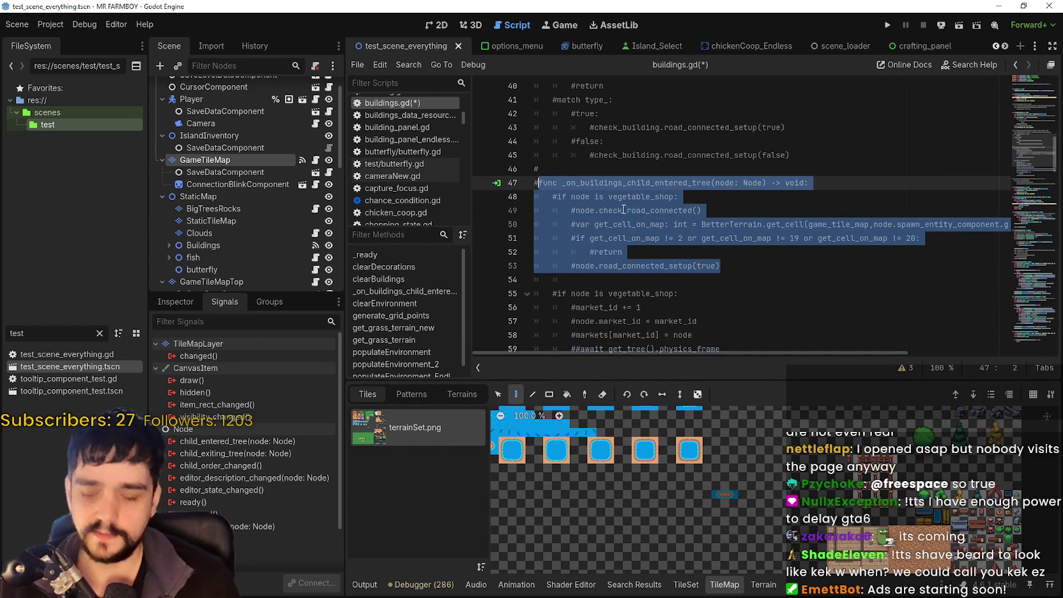
Show more of the scene tree and select the GameMapObjects node.
drag(247, 299, 249, 332)
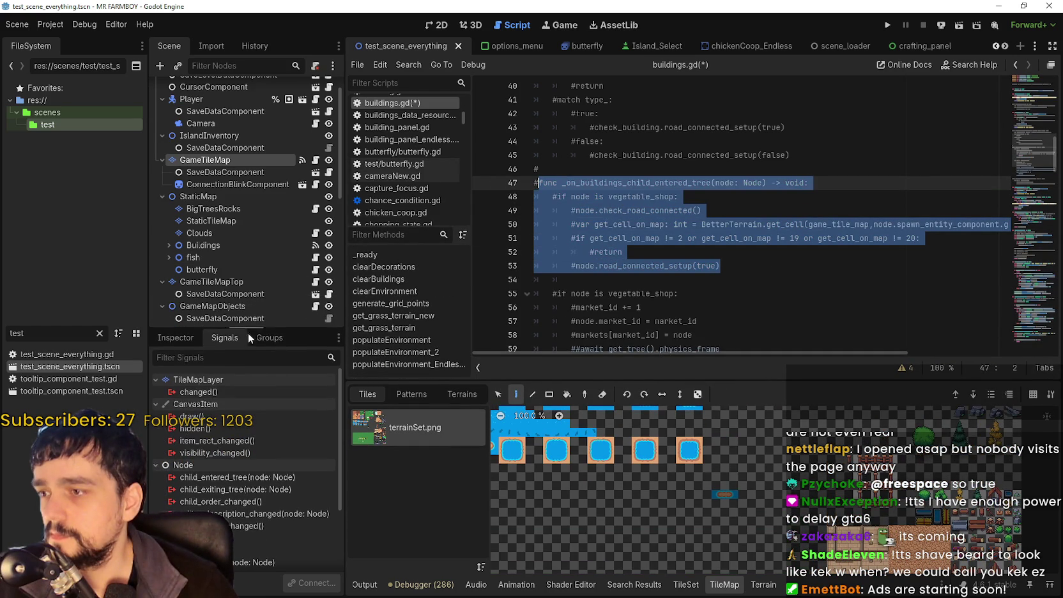
scroll(249, 153, up, 2)
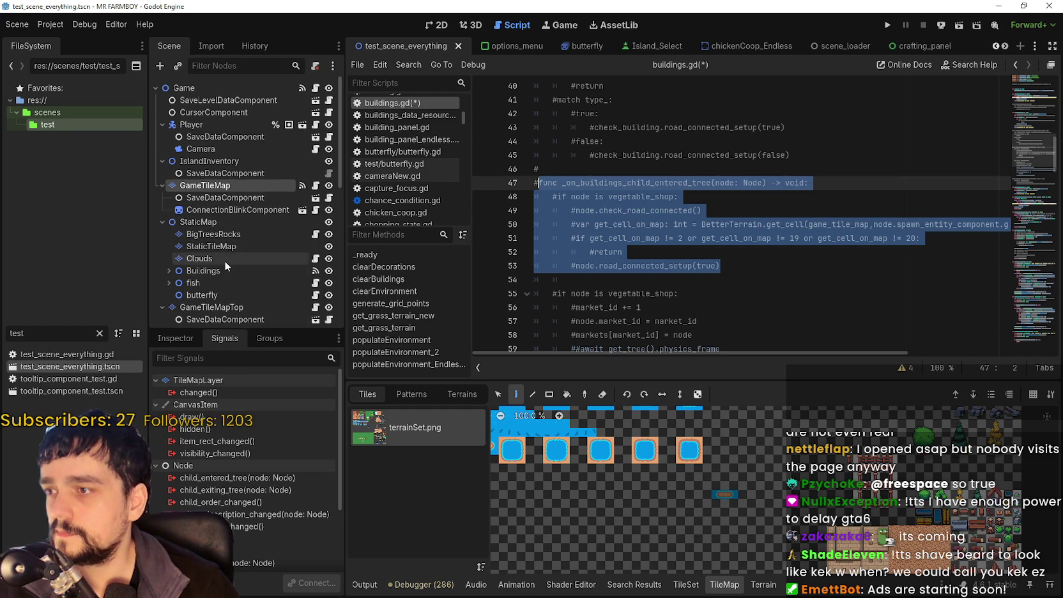
scroll(230, 276, down, 3)
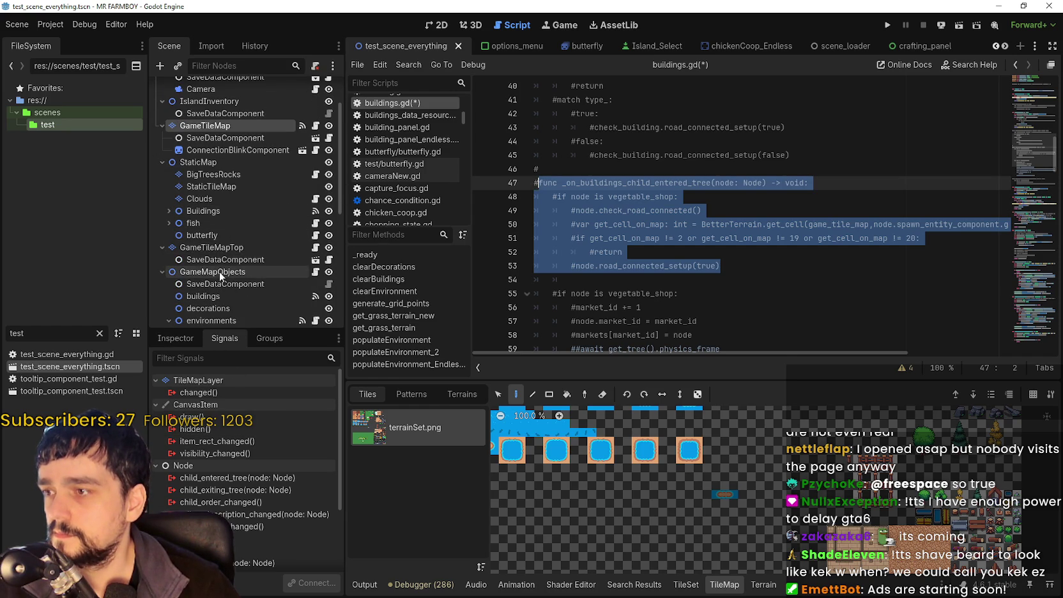
click(219, 271)
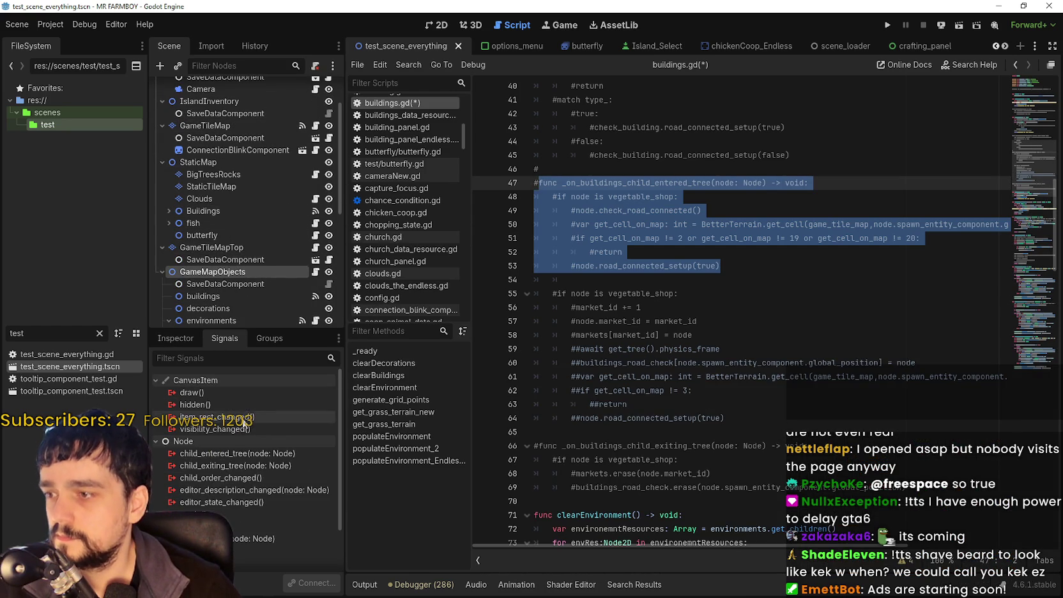
scroll(217, 275, down, 1)
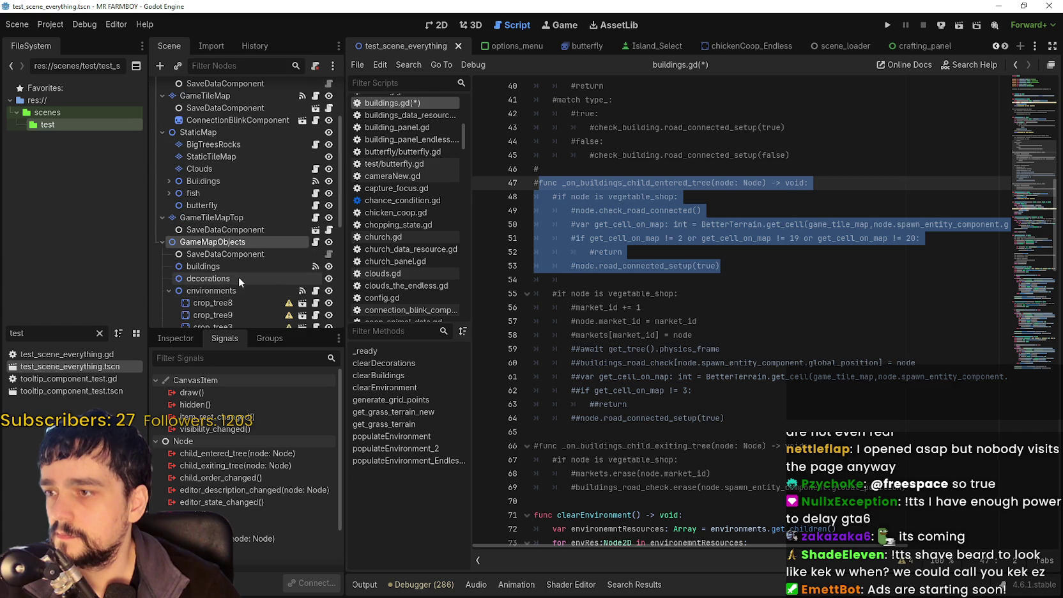
scroll(238, 270, down, 2)
scroll(238, 269, down, 3)
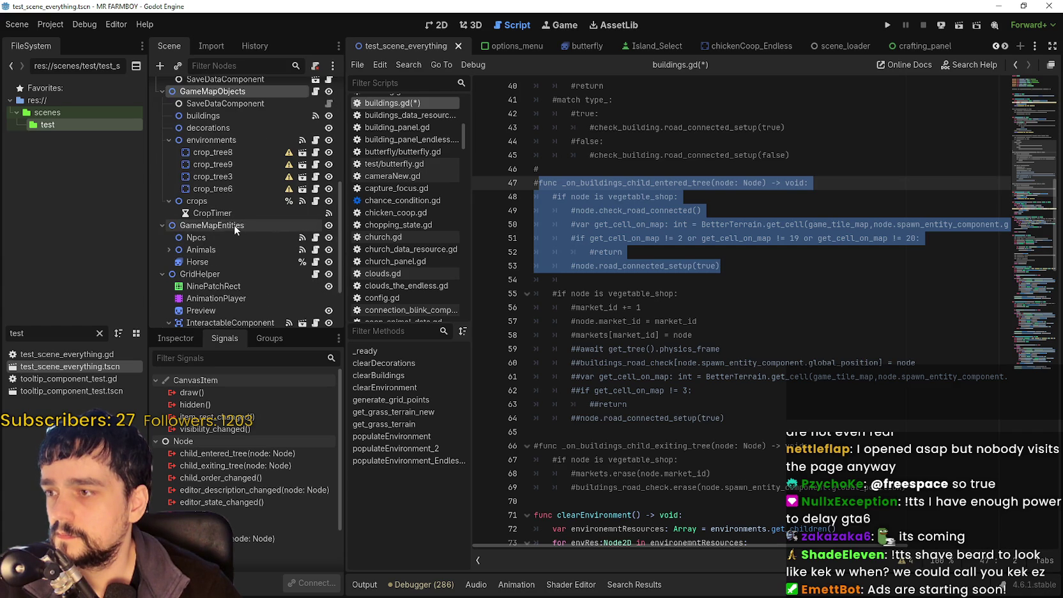
scroll(241, 272, up, 3)
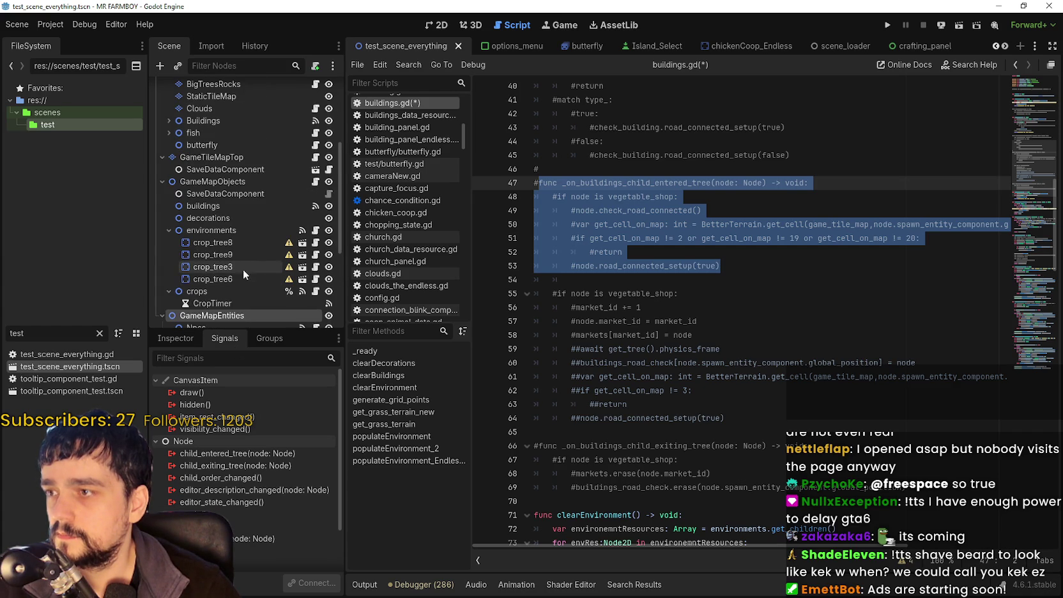
click(224, 182)
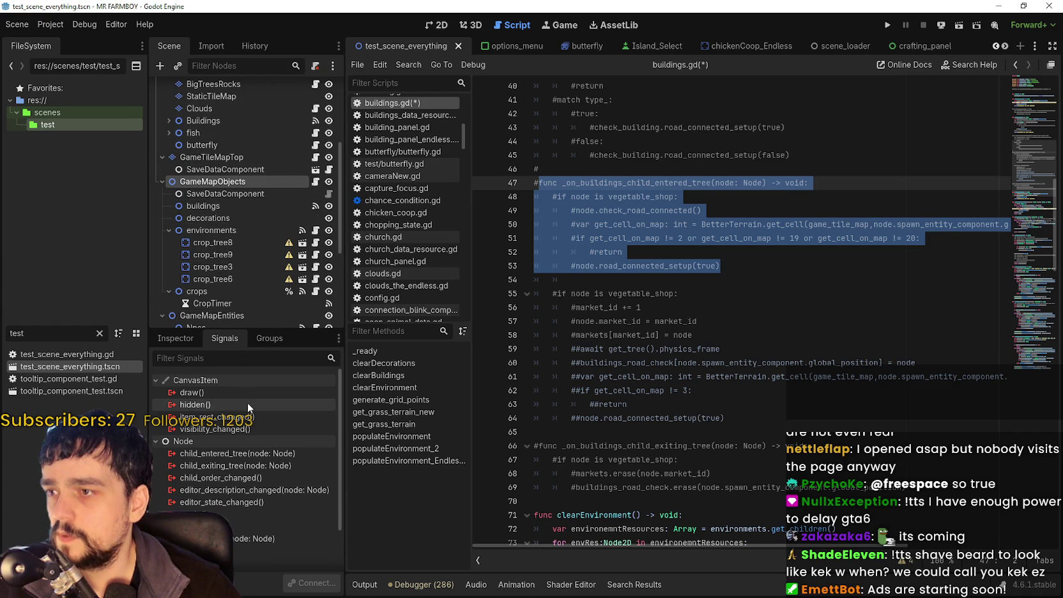
Select the buildings node, open its child_entered_tree connection handler, and save buildings.gd.
click(241, 205)
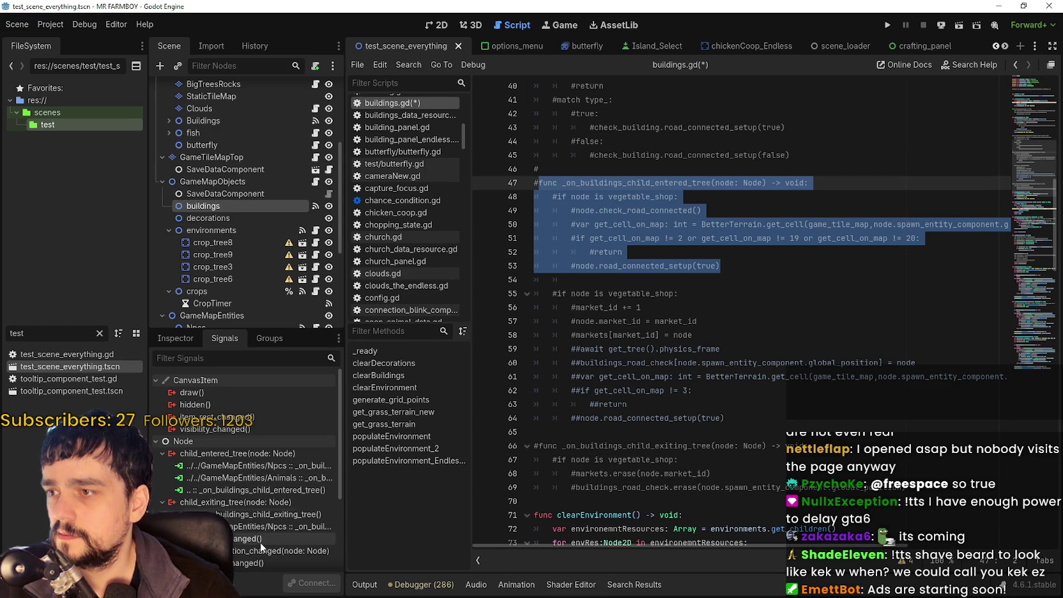
double_click(231, 490)
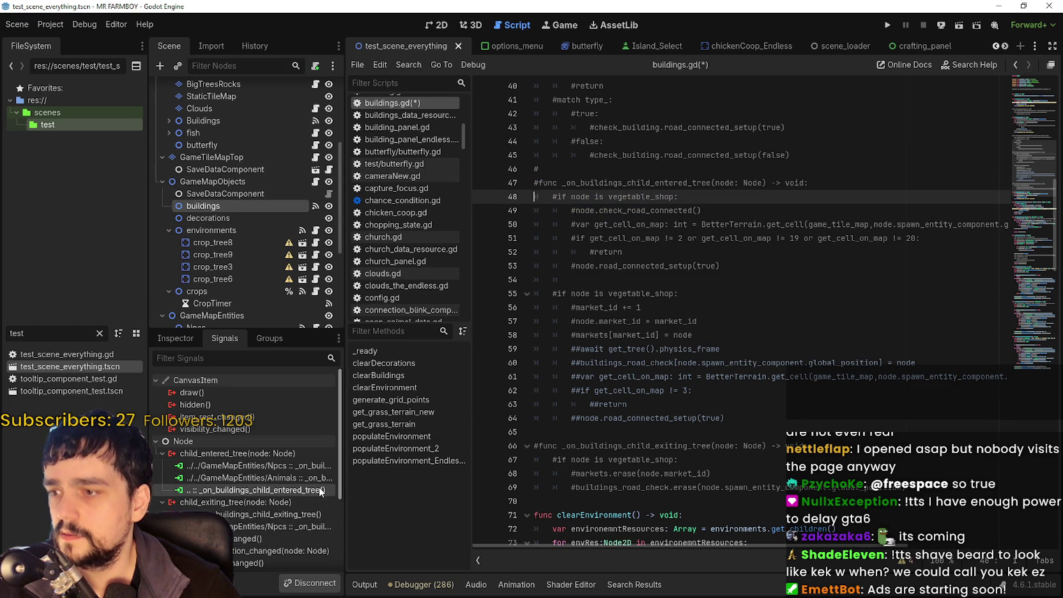
click(721, 293)
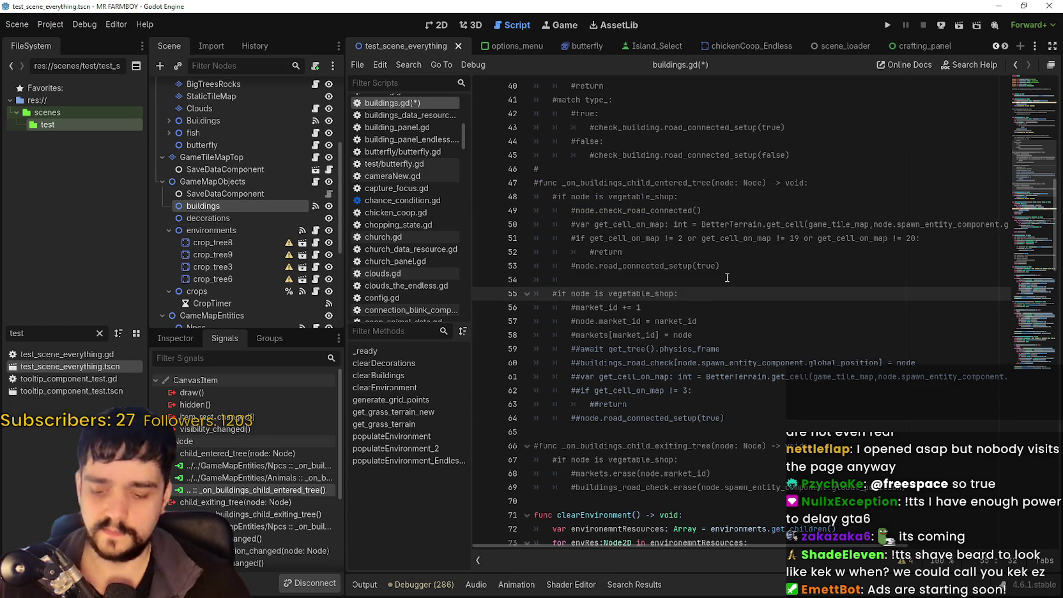
key(ctrl+s)
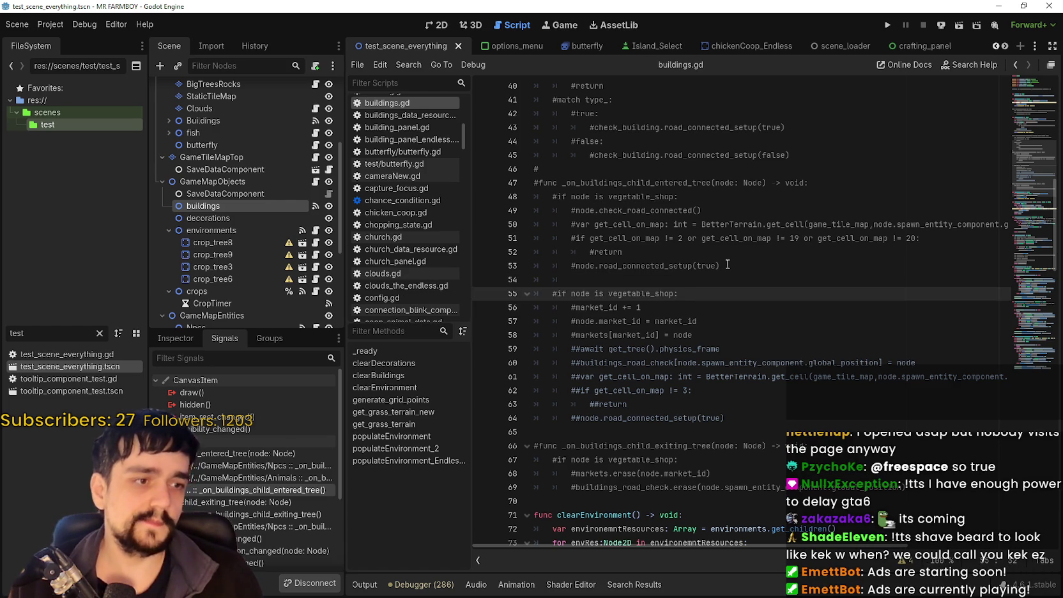
click(613, 282)
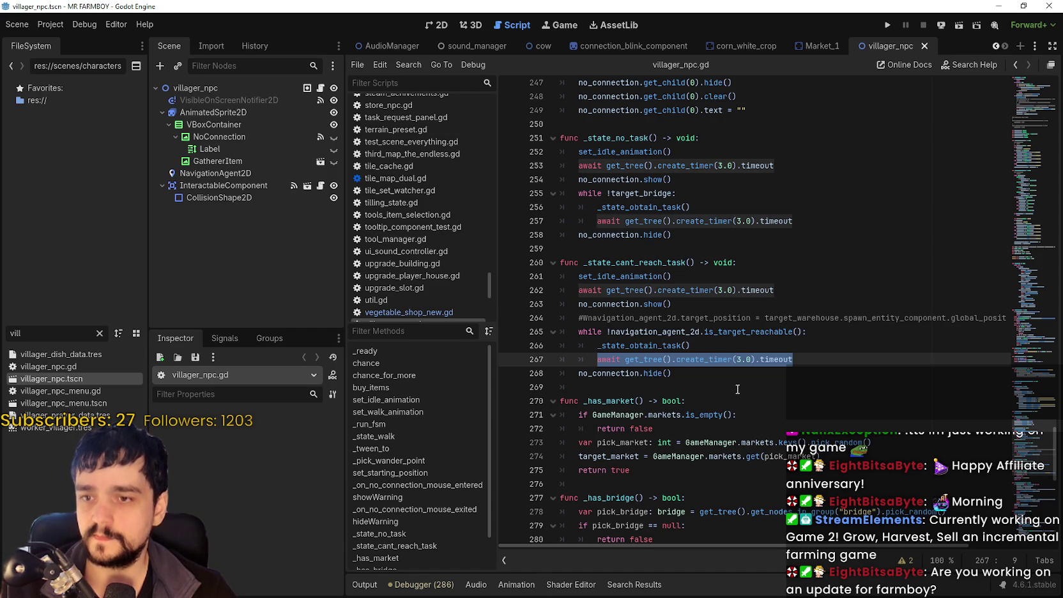
Jump to the _state_obtain_task definition and review its visited_market condition and market navigation target.
double_click(660, 345)
scroll(703, 342, down, 1)
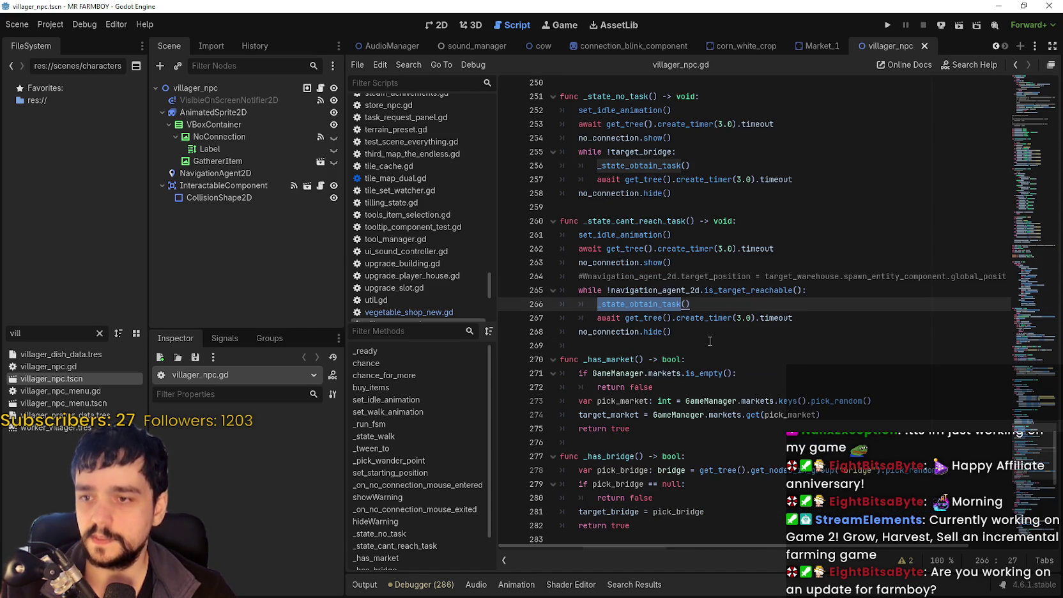
right_click(665, 306)
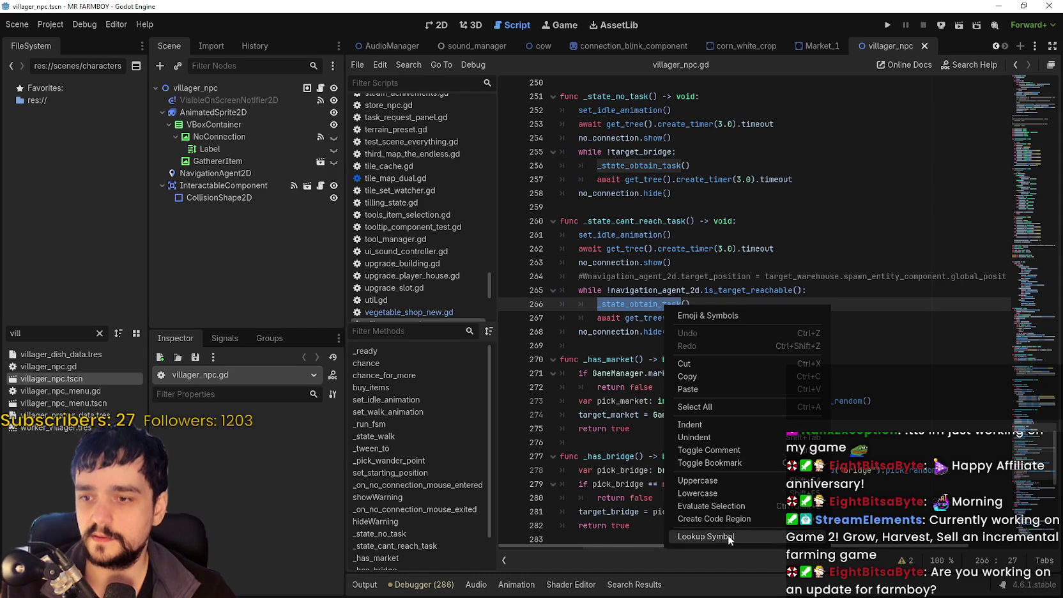
click(728, 535)
scroll(747, 370, down, 2)
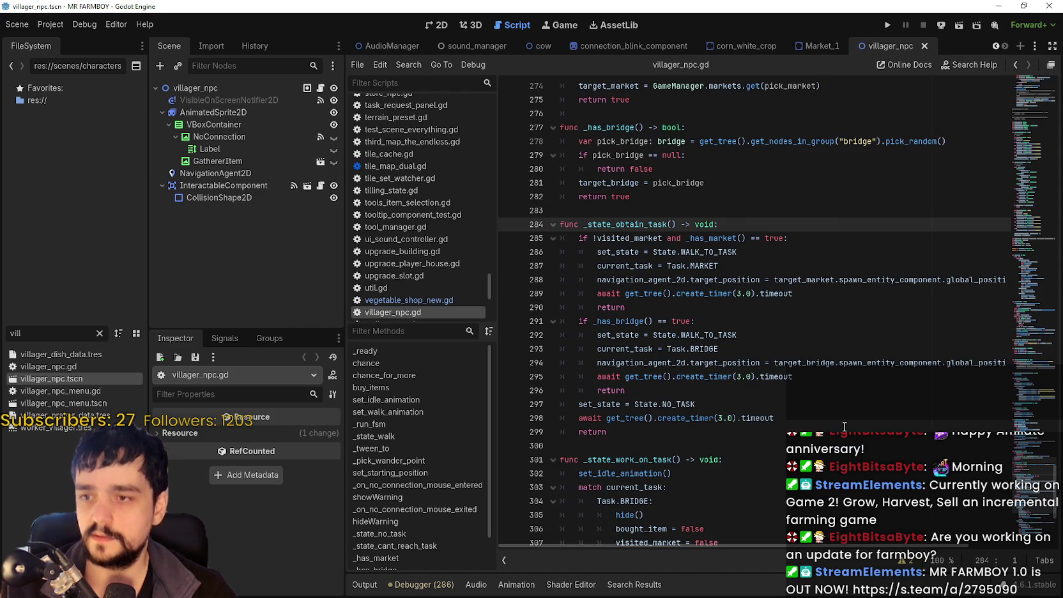
double_click(622, 237)
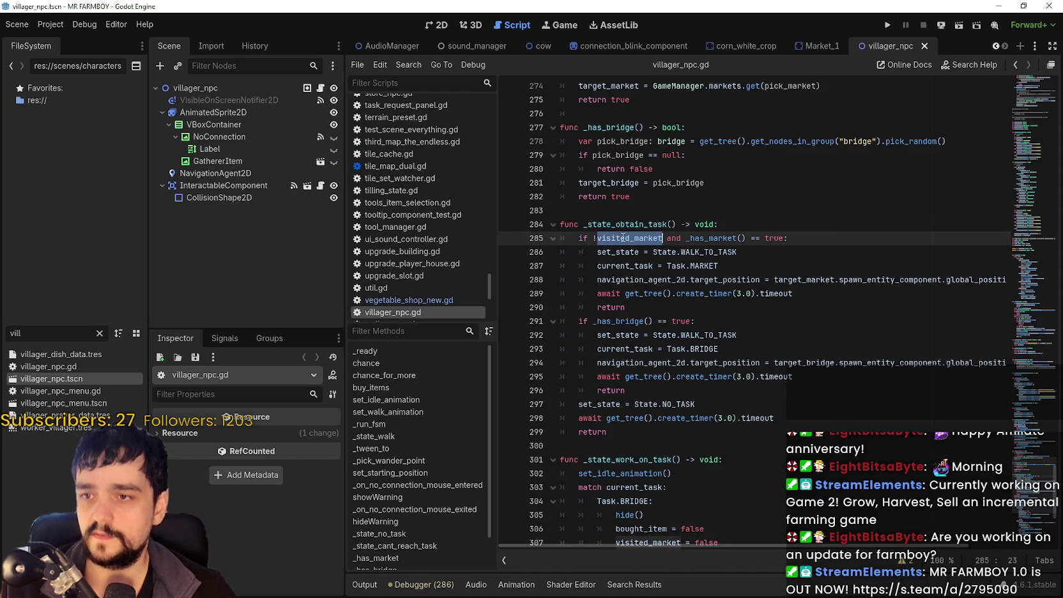
double_click(765, 238)
drag(763, 237, 618, 238)
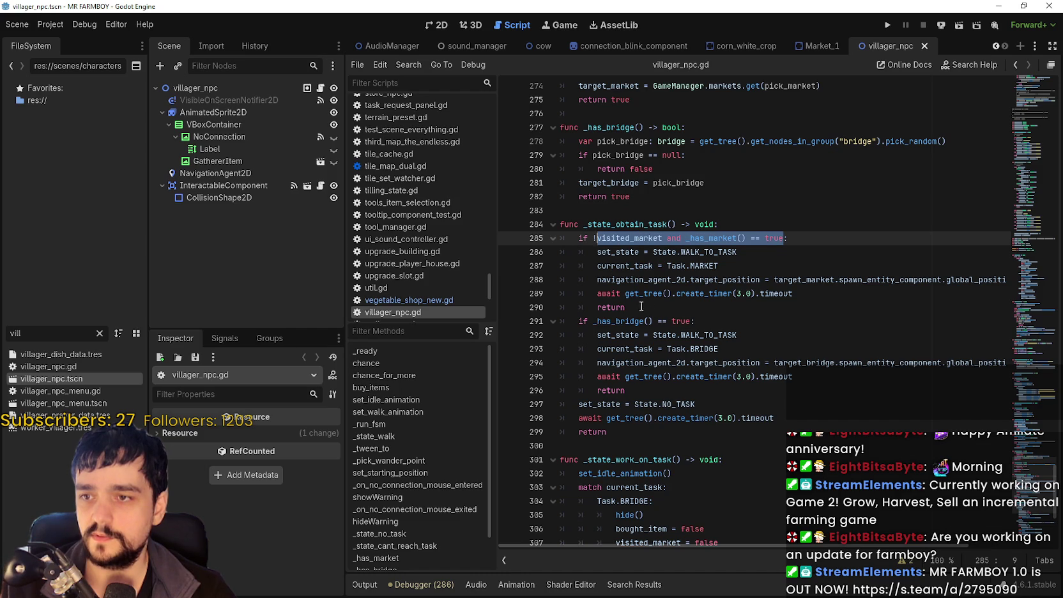
double_click(626, 280)
key(shift+End)
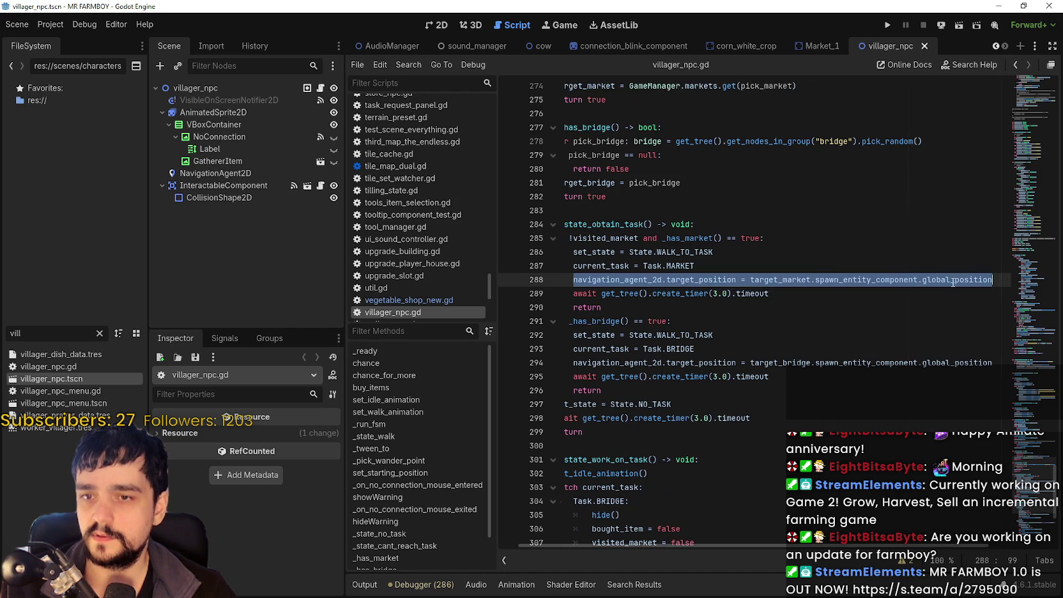
mouse_move(713, 315)
mouse_down()
mouse_move(638, 293)
mouse_move(565, 238)
mouse_up()
click(665, 446)
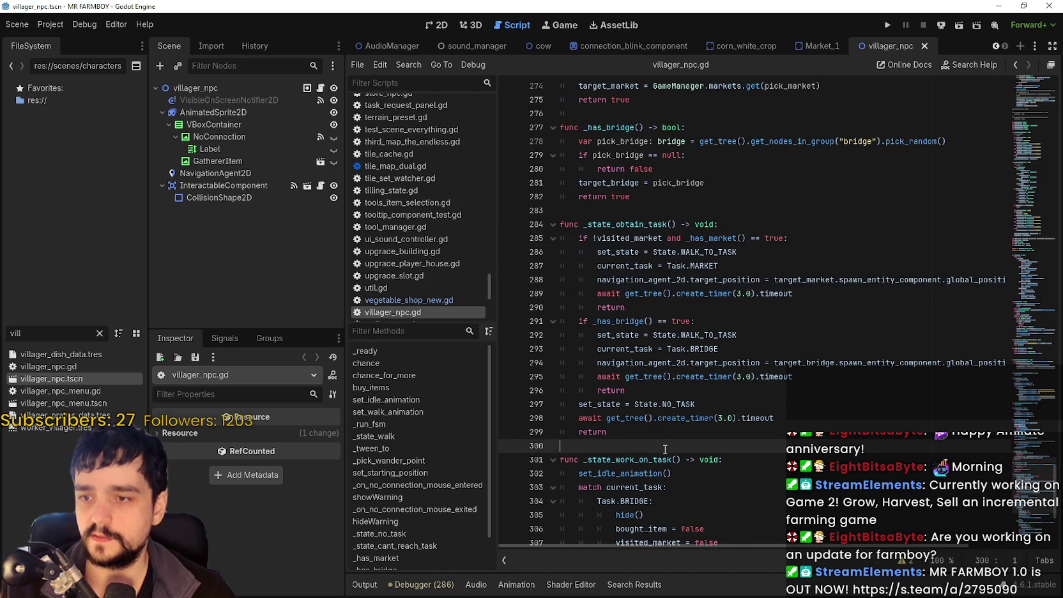
Review _state_work_on_task and the _state_cant_reach_task loop's _state_obtain_task call and timer wait.
scroll(664, 438, down, 4)
click(634, 295)
scroll(629, 295, down, 2)
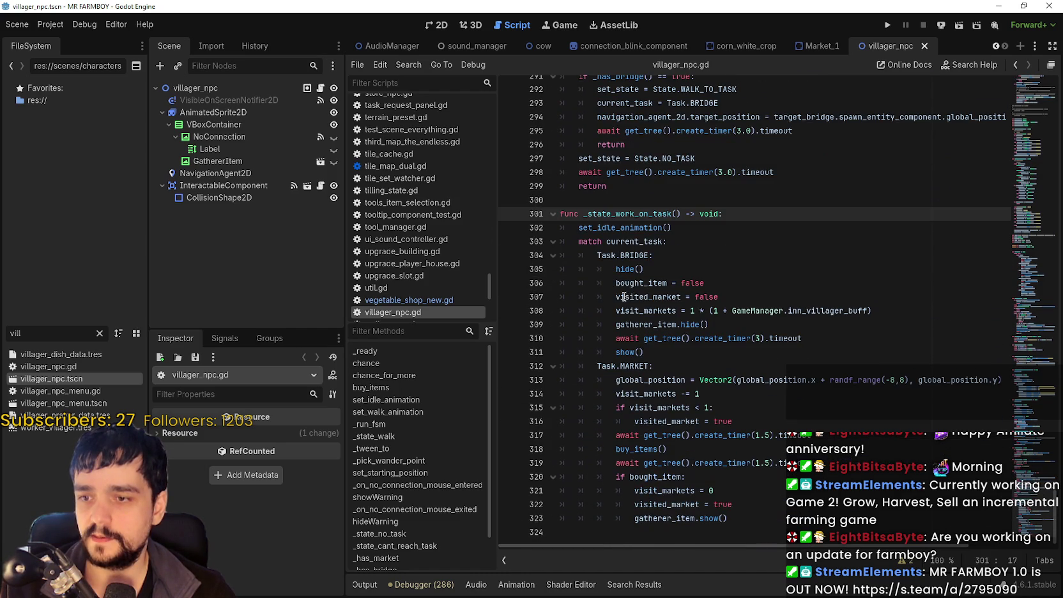
scroll(687, 457, up, 10)
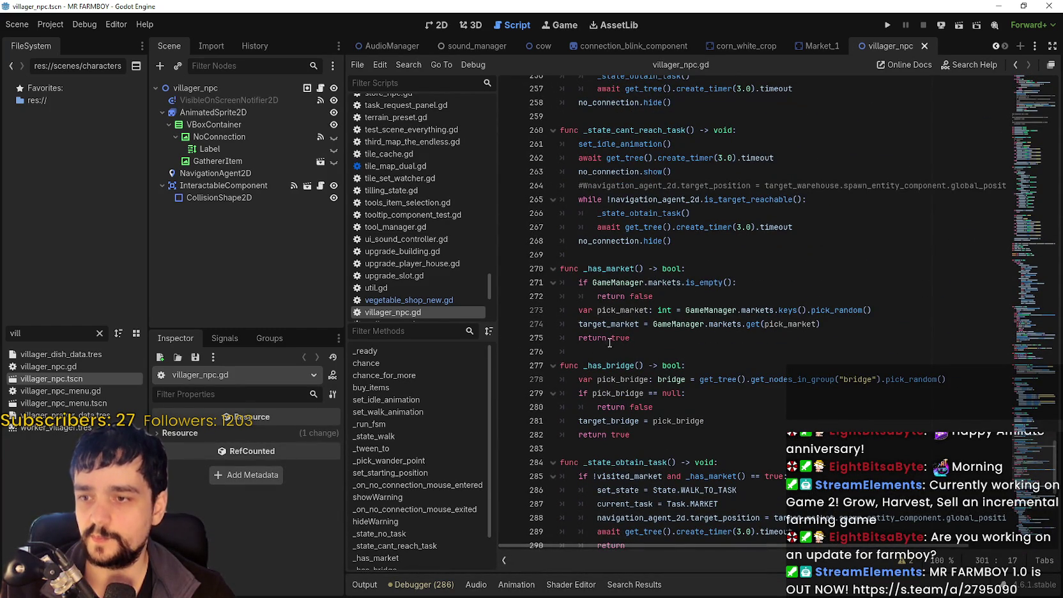
scroll(651, 418, up, 1)
click(613, 242)
scroll(651, 283, up, 3)
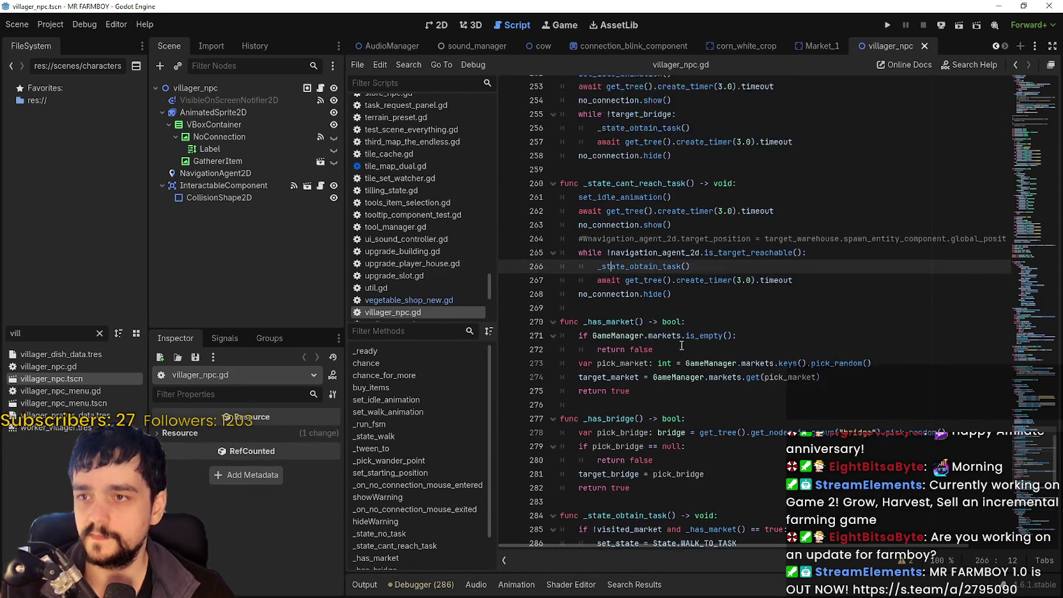
click(709, 384)
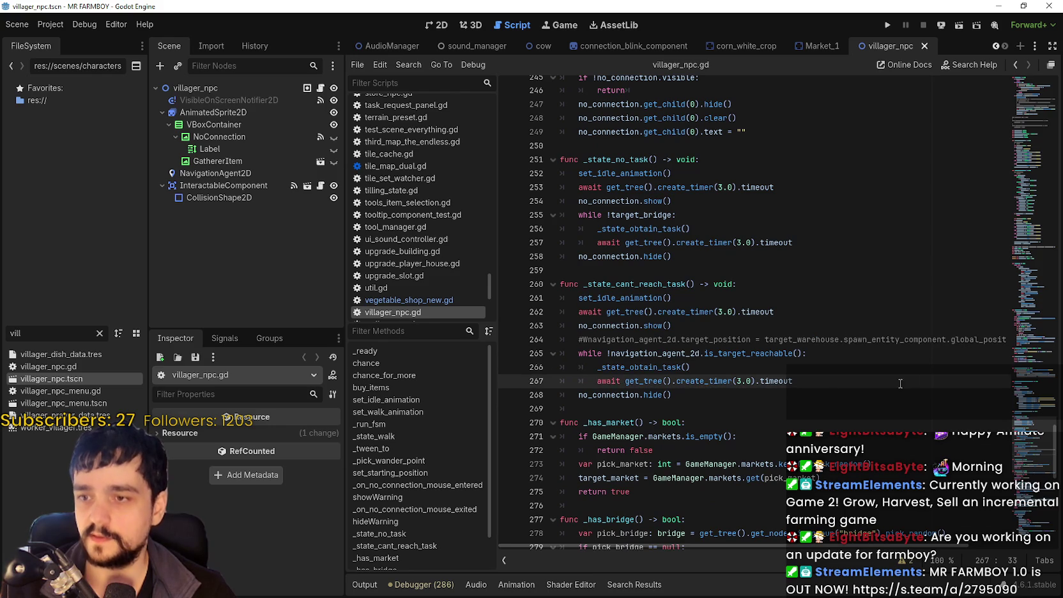
click(797, 382)
key(shift+Up)
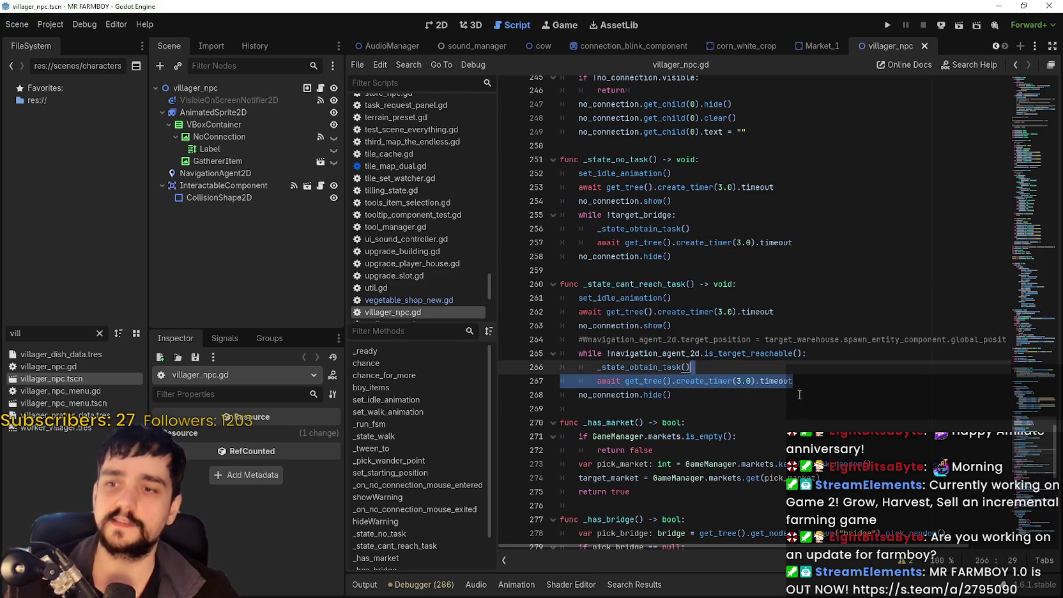
Add a new indented line inside the is_target_reachable() while loop of _state_cant_reach_task.
double_click(664, 353)
drag(730, 350, 803, 353)
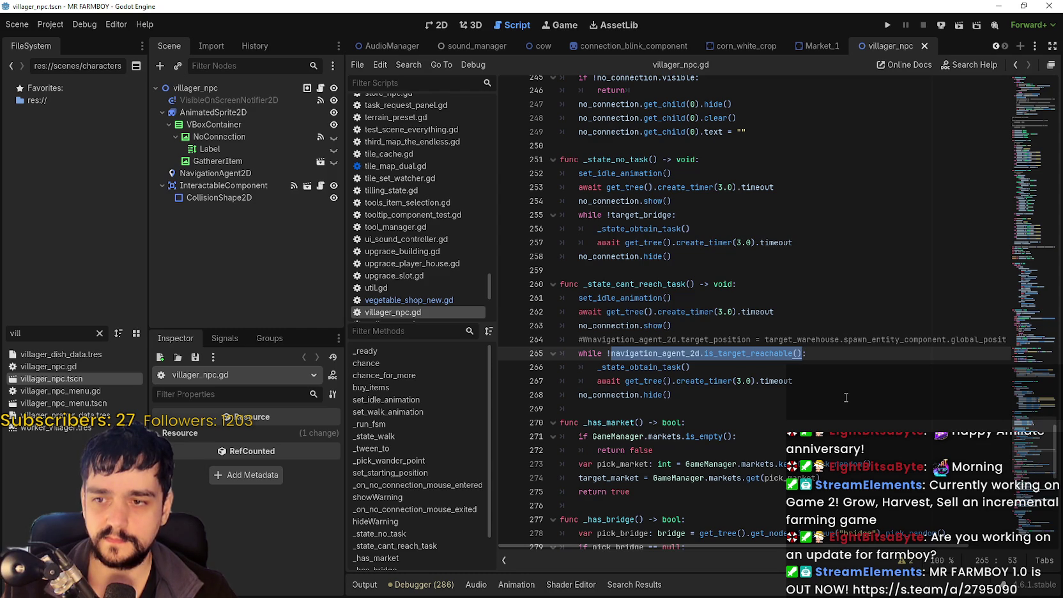
key(End)
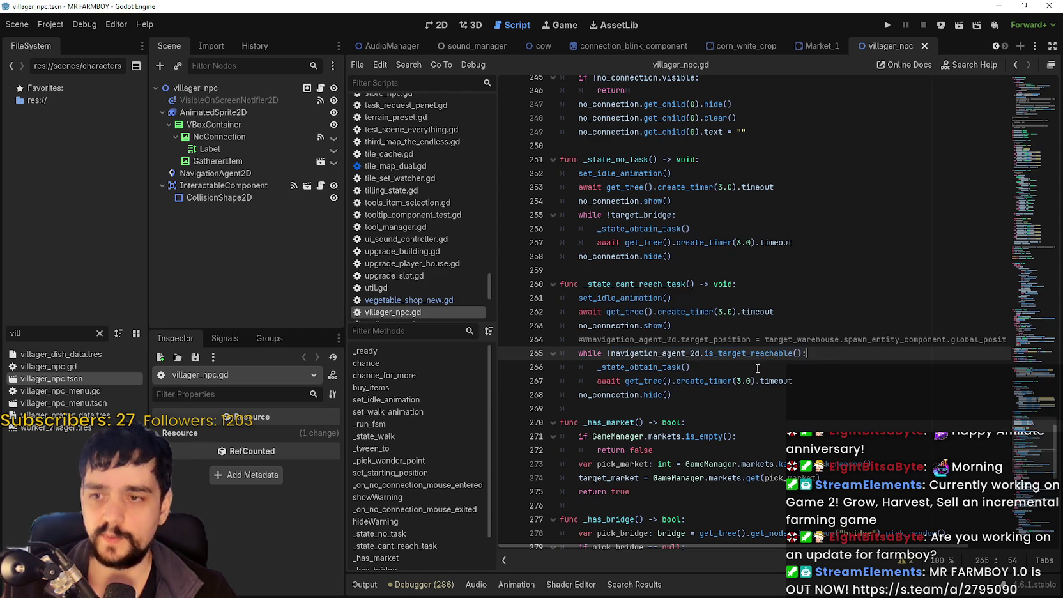
key(Return)
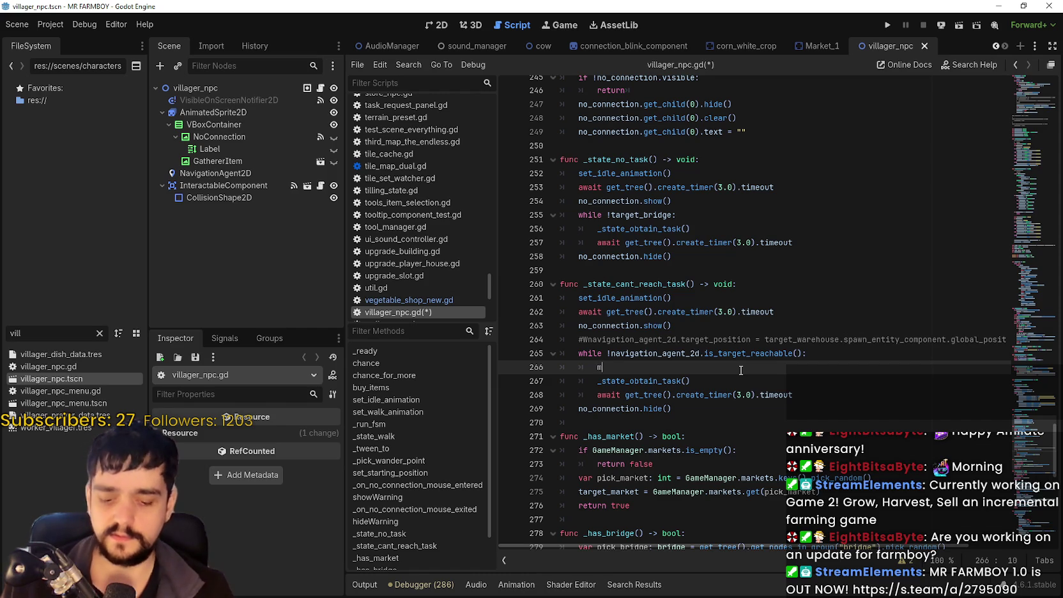
Write target_market.check_road_connected(false) on line 266 inside the while loop.
text(market)
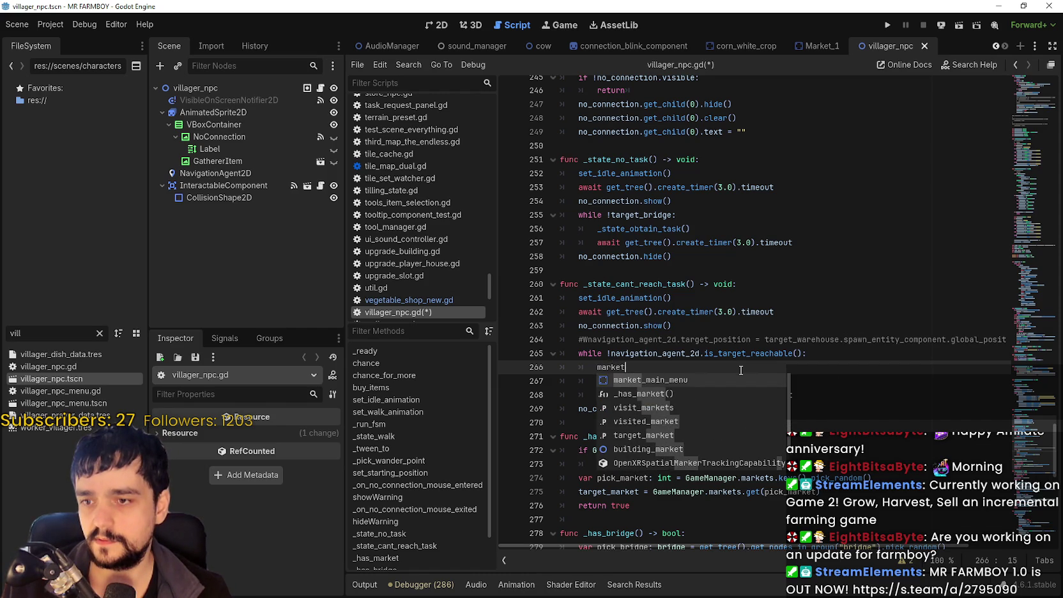
key(BackSpace)
key(BackSpace)
key(BackSpace)
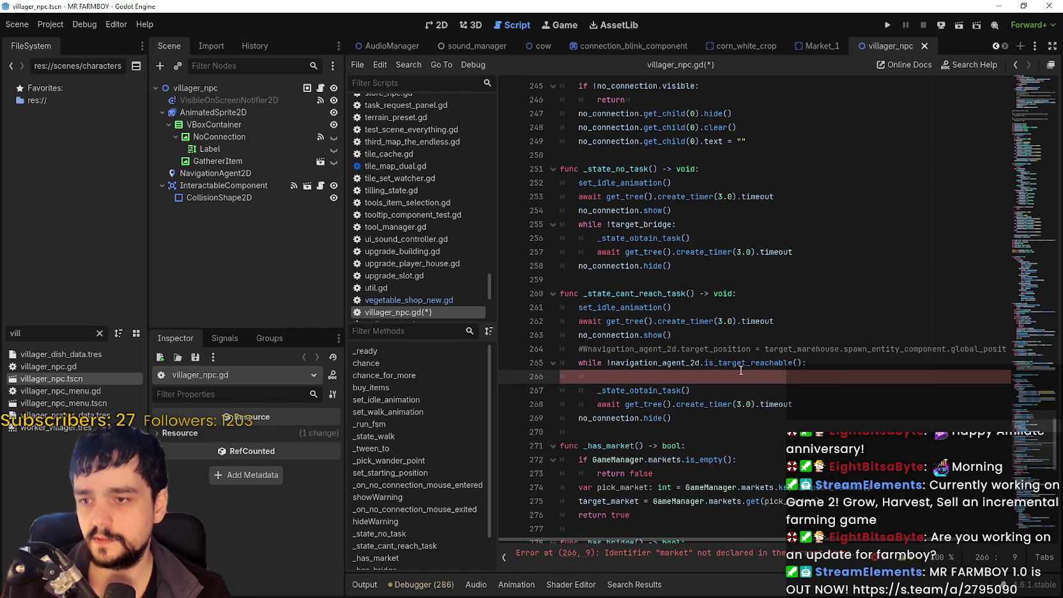
scroll(740, 370, down, 2)
double_click(609, 419)
key(ctrl+c)
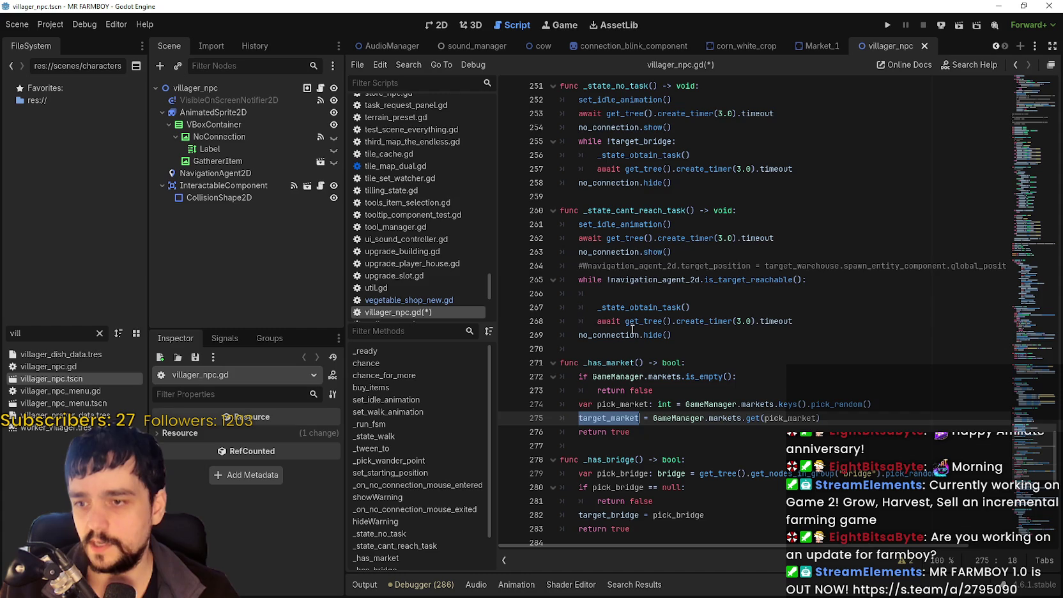
click(620, 289)
key(ctrl+v)
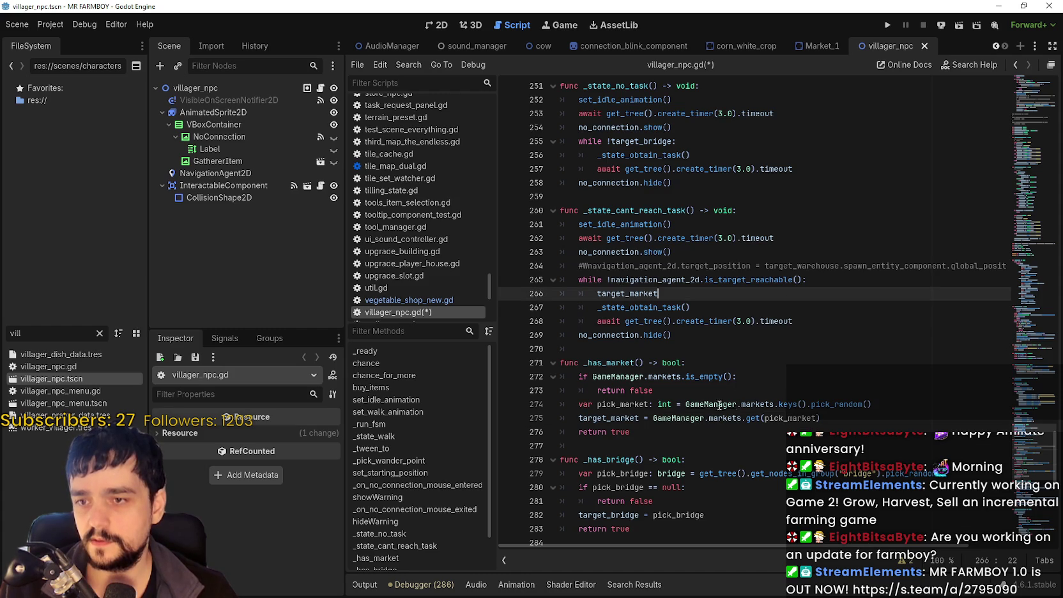
click(720, 295)
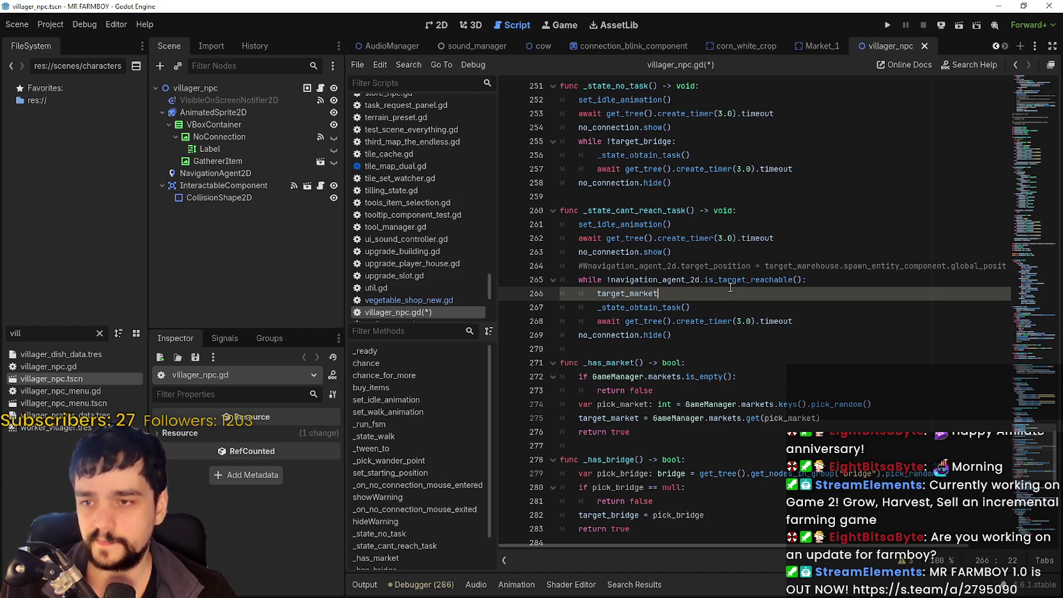
text(.)
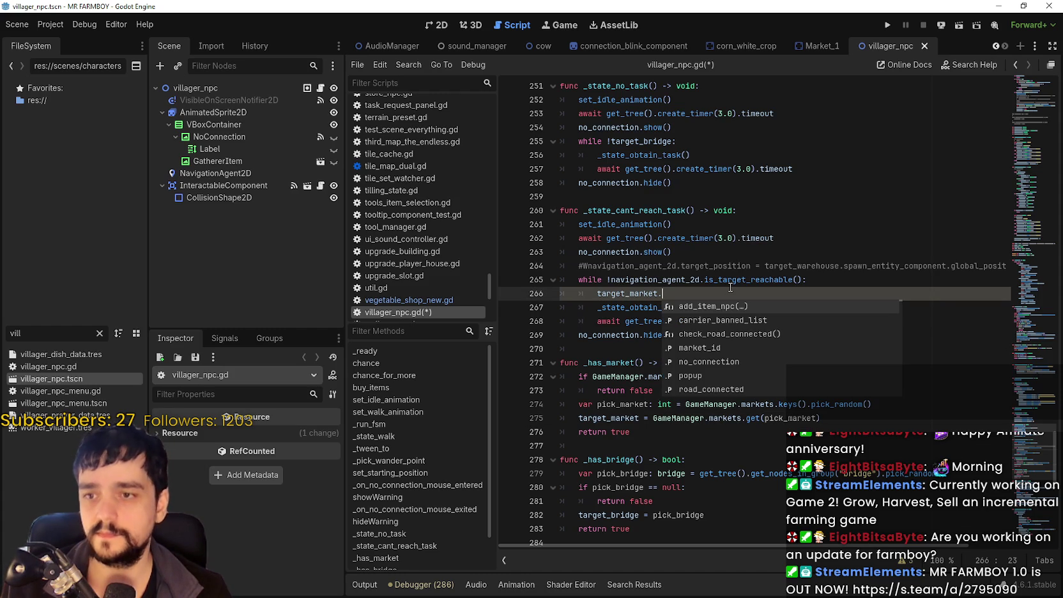
key(Down)
key(Down)
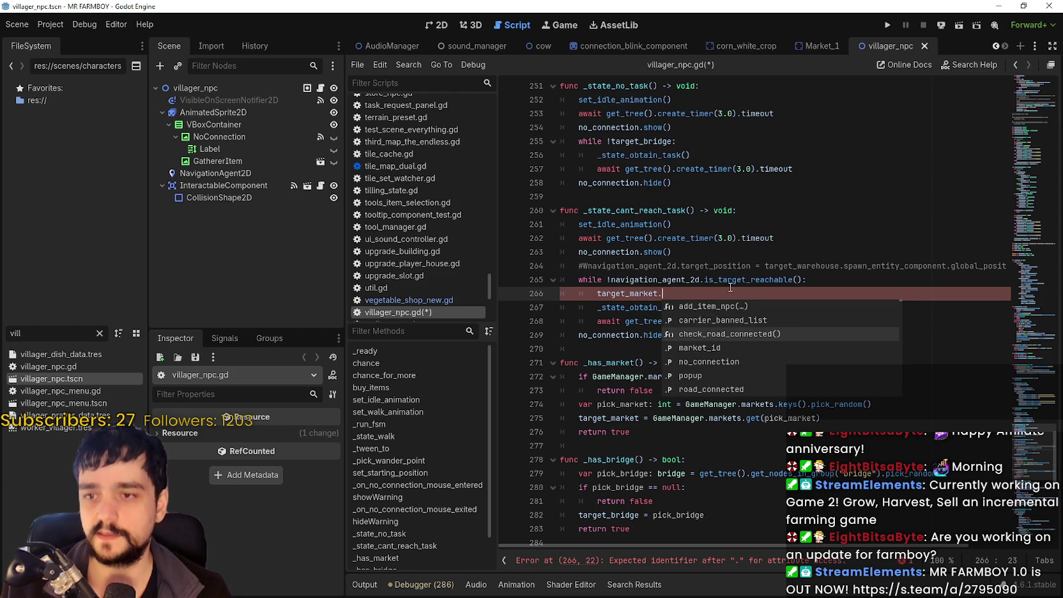
key(Return)
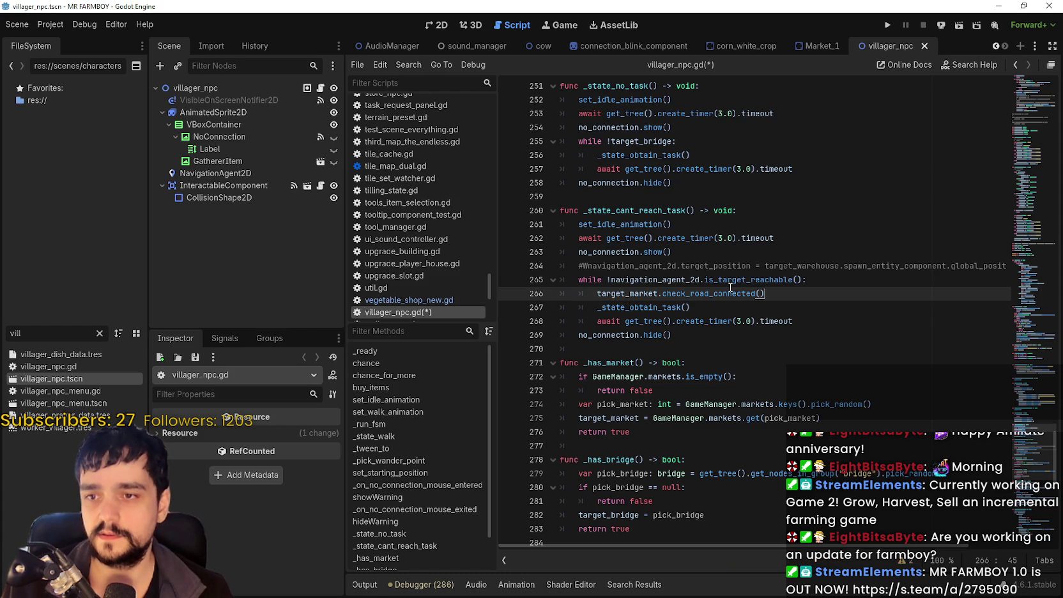
text(false)
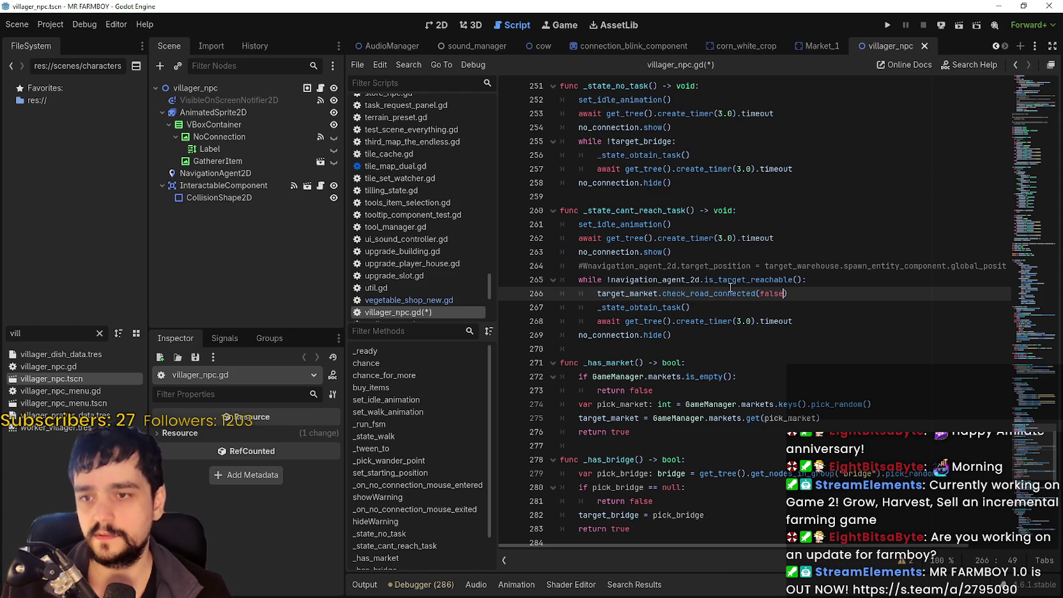
click(730, 293)
Copy that call below no_connection.hide() after the loop and change its argument to true.
click(807, 284)
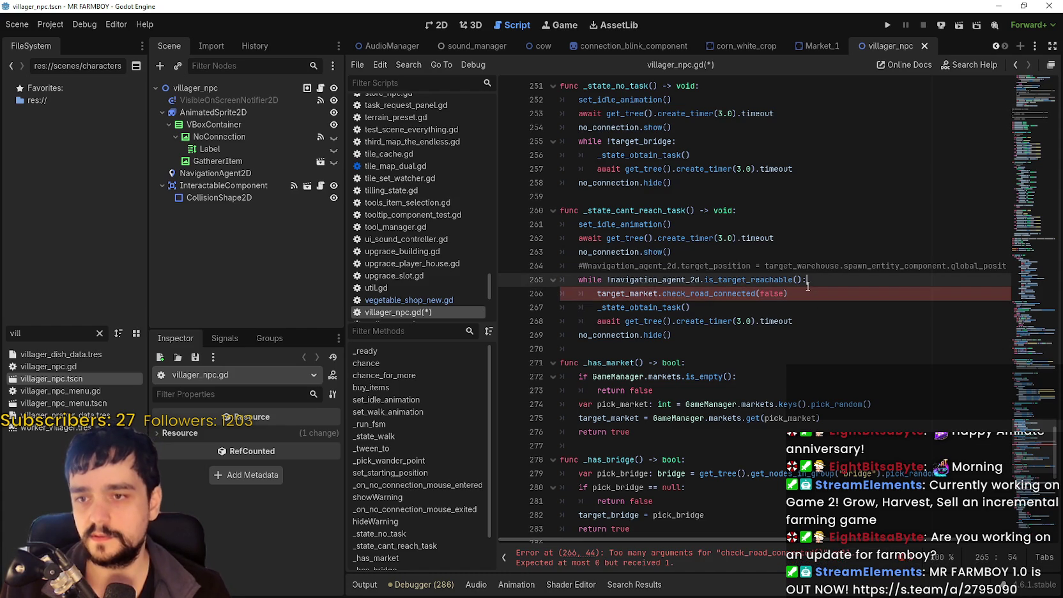
drag(809, 292, 597, 294)
key(ctrl+c)
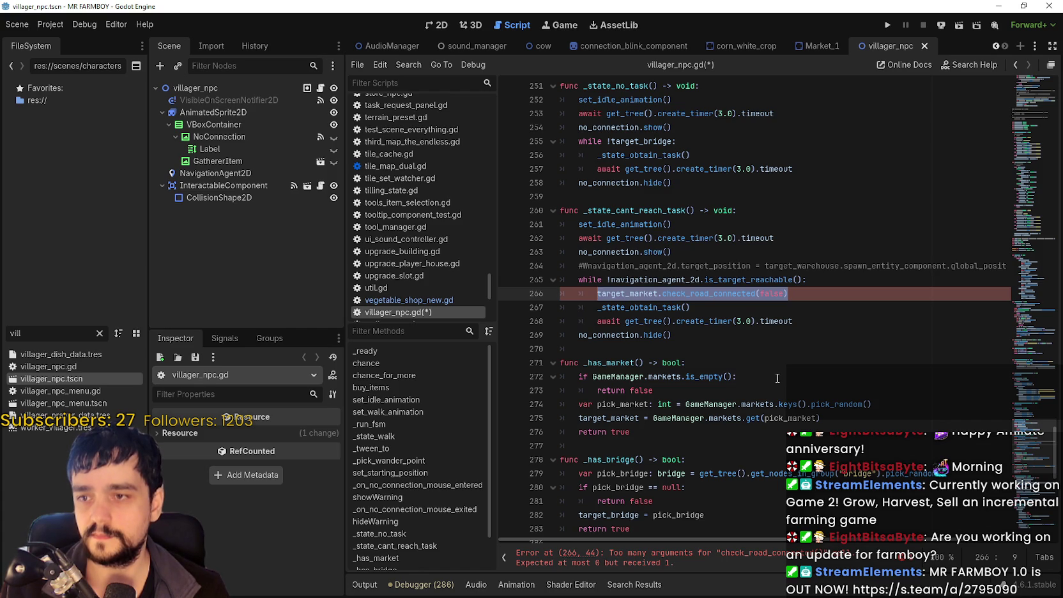
click(805, 319)
click(844, 334)
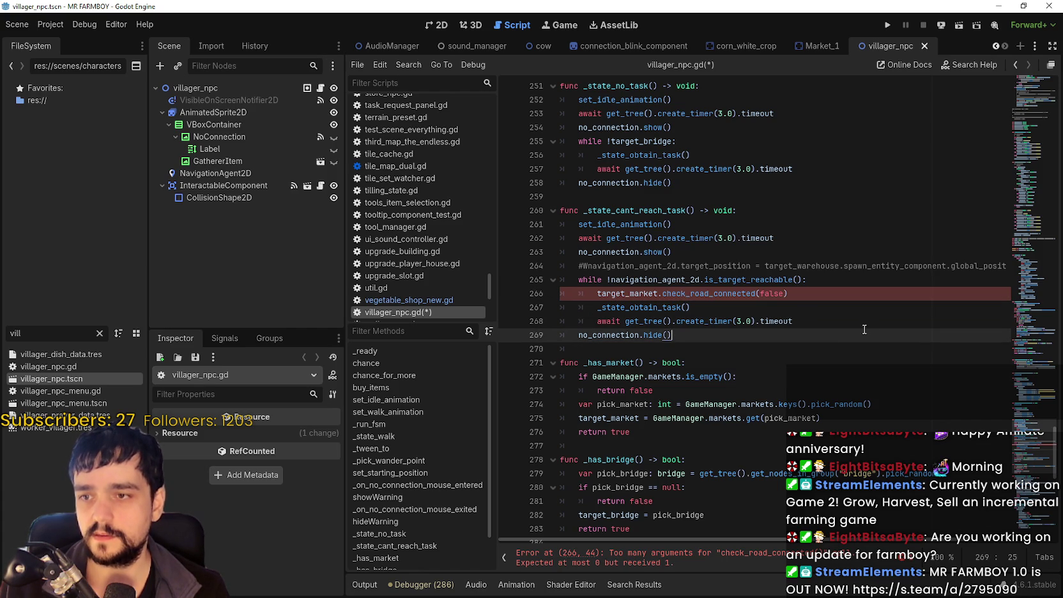
click(845, 323)
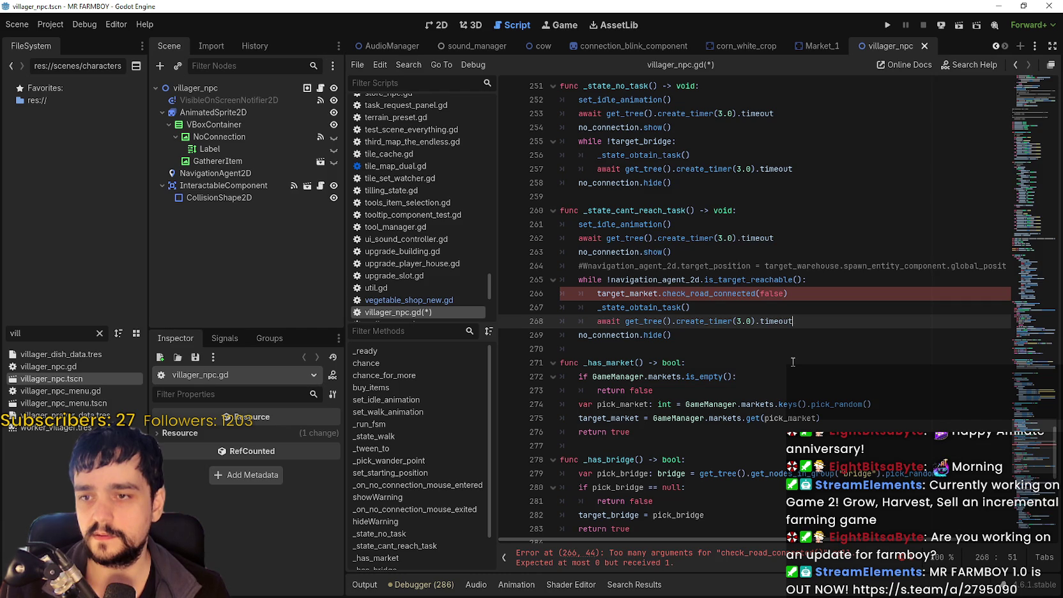
key(Down)
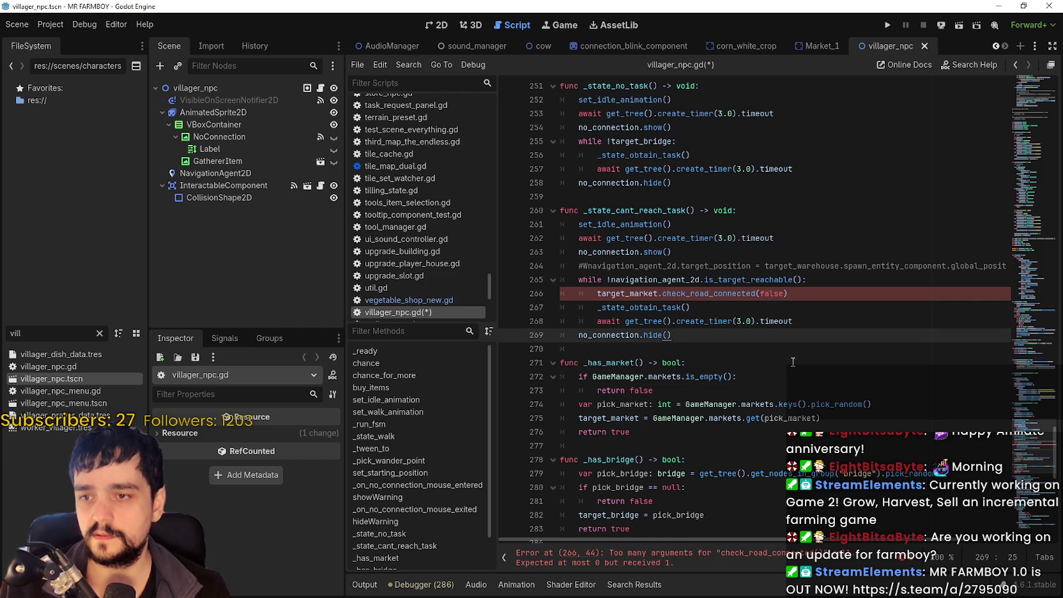
key(Return)
key(ctrl+v)
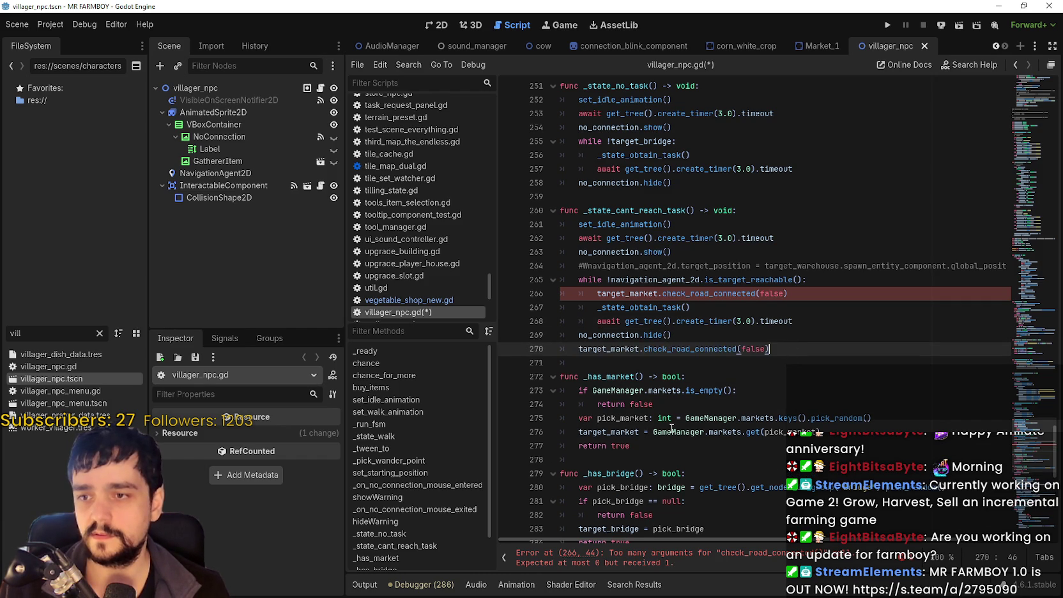
double_click(753, 348)
text(true)
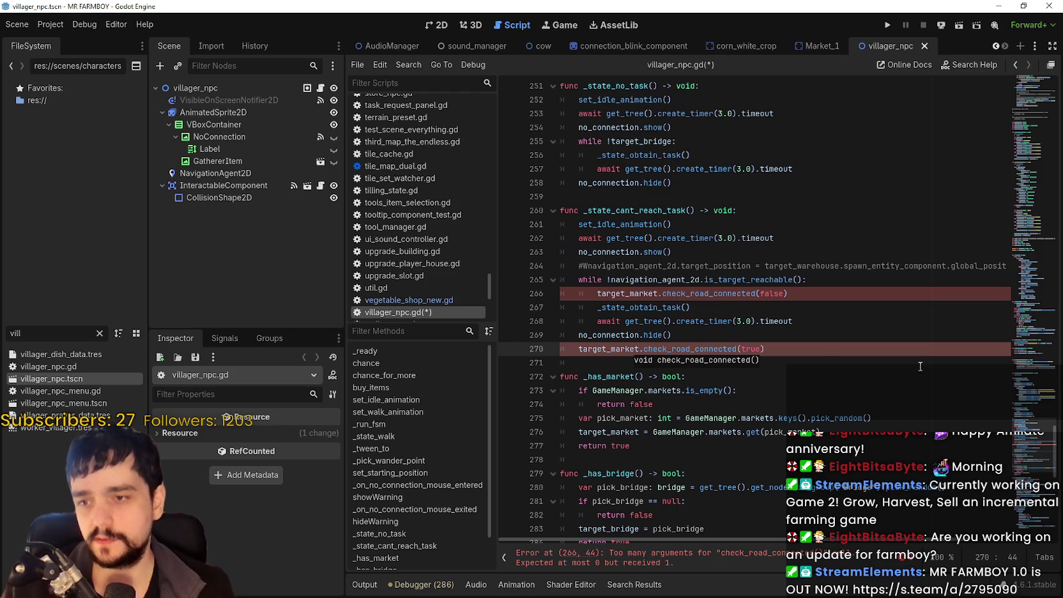
click(825, 275)
Wrap the check_road_connected(false) call in the loop under 'if target_market != null:'.
key(Return)
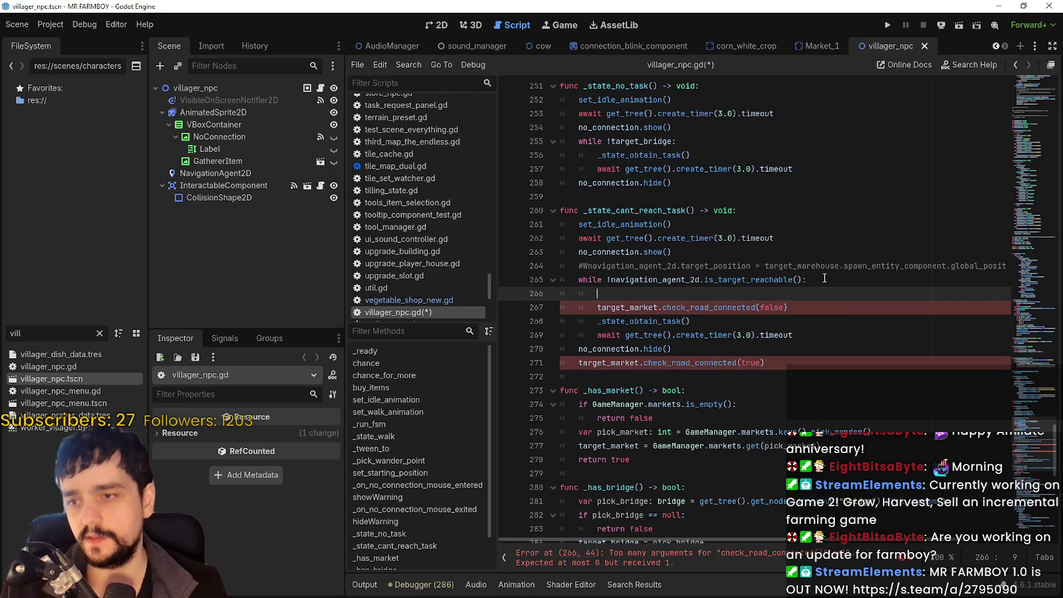
text(ifi)
key(BackSpace)
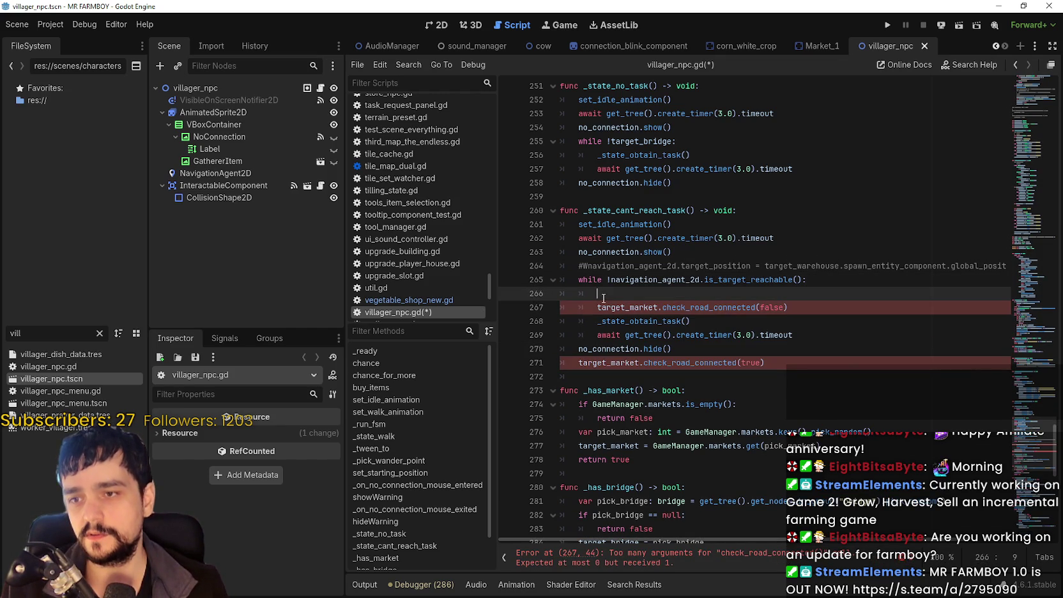
text(if tart)
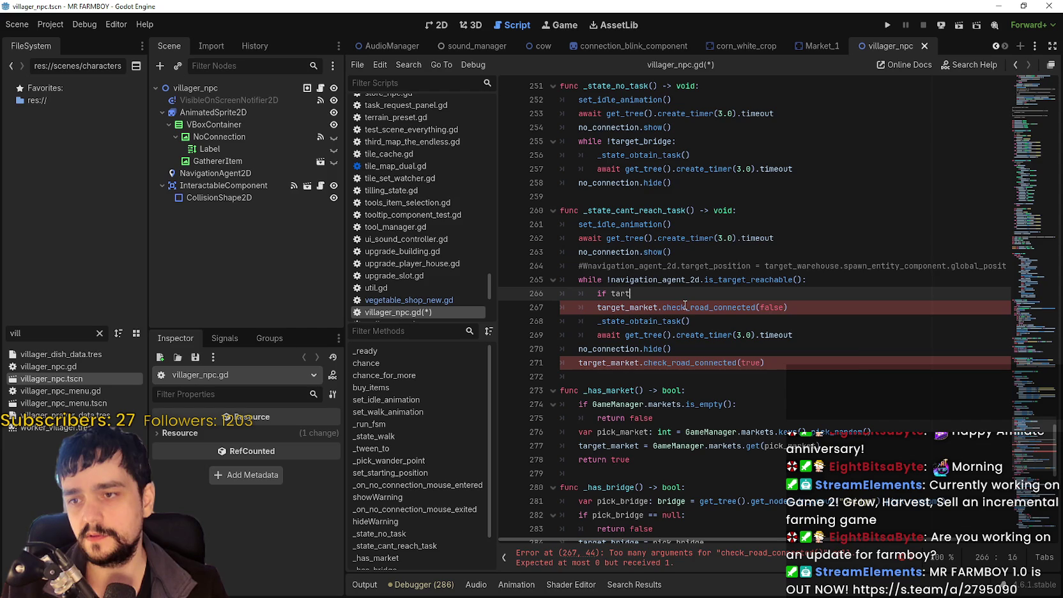
key(BackSpace)
key(BackSpace)
key(BackSpace)
text(ge)
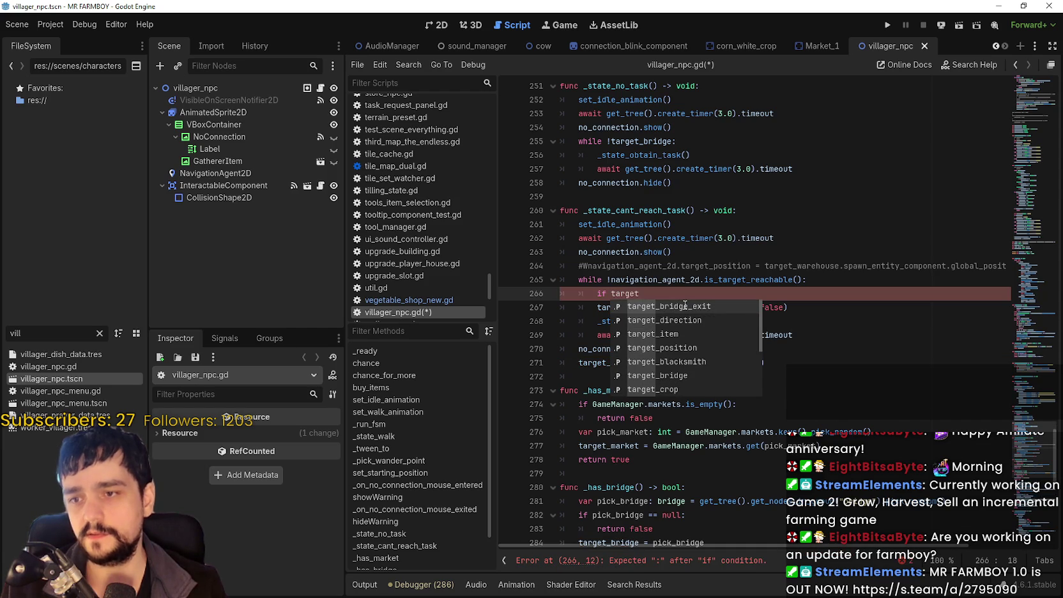
text(_market)
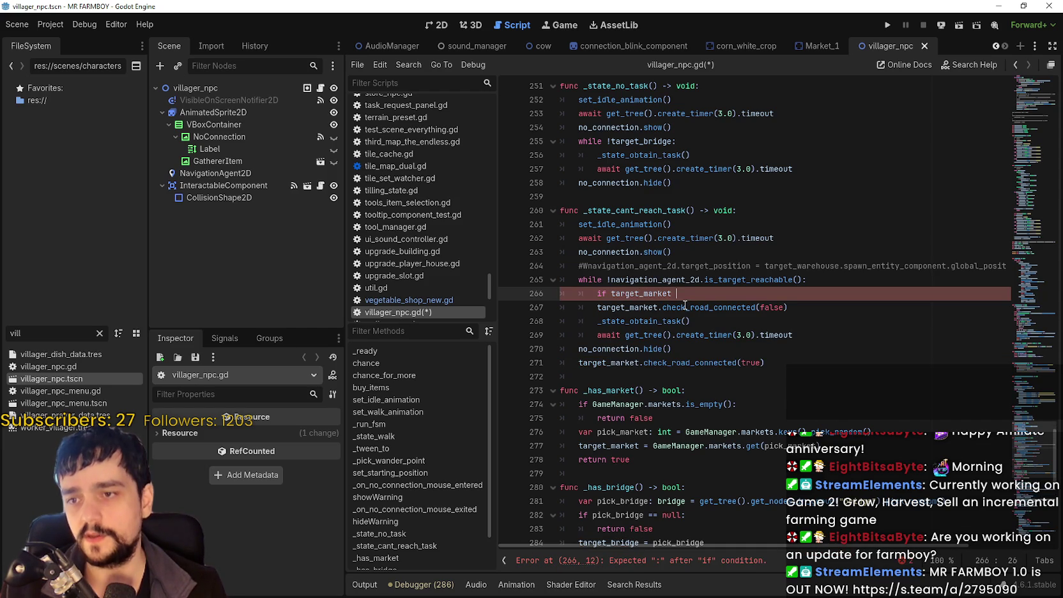
text( != null:)
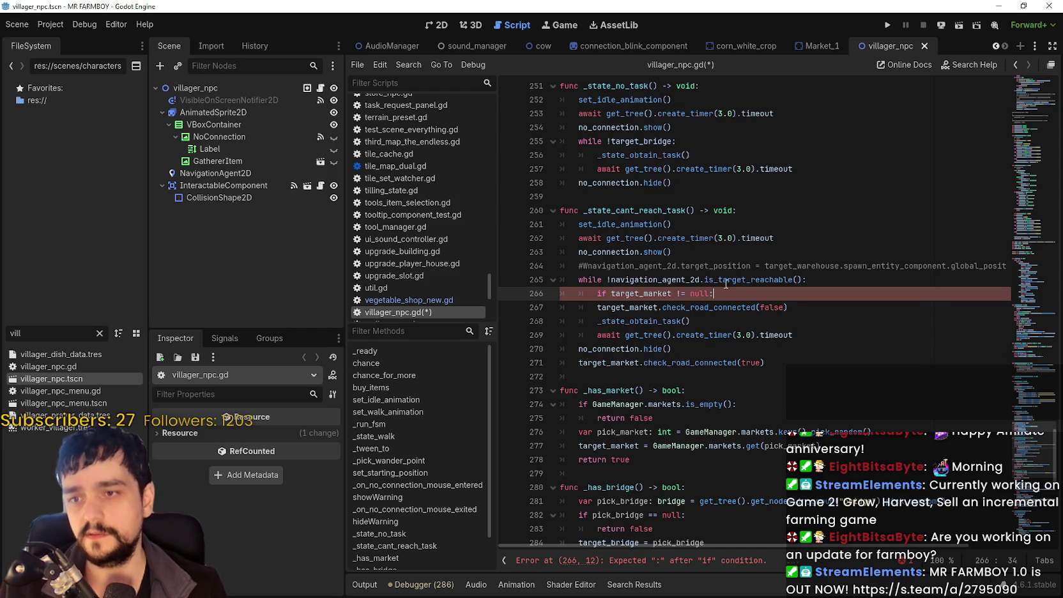
click(599, 306)
key(Tab)
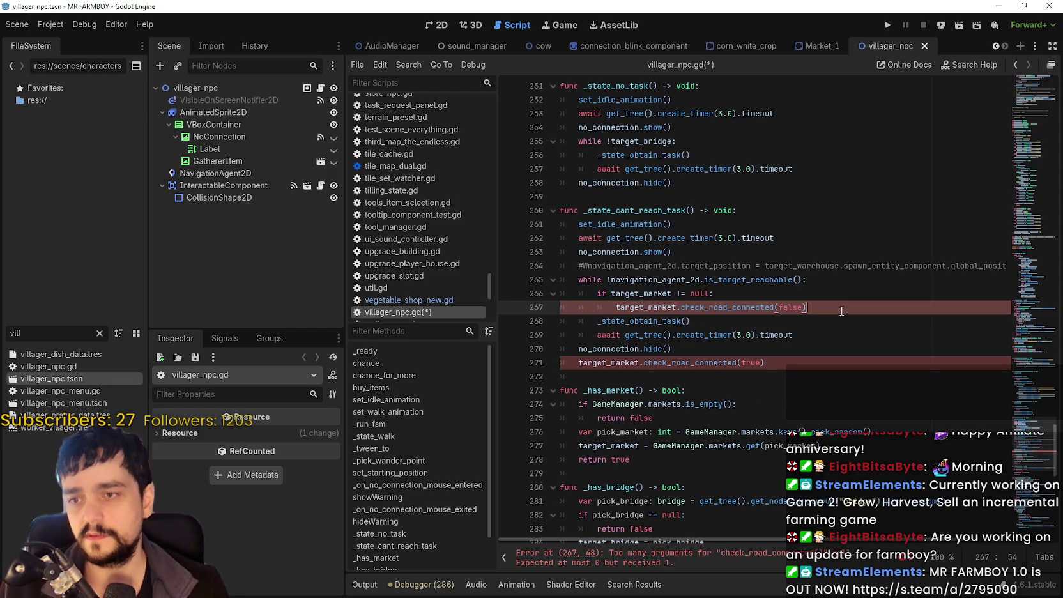
click(700, 294)
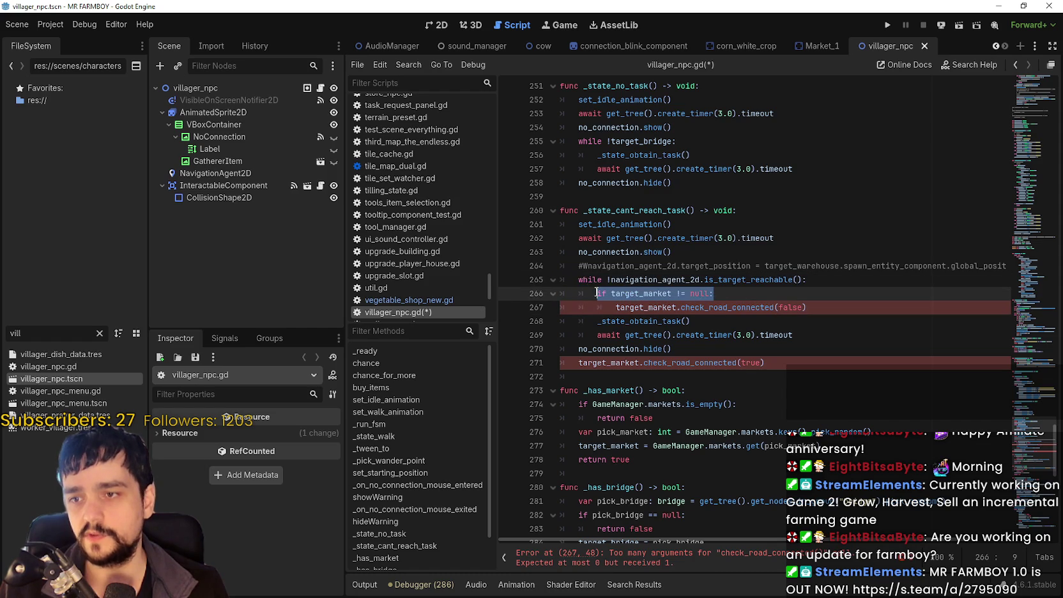
Wrap the check_road_connected(true) call after the loop under 'if target_market != null:'.
click(716, 344)
key(Return)
text(if target_market != null:)
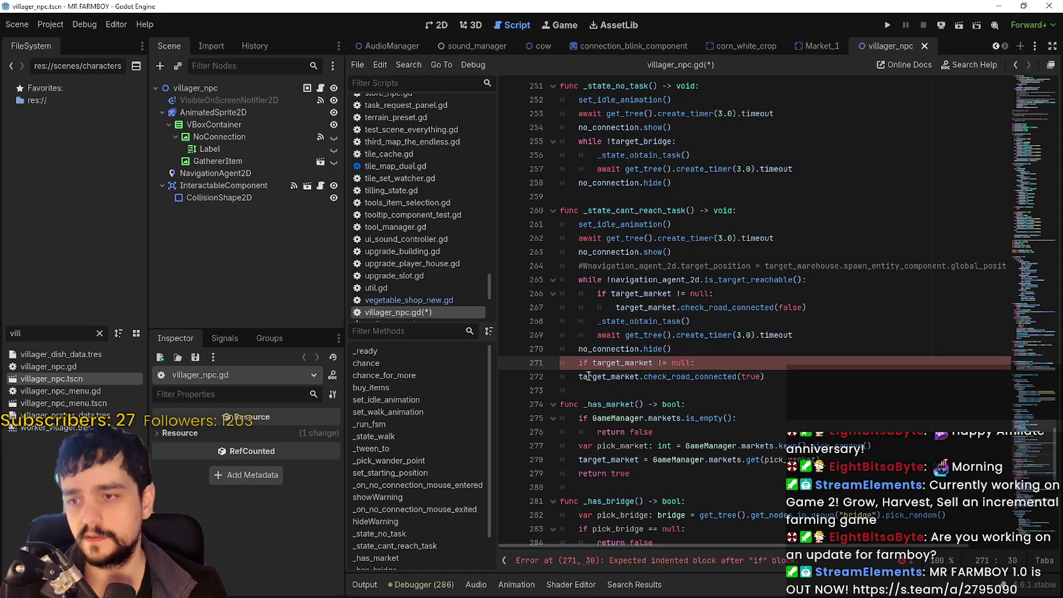
click(579, 376)
key(Tab)
click(594, 393)
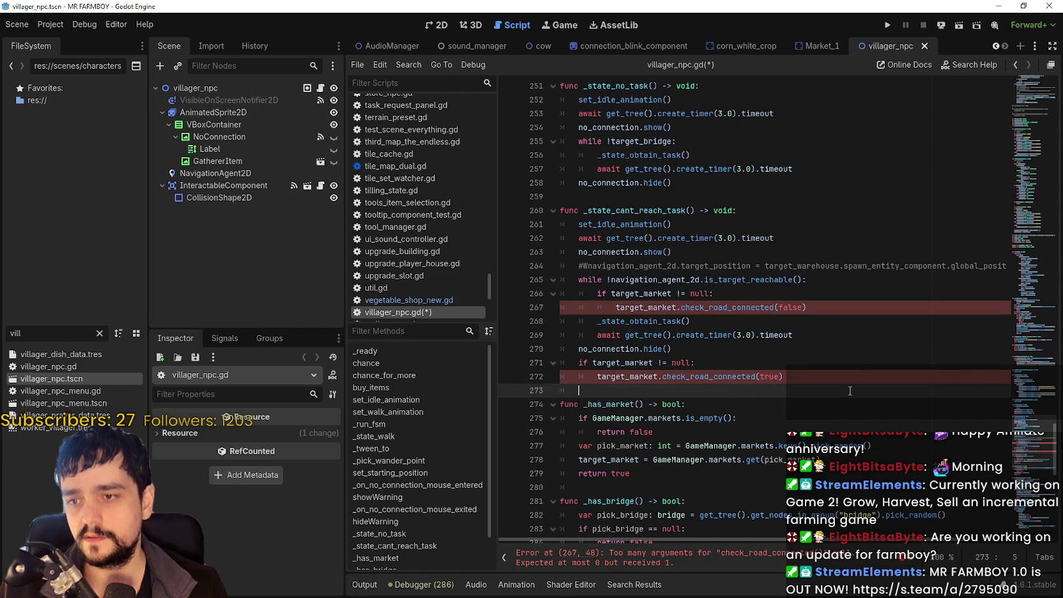
right_click(716, 308)
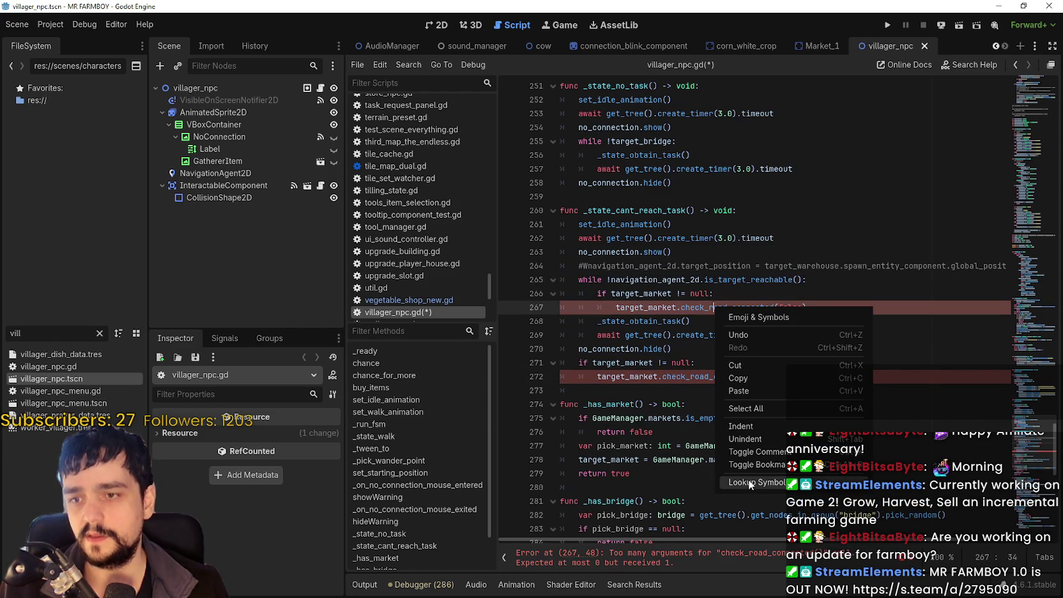
In check_road_connected, add a 'road_connection: bool' parameter, an 'if road_connection' check, and delete the spawn_entity_component line.
click(748, 481)
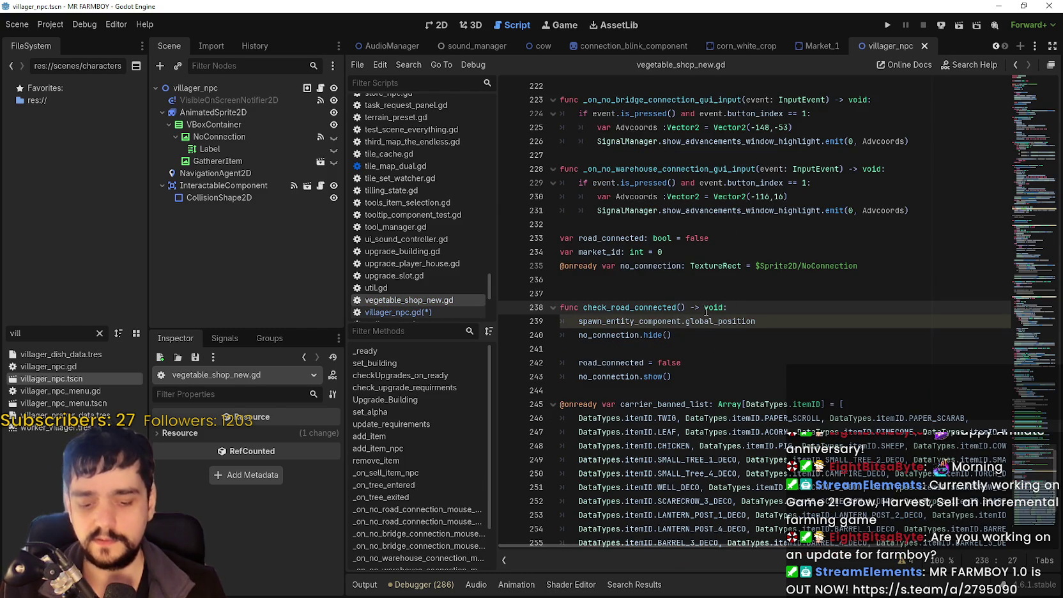
text(road_connected(road_conncted)
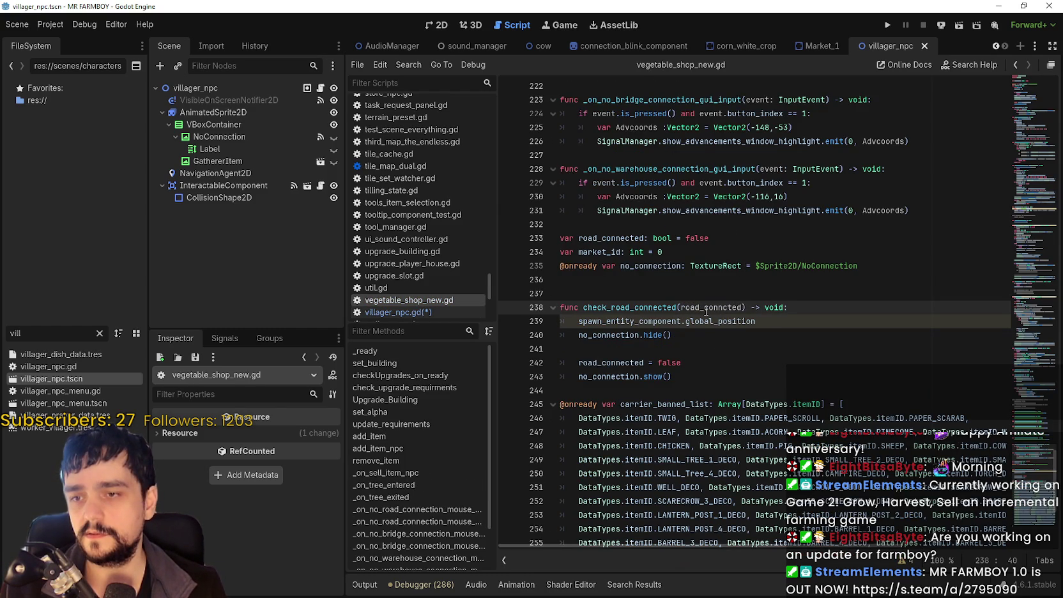
text(ection: bool)
click(837, 308)
key(Return)
text(if road_connection)
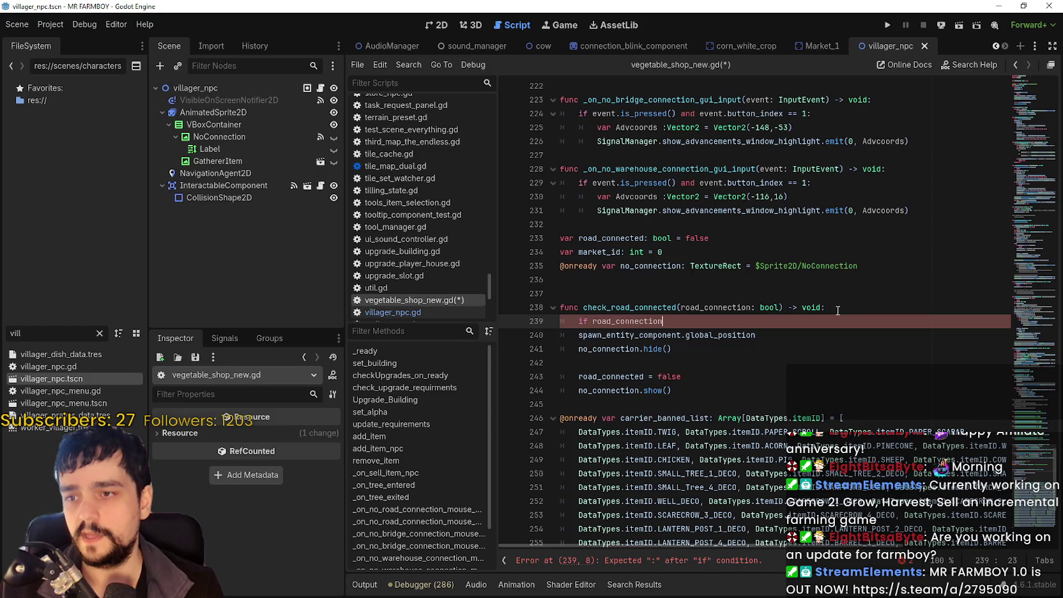
click(602, 334)
drag(765, 335, 596, 333)
key(BackSpace)
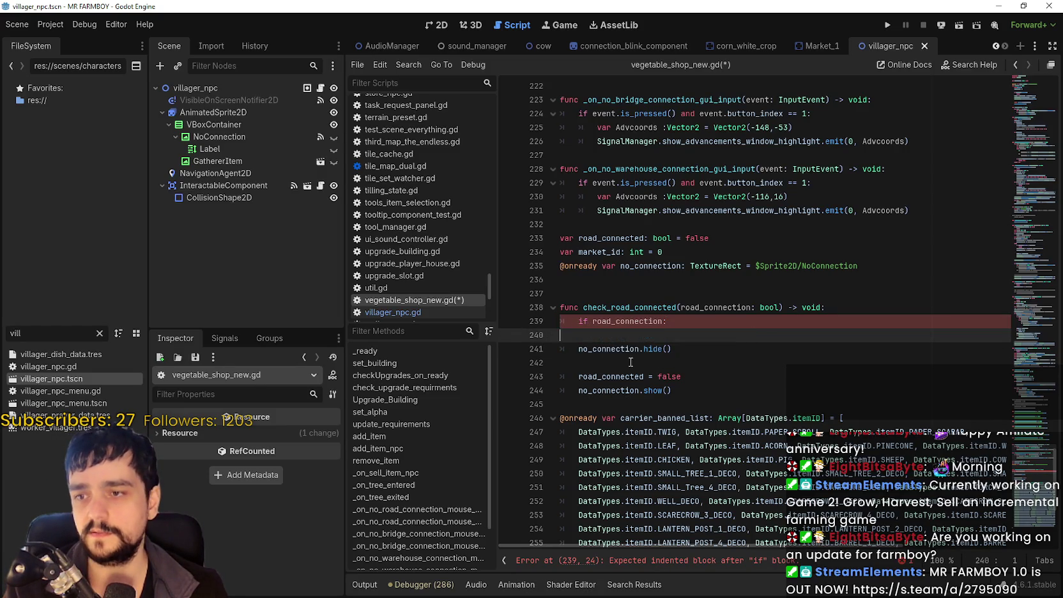
key(Delete)
key(Down)
Nest no_connection.hide() under a new 'if no_connection.visible:' check.
click(581, 335)
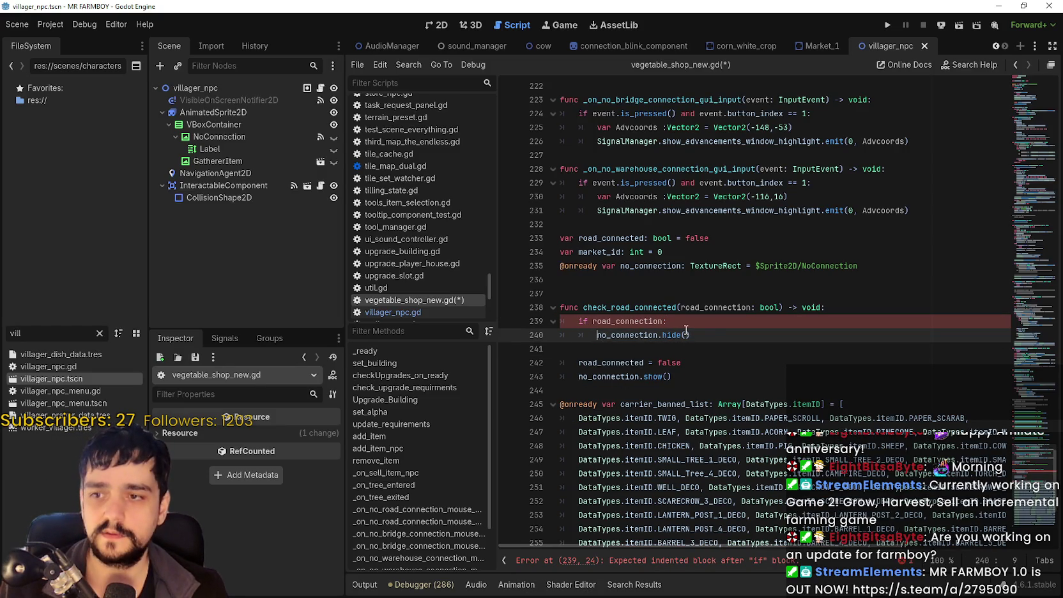
key(Tab)
key(Return)
key(Up)
text(if )
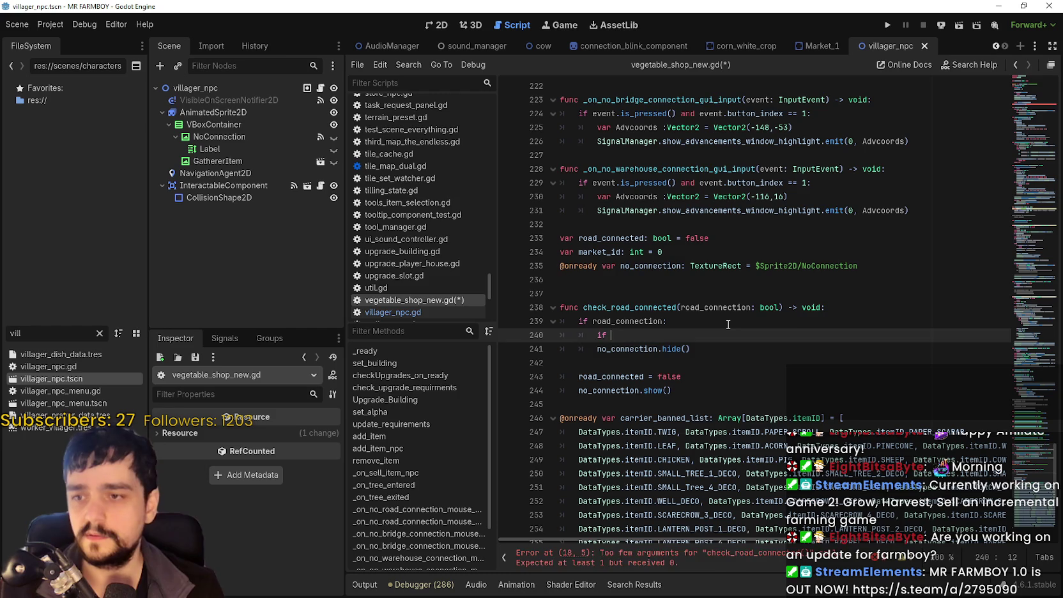
text(no_connection)
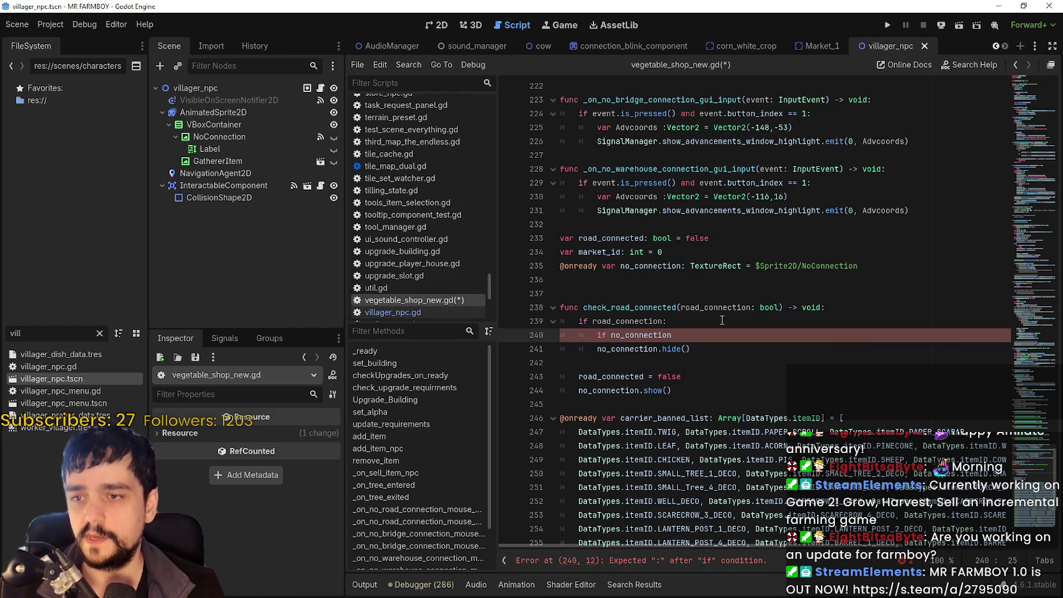
text(.visibl)
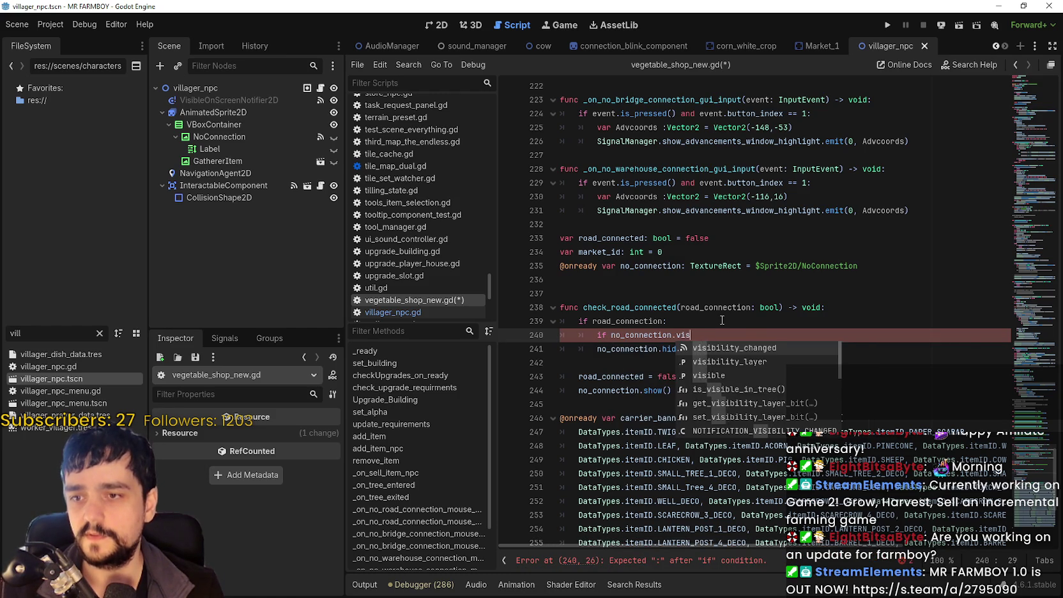
key(Return)
text(:)
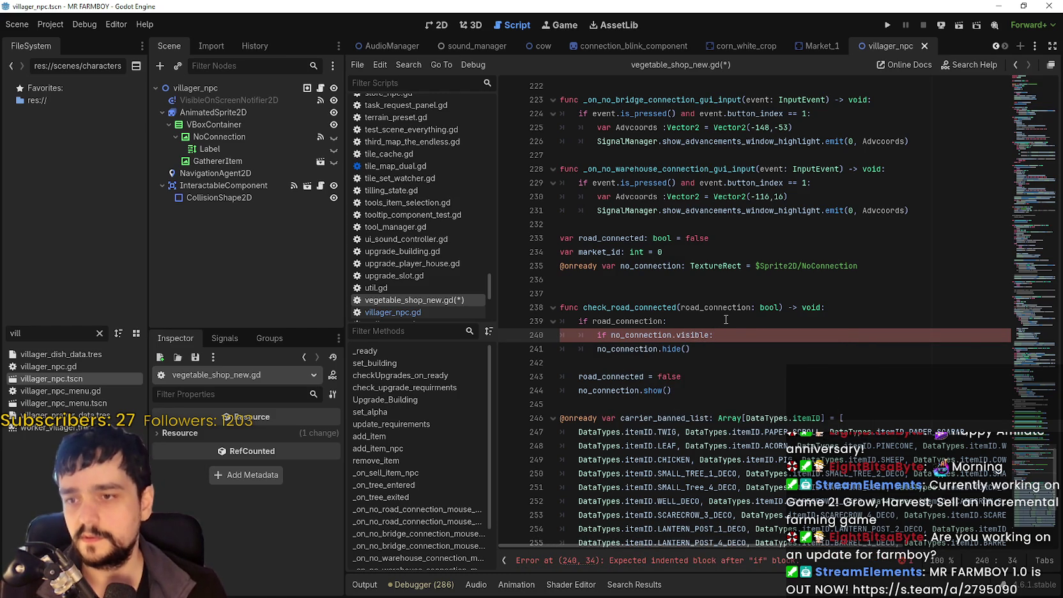
click(597, 348)
key(Tab)
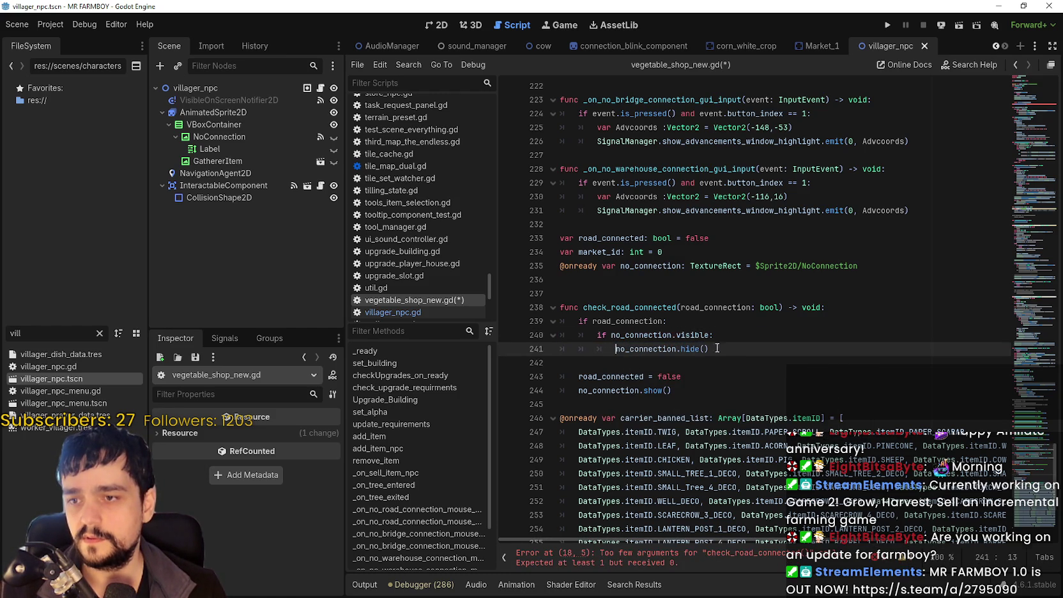
scroll(711, 345, down, 2)
Add an else: branch after hide() and move the show() call under it, deleting road_connected = false.
click(667, 275)
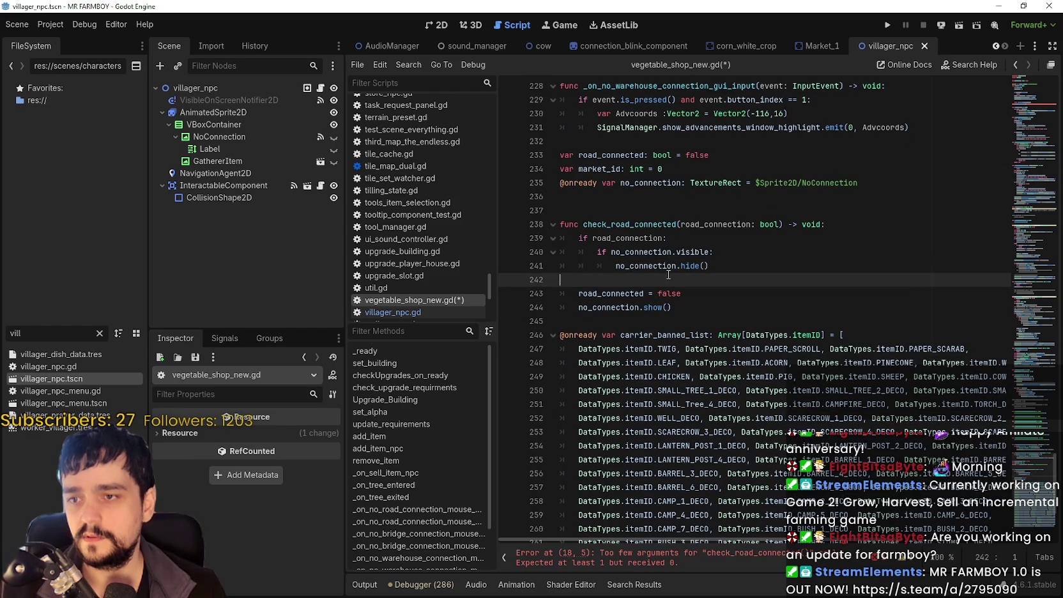
key(Tab)
key(Tab)
key(Tab)
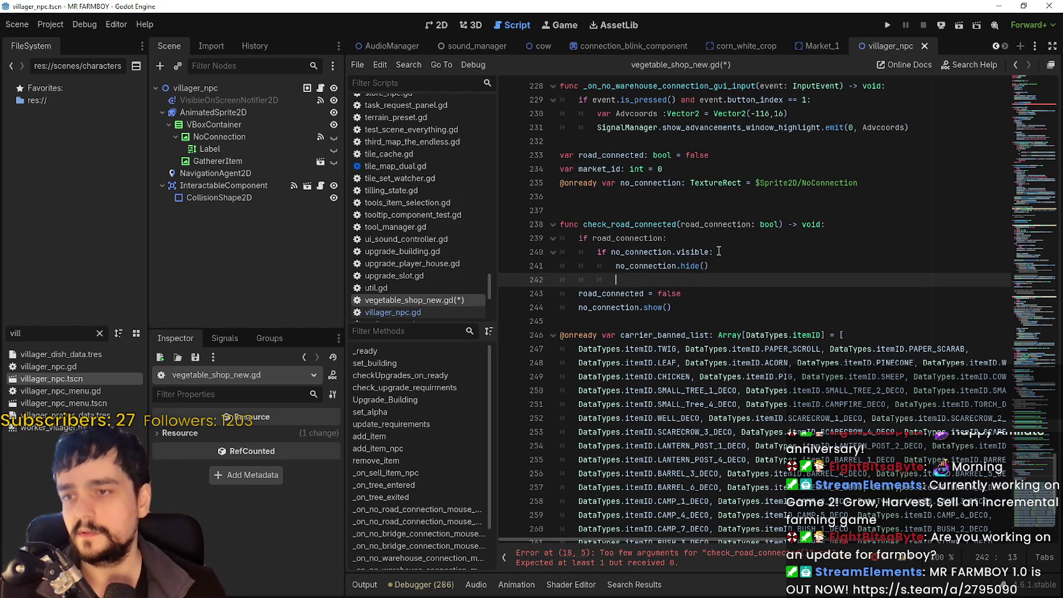
text(else:)
key(Return)
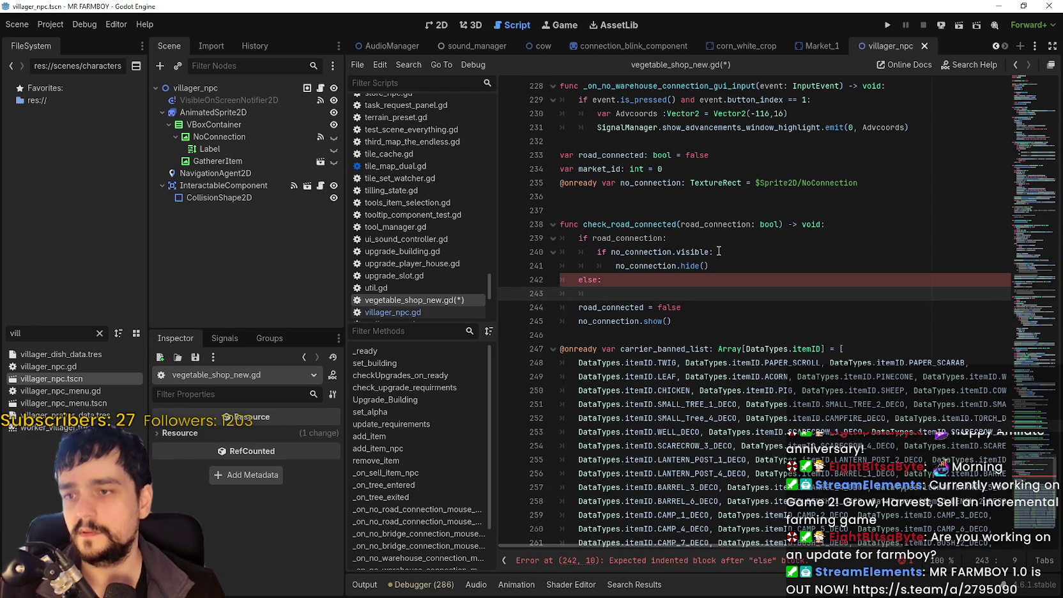
drag(562, 322, 560, 293)
key(BackSpace)
key(Tab)
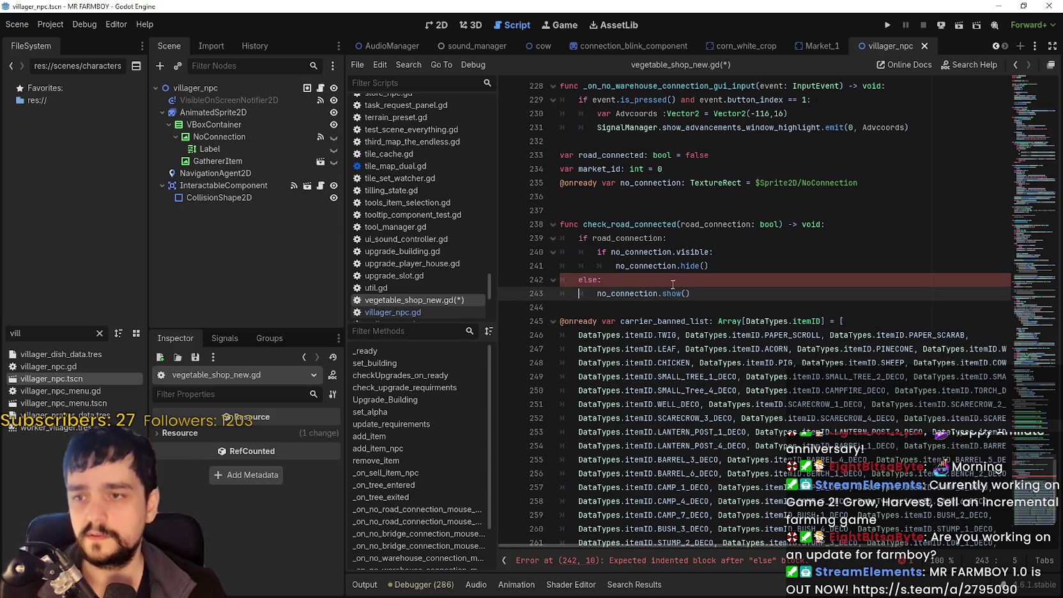
Copy no_connection.visible and paste it on a new line above the show() call.
double_click(658, 251)
key(ctrl+c)
click(598, 293)
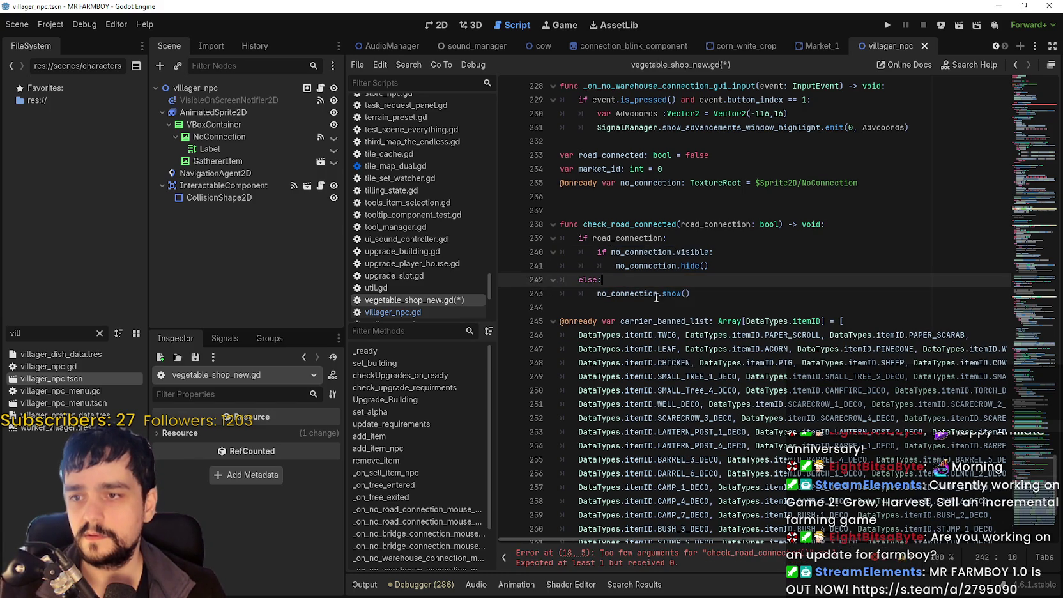
key(Return)
key(Up)
key(ctrl+v)
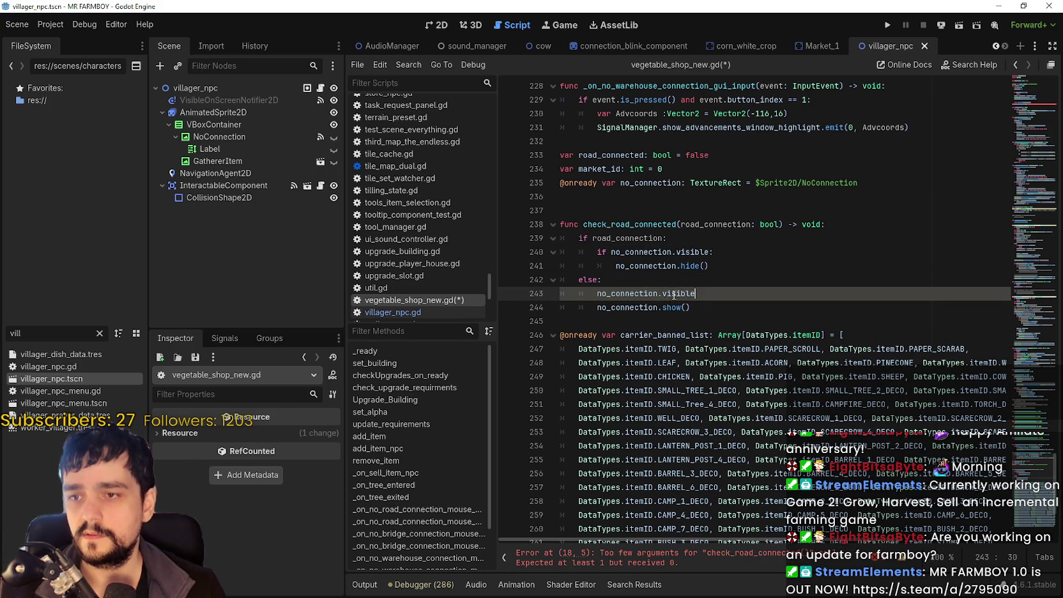
click(598, 293)
Negate the pasted expression with '!' and indent show() one level deeper.
double_click(696, 291)
key(Right)
mouse_move(668, 294)
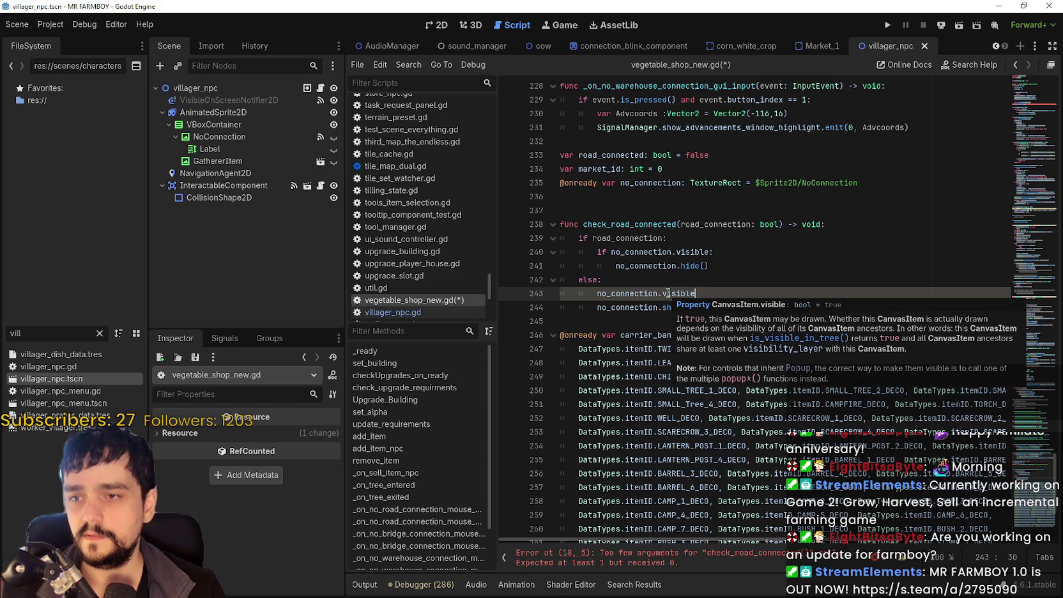
click(592, 295)
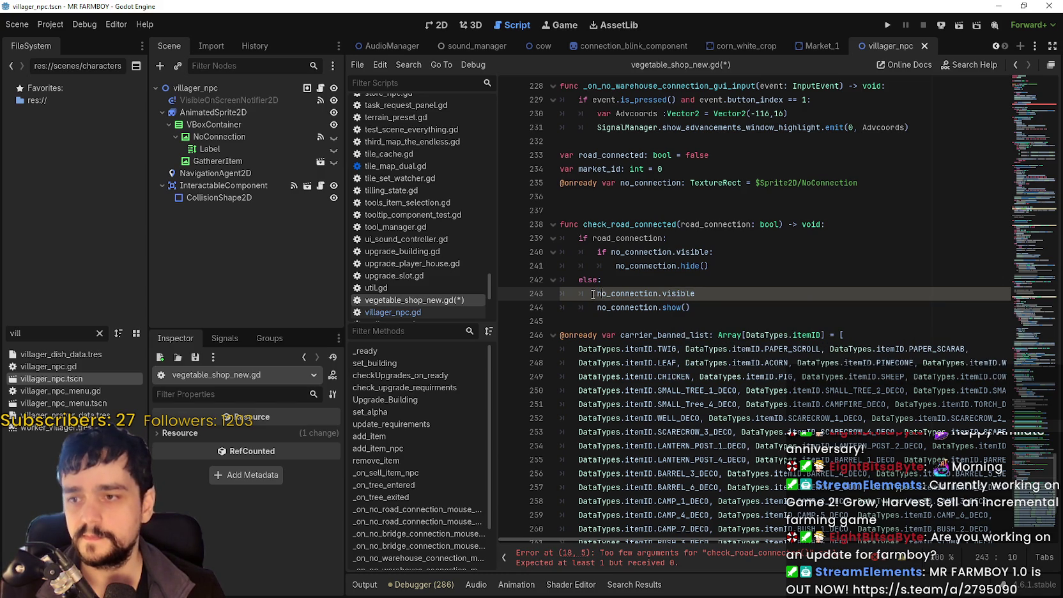
text(!)
click(592, 304)
key(Tab)
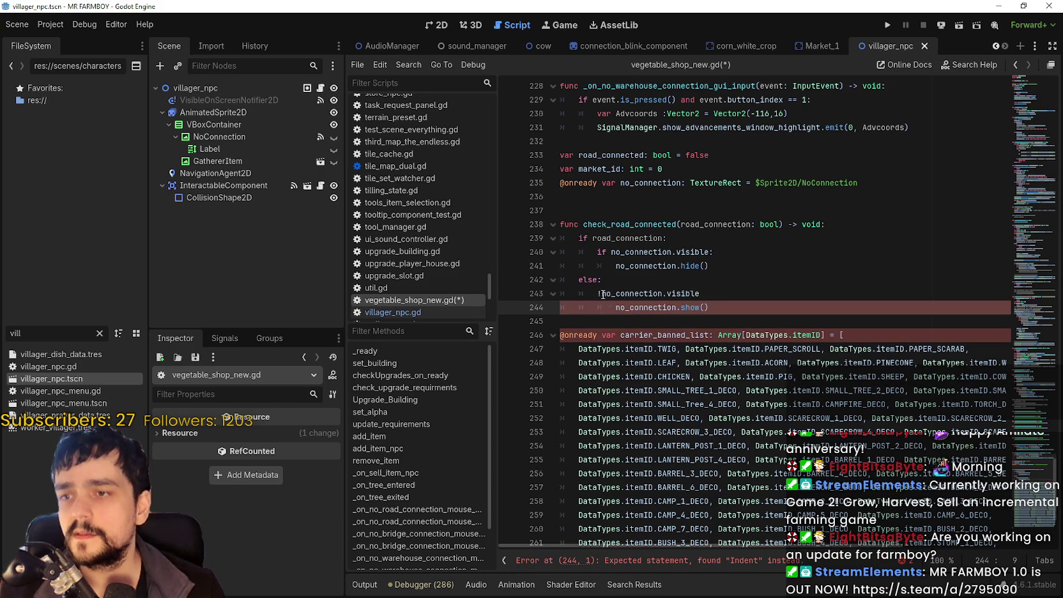
click(597, 294)
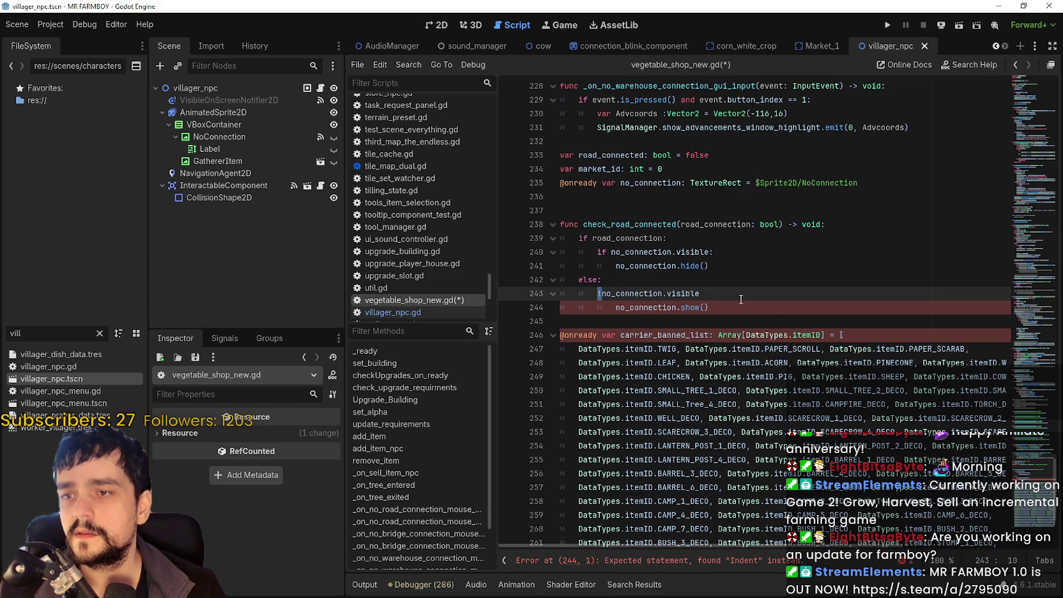
Turn line 243 into an 'if !no_connection.visible:' check by adding the missing 'if'.
mouse_move(608, 280)
mouse_down()
mouse_move(553, 284)
mouse_move(572, 280)
mouse_up()
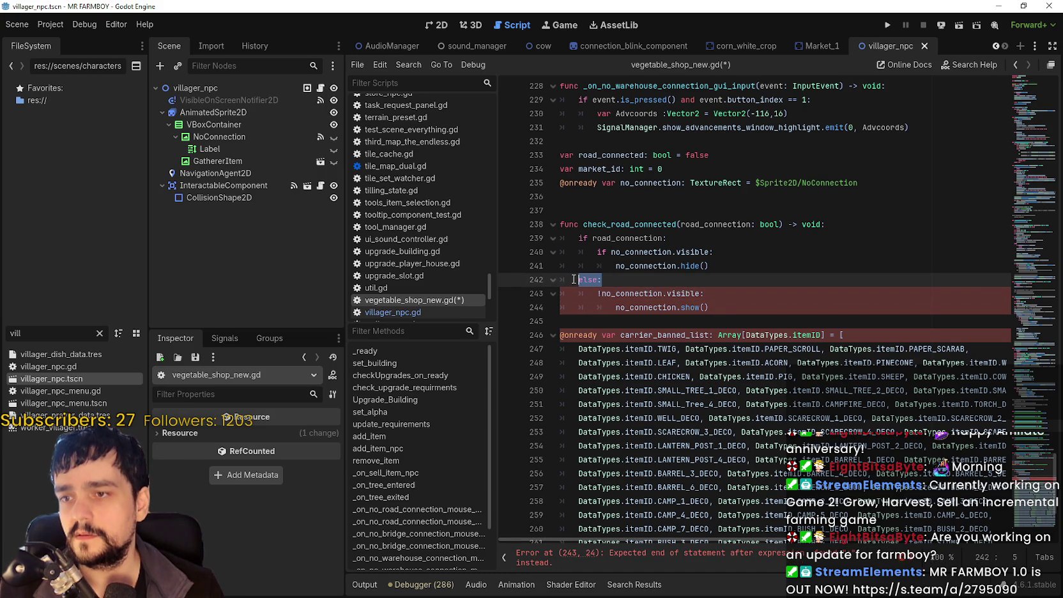
click(629, 285)
drag(739, 296, 547, 292)
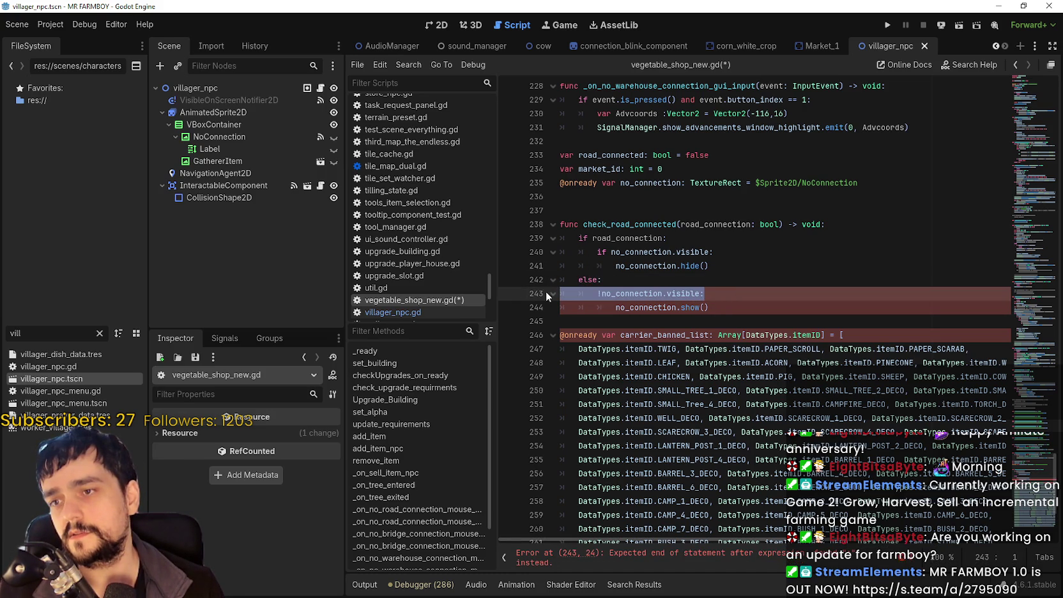
click(599, 293)
key(BackSpace)
text(!)
text(if)
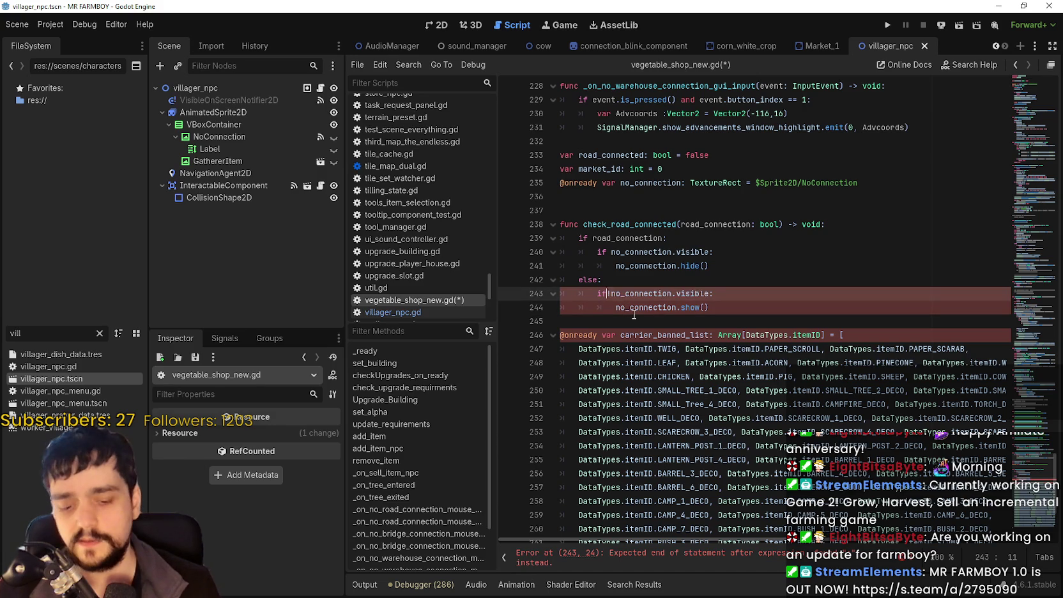
key(Down)
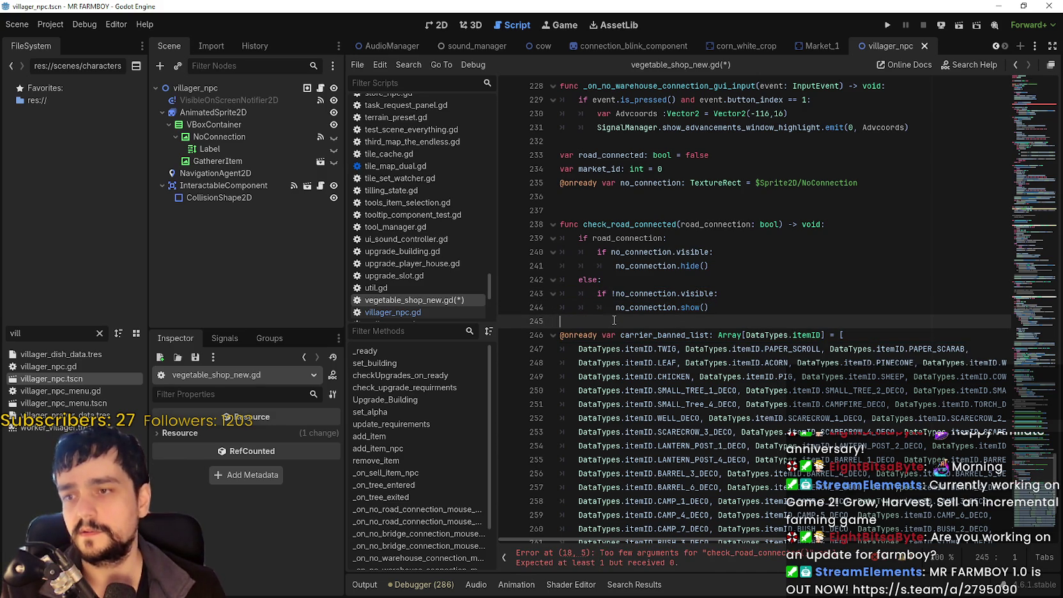
click(612, 322)
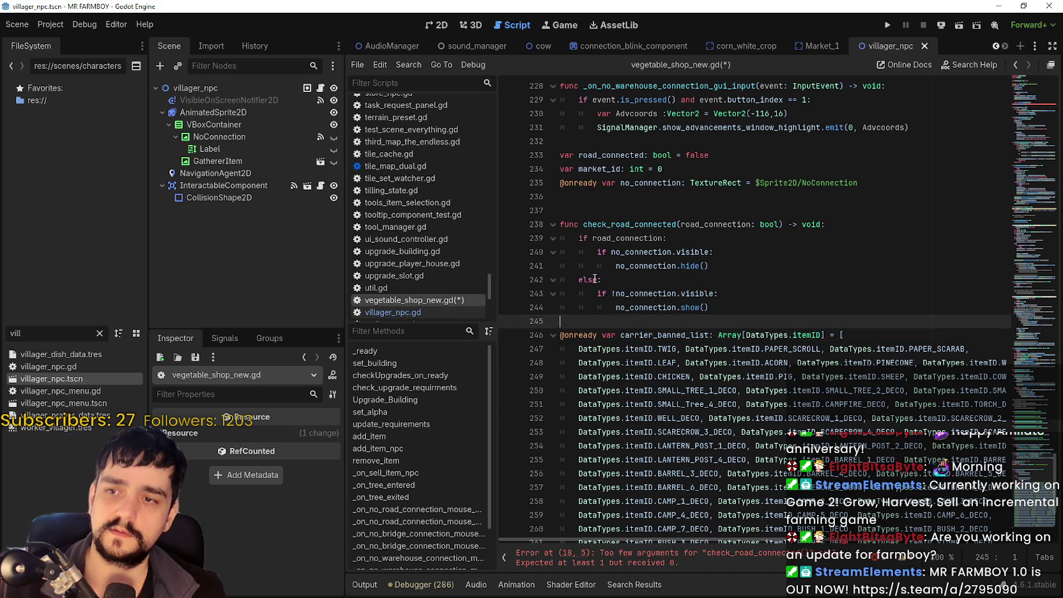
Replace 'else:' and 'if' with 'elif' so line 242 reads elif !no_connection.visible:, then save.
double_click(626, 238)
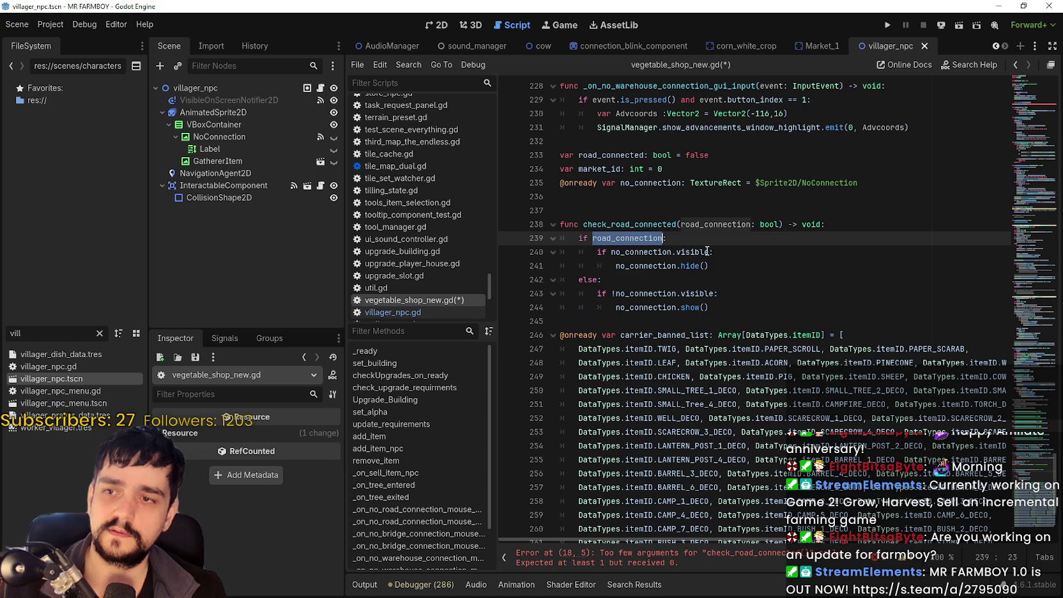
drag(602, 279, 578, 279)
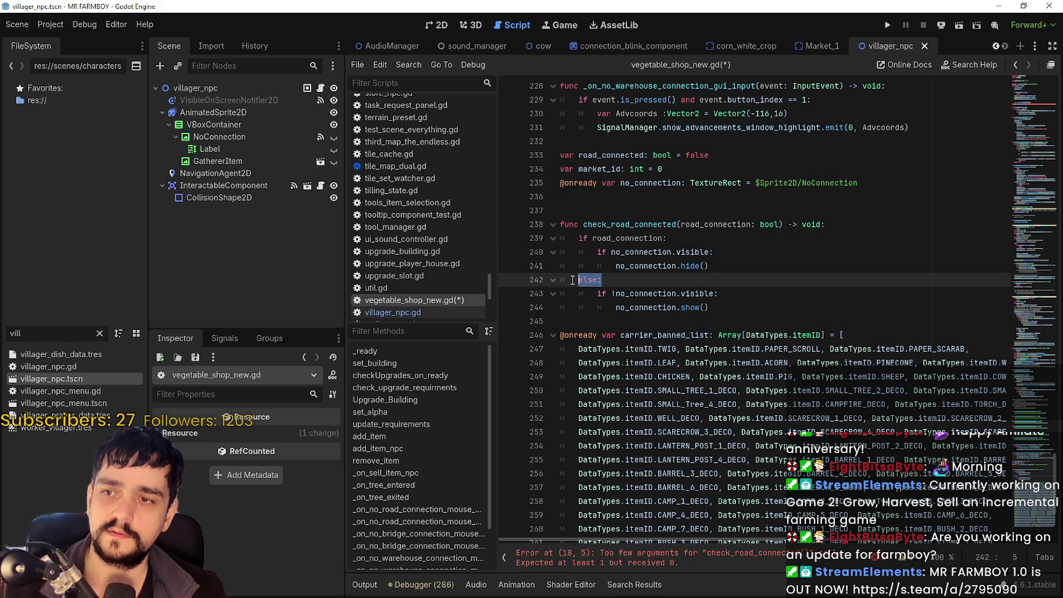
mouse_move(601, 292)
mouse_down()
mouse_move(591, 256)
mouse_move(582, 283)
mouse_up()
text(elif !no_connection.visibl)
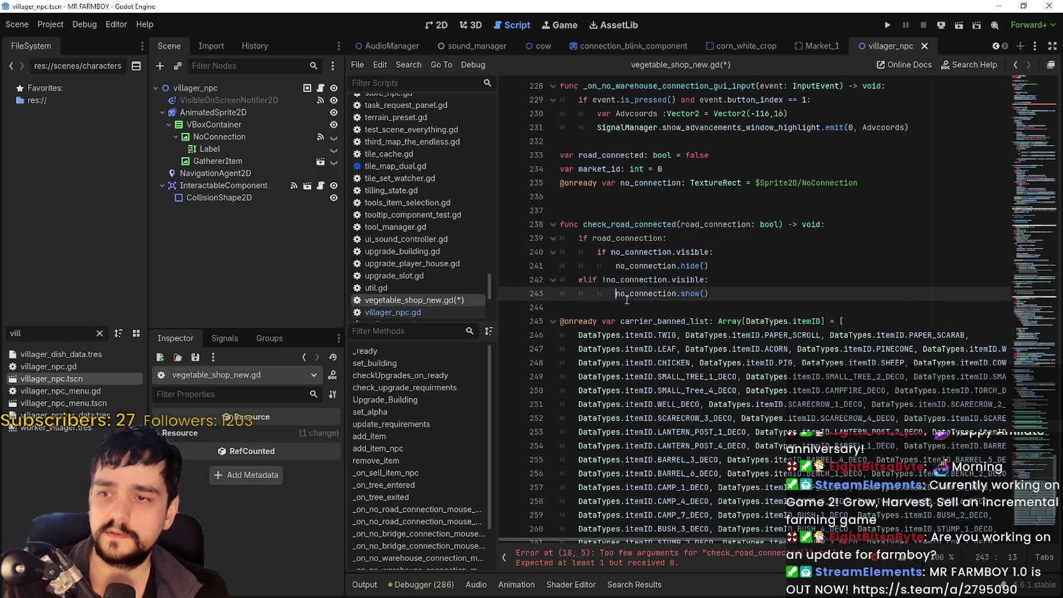
click(741, 279)
key(ctrl+s)
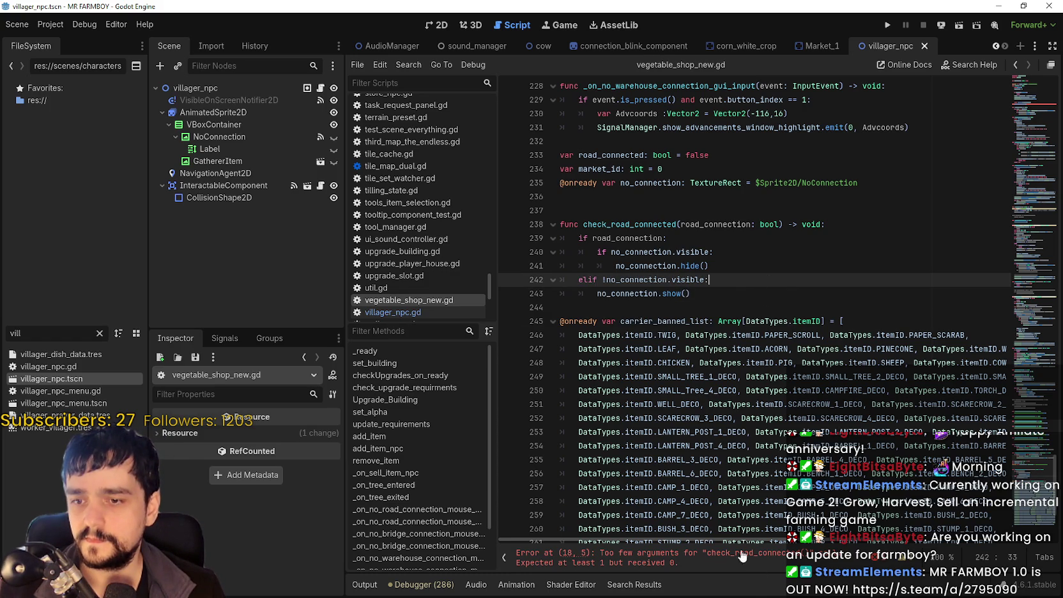
Delete the await and check_road_connected lines at line 18 of _ready and save vegetable_shop_new.gd.
click(711, 556)
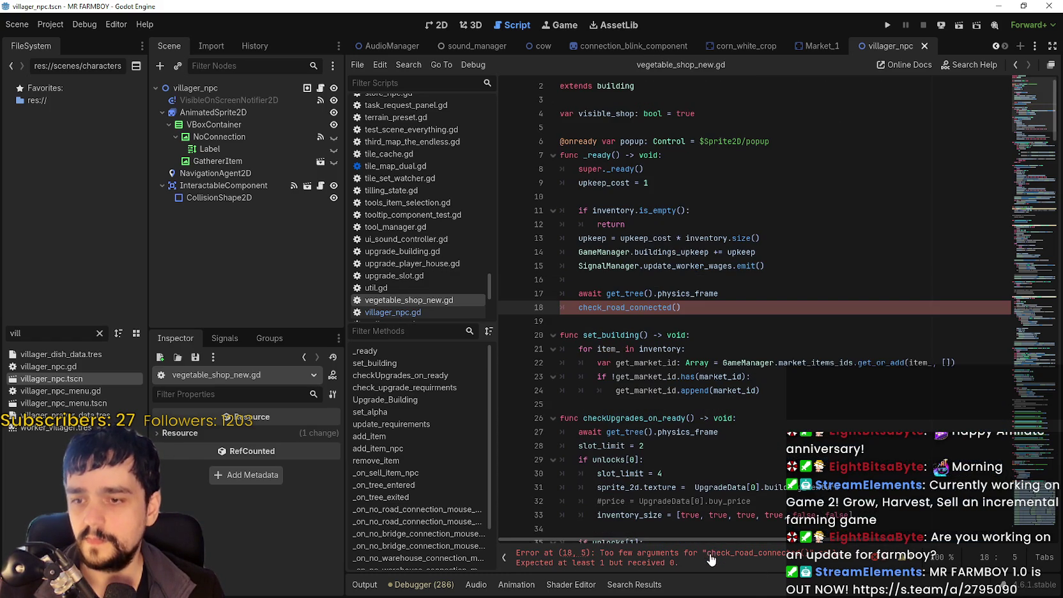
drag(682, 307, 562, 279)
key(BackSpace)
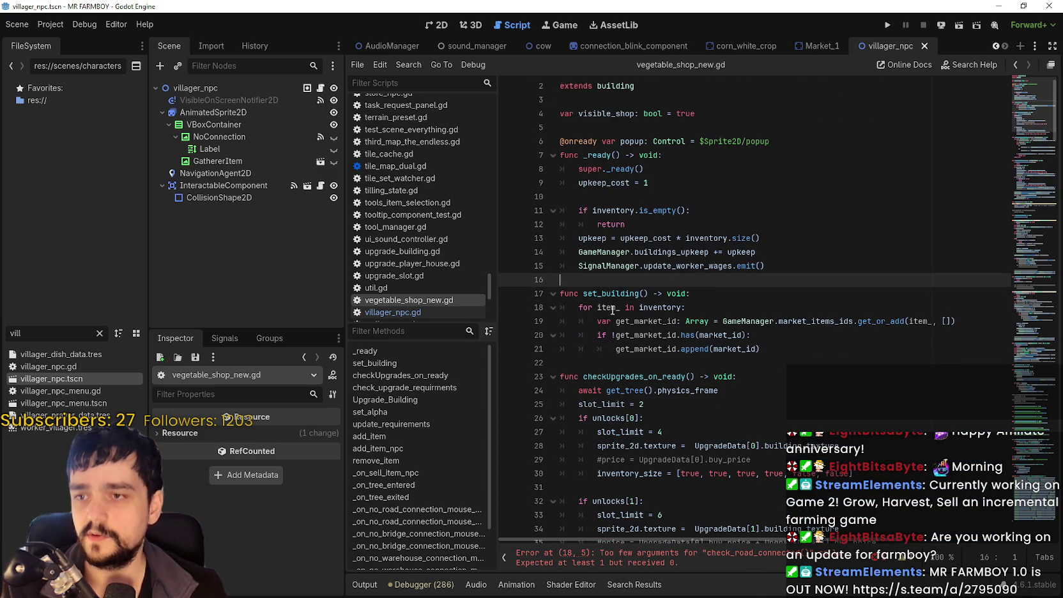
key(ctrl+s)
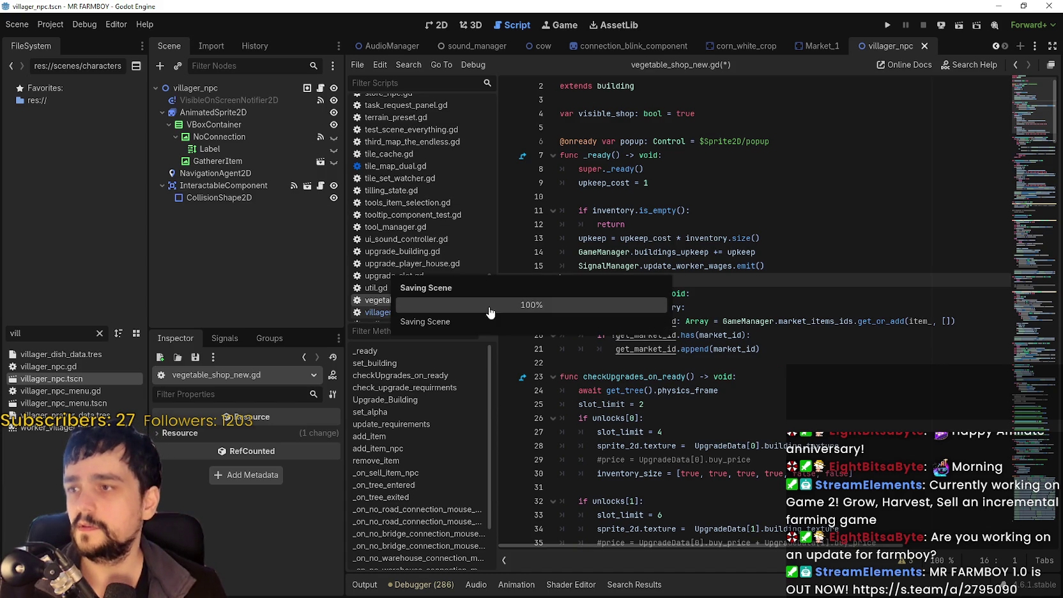
Open villager_npc.gd at line 272 and run the MR FARMBOY project.
click(374, 313)
click(786, 355)
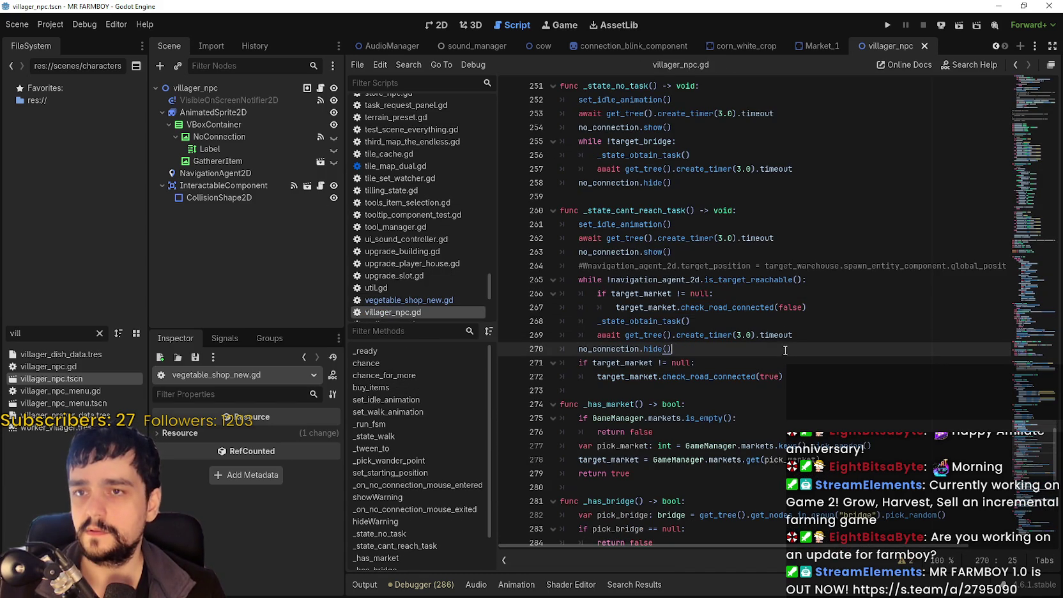
click(805, 376)
click(821, 390)
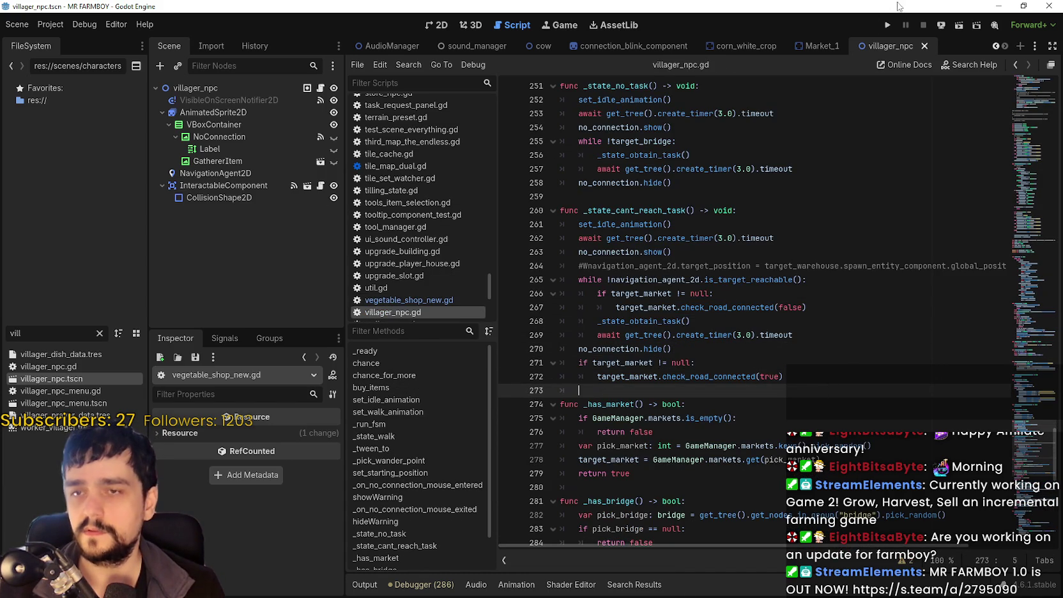
click(887, 26)
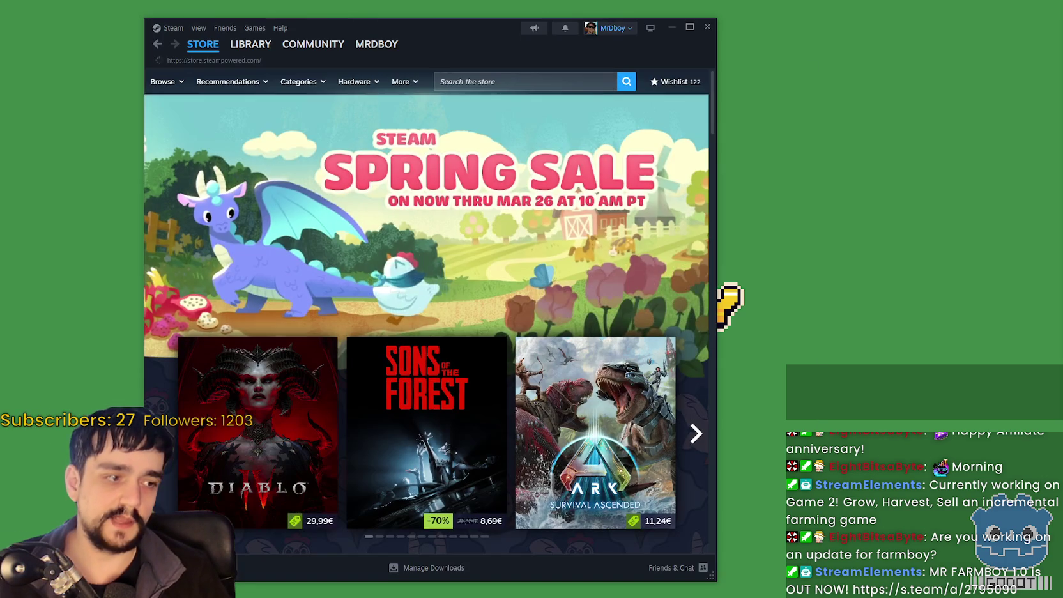
In the Steam library, view and close the V1.0.1 public beta patch notes.
drag(484, 25, 754, 33)
mouse_move(551, 68)
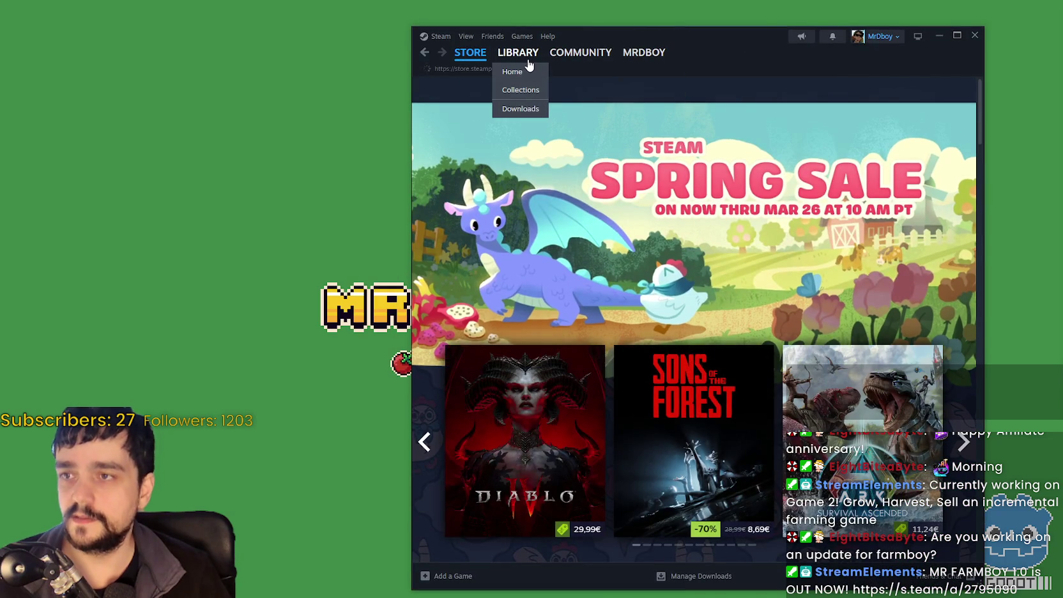
click(517, 53)
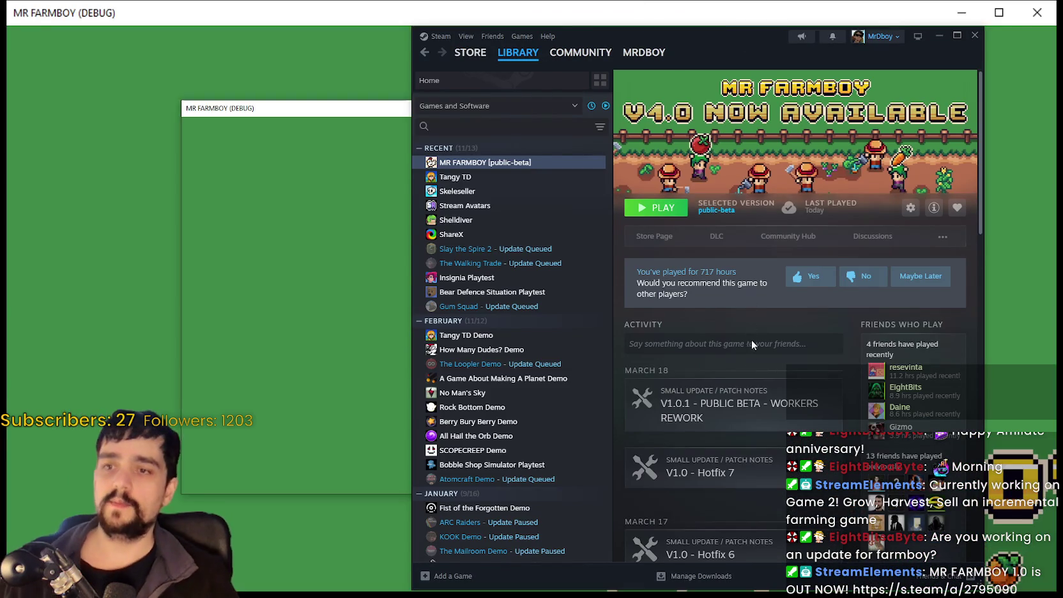
scroll(751, 316, down, 2)
click(754, 297)
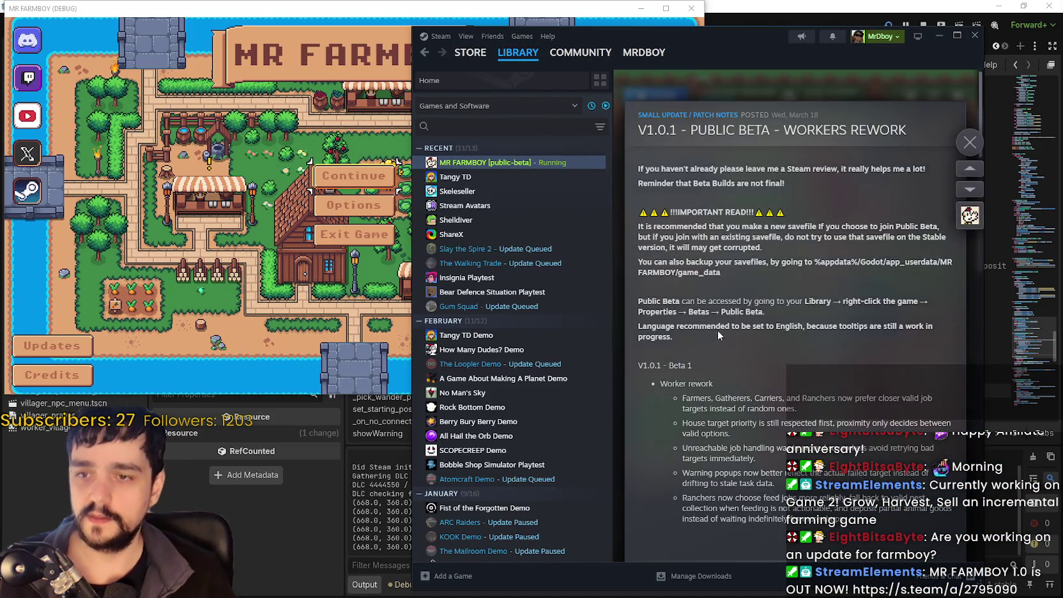
click(971, 143)
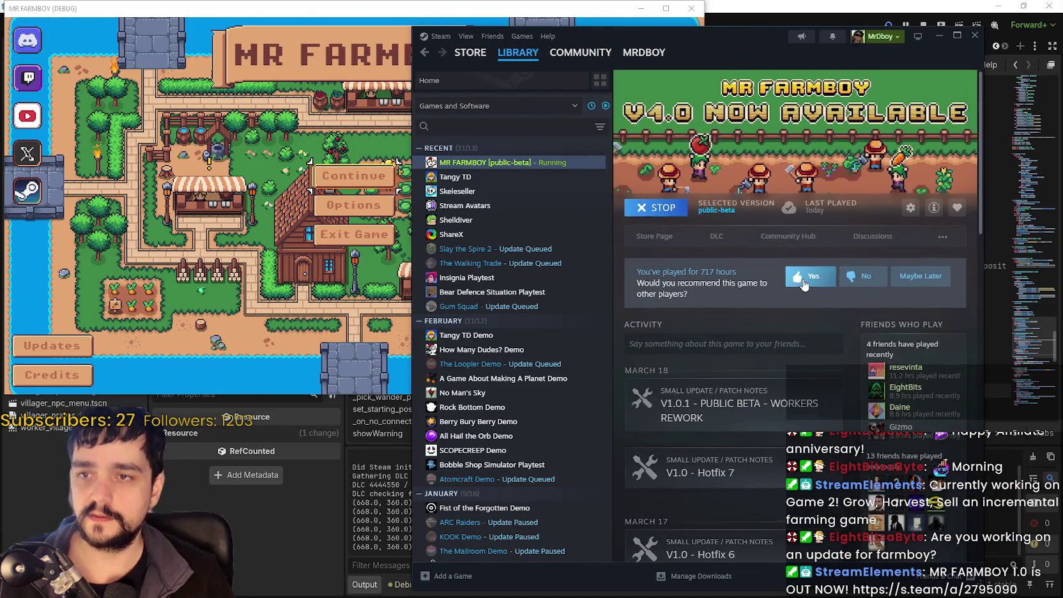
Open the game's Community Hub, maximized, and read the full V1.0.1 announcement.
click(767, 235)
click(956, 36)
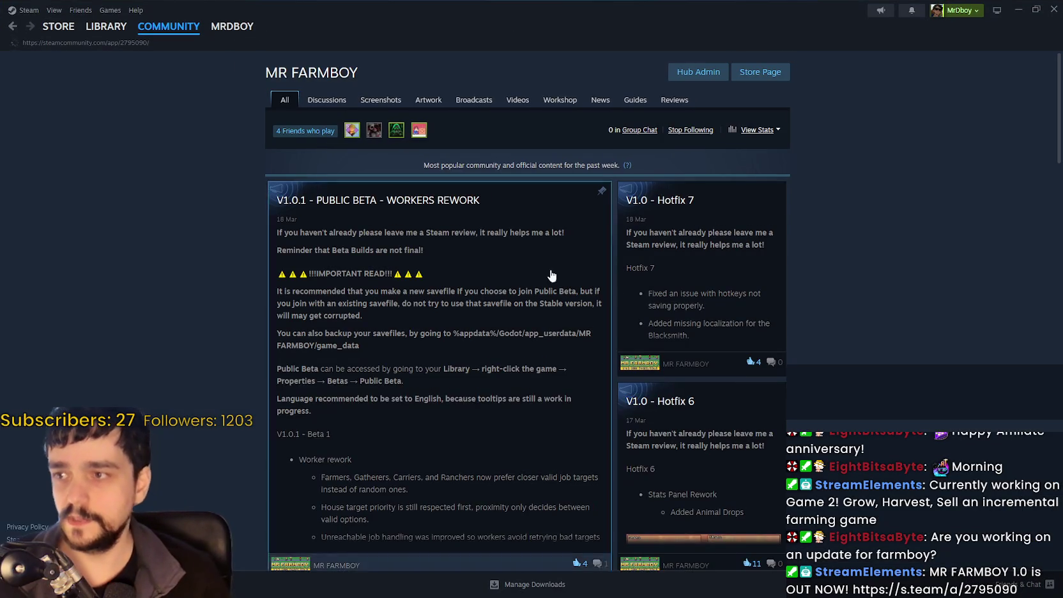
scroll(625, 275, down, 1)
scroll(614, 278, down, 1)
scroll(585, 294, up, 2)
scroll(552, 297, down, 2)
scroll(479, 268, up, 2)
scroll(456, 269, down, 2)
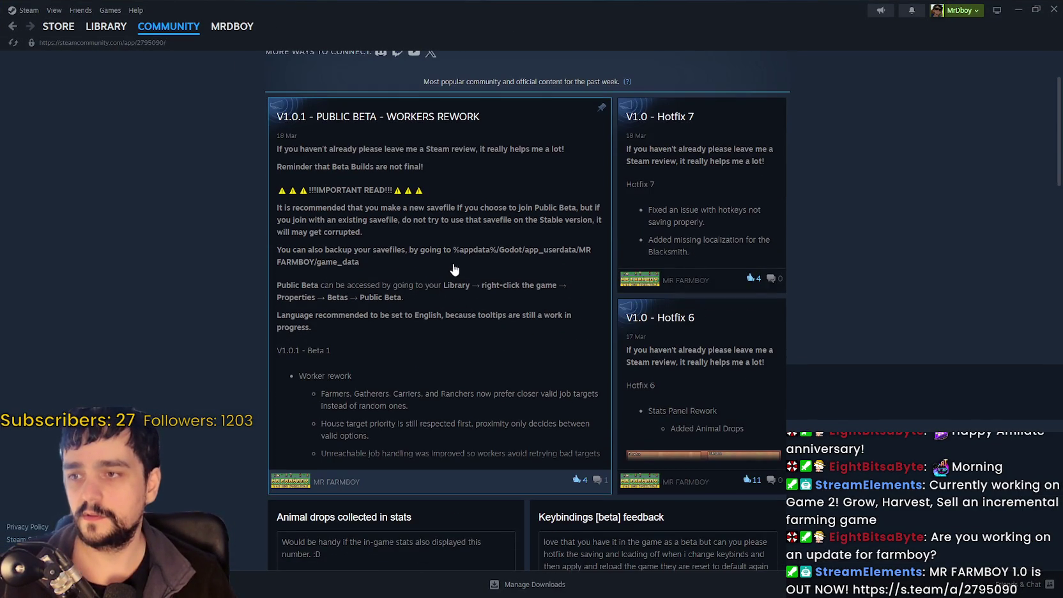
click(399, 230)
scroll(538, 358, down, 2)
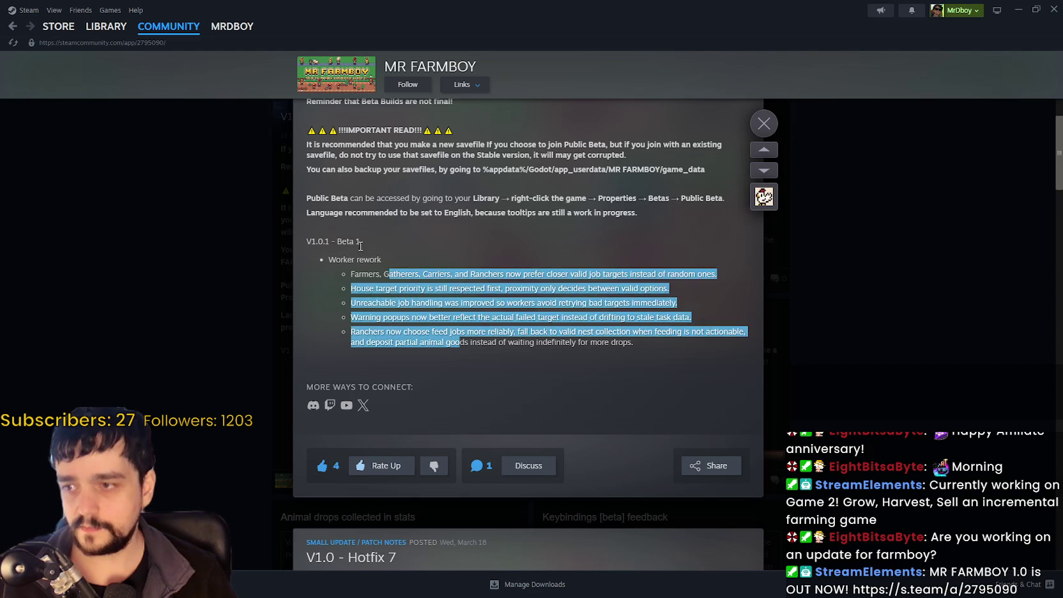
click(811, 280)
scroll(792, 268, up, 2)
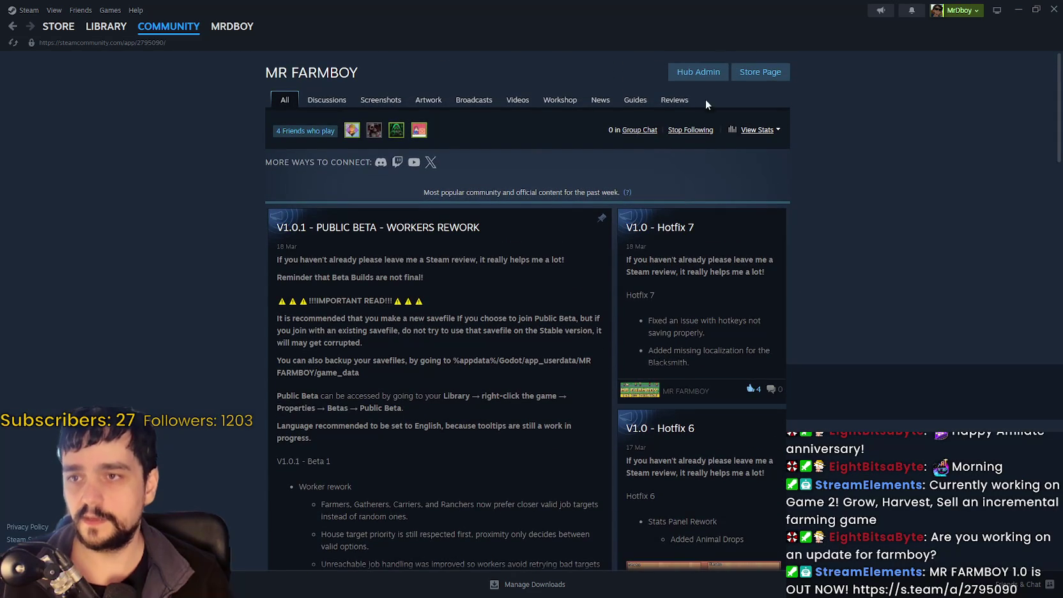
Go to Hub Admin and open the Event/Announcement Dashboard.
click(697, 72)
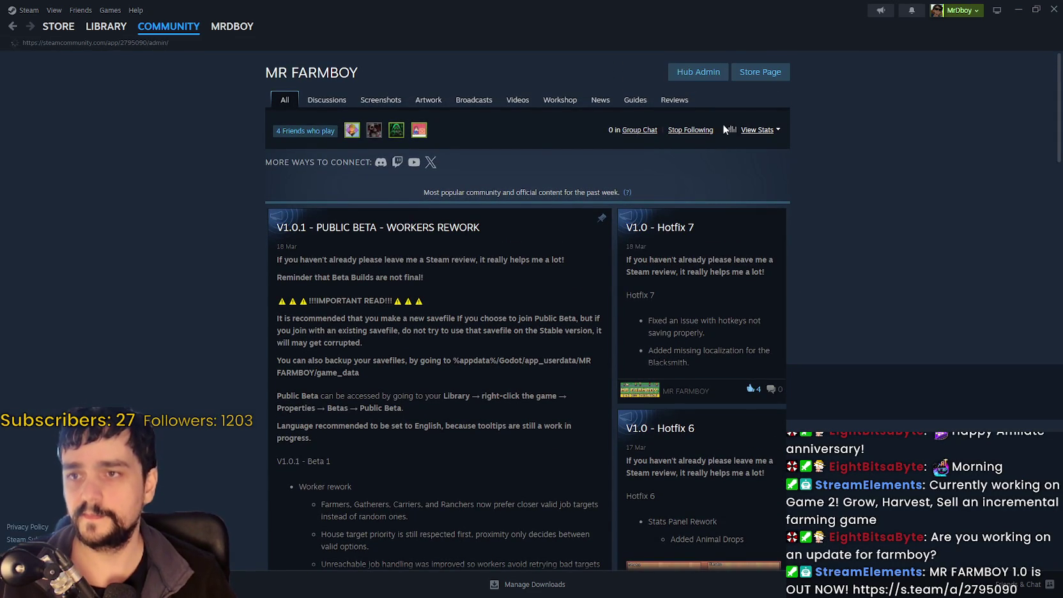
scroll(426, 304, down, 3)
scroll(427, 304, up, 2)
click(476, 252)
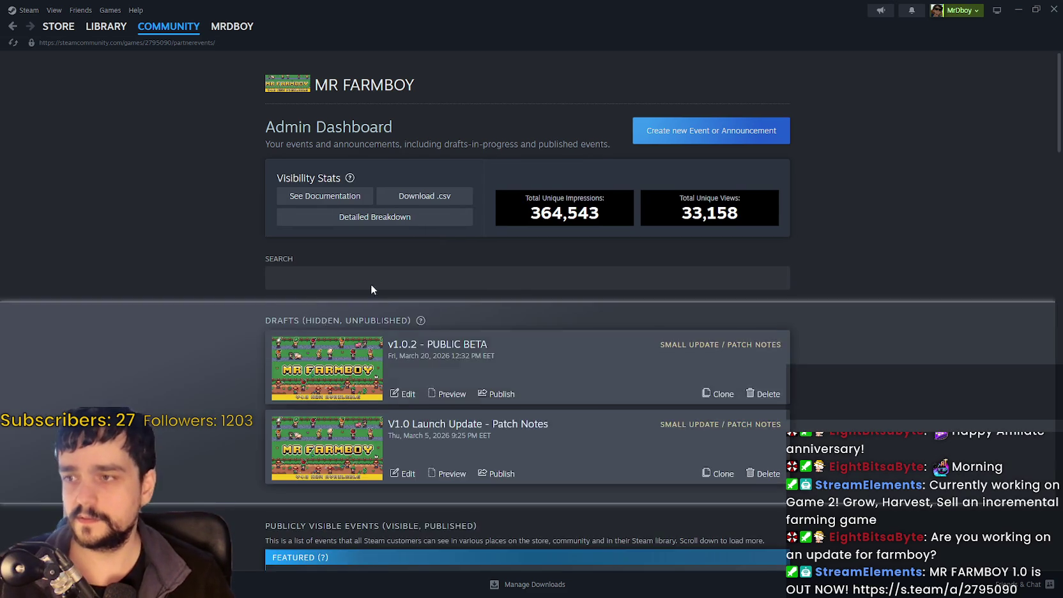
Open the v1.0.2 PUBLIC BETA draft for editing and scroll to its description.
scroll(537, 291, down, 2)
click(408, 284)
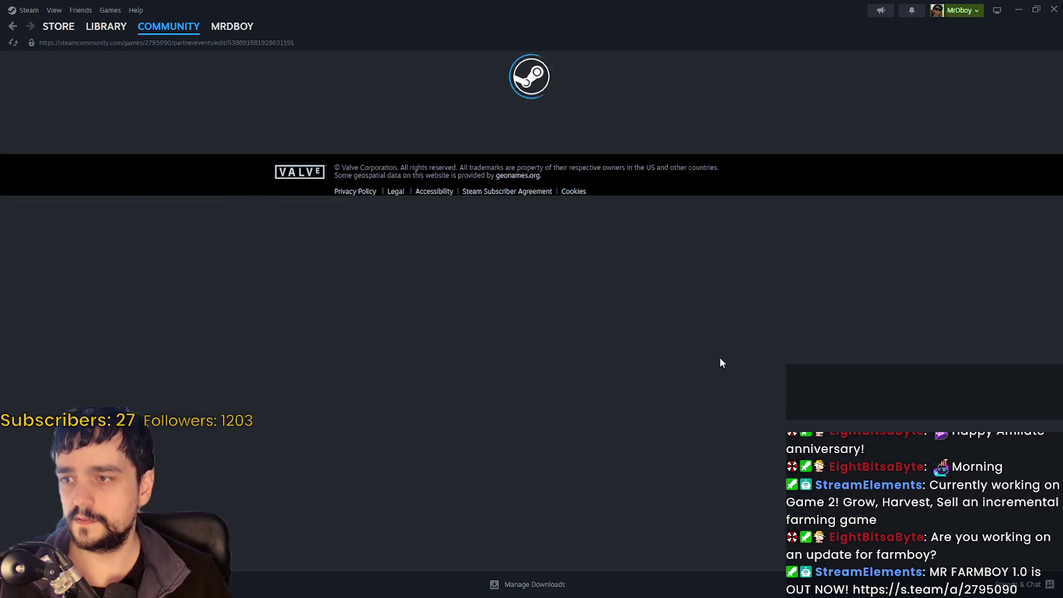
scroll(709, 338, down, 5)
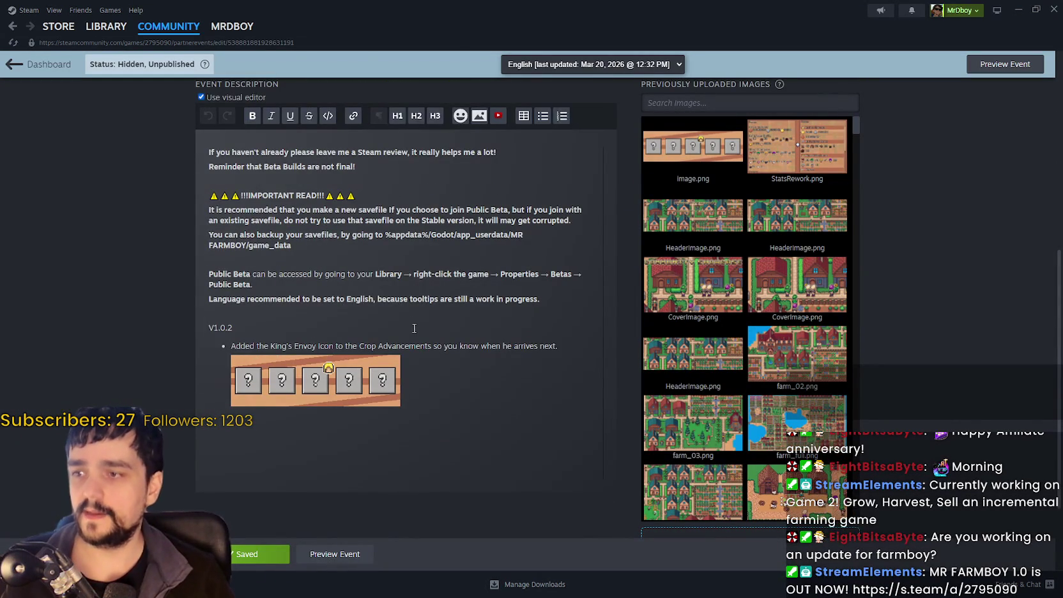
Select the King's Envoy Icon bullet text, then minimize and close the MR FARMBOY game.
drag(233, 345, 413, 346)
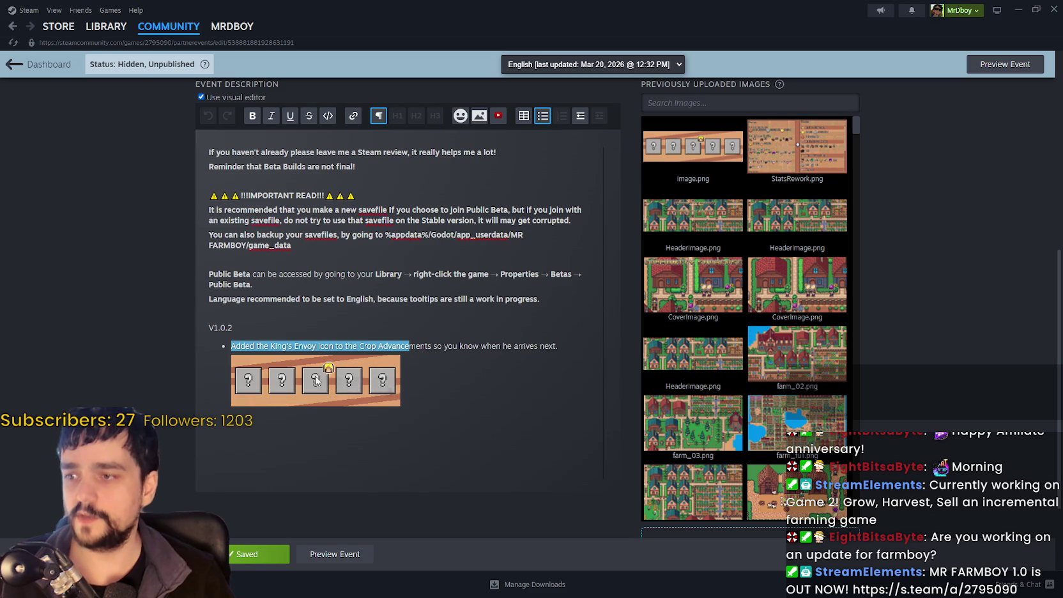
drag(560, 345, 337, 345)
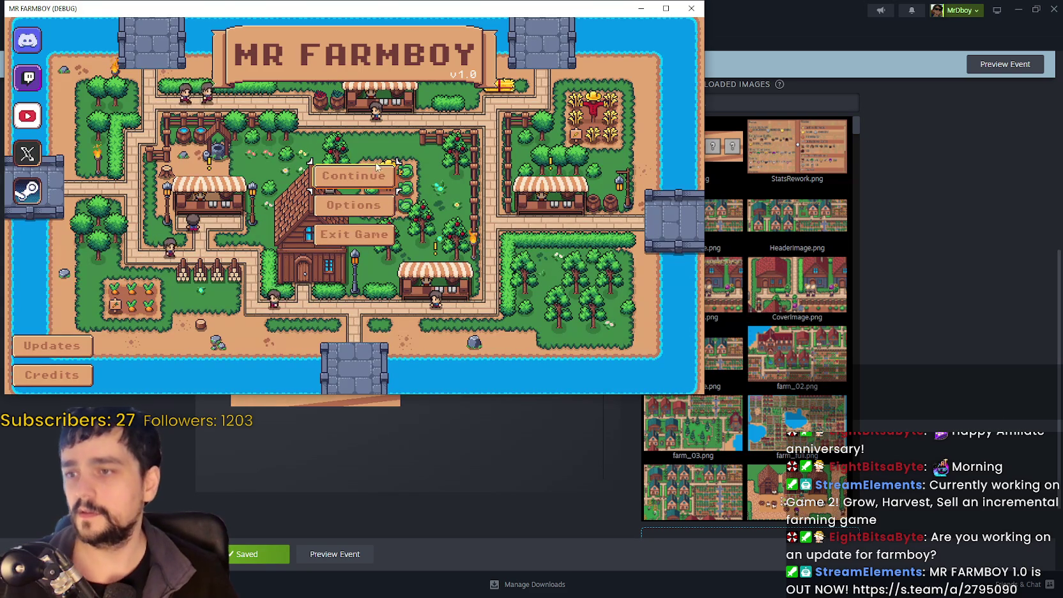
click(652, 10)
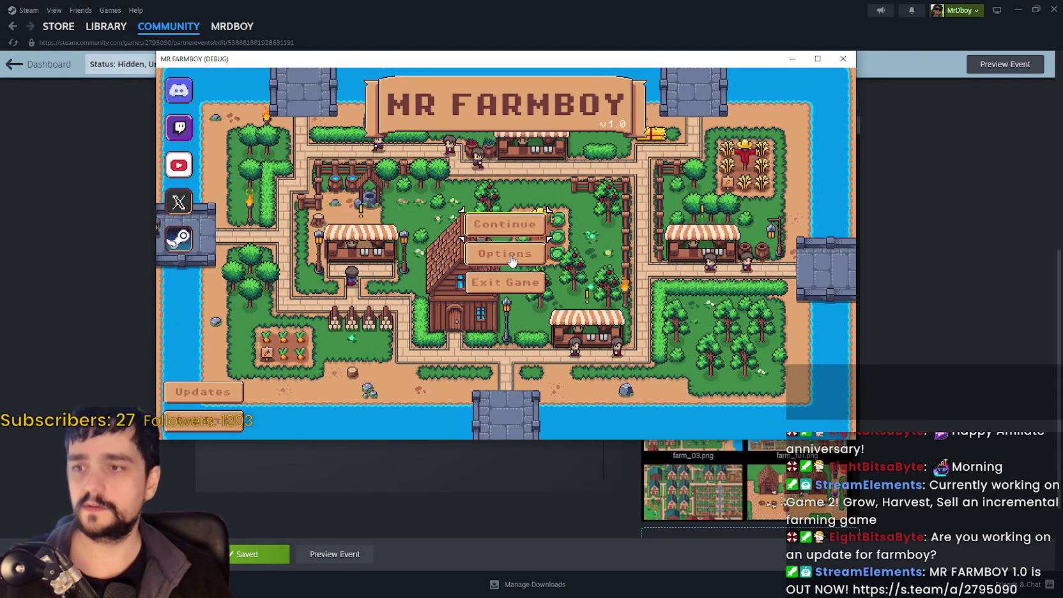
click(505, 281)
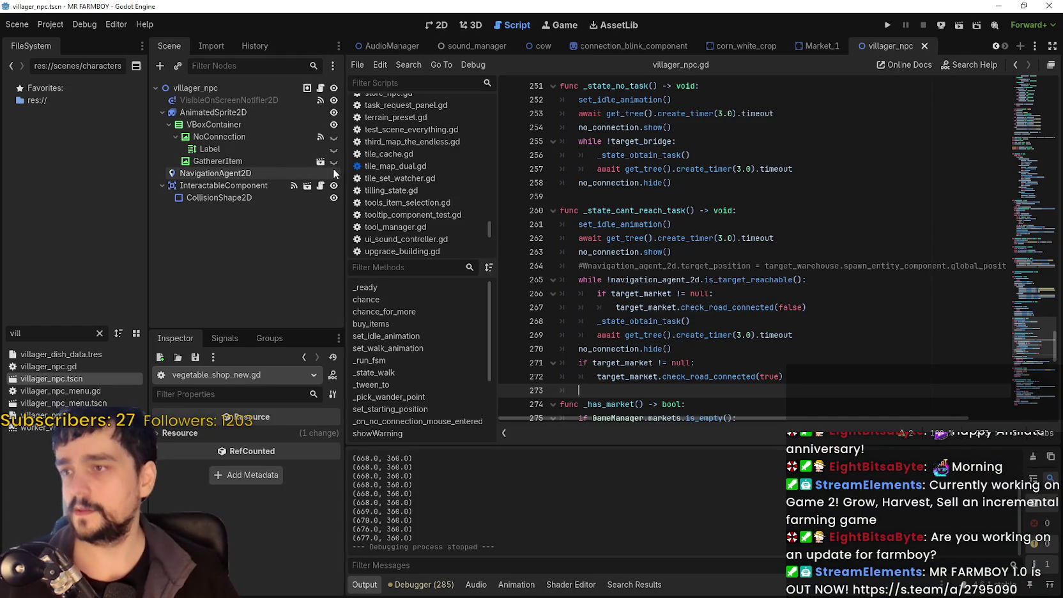
In the Market_1 2D scene, hide NoConnection, save the scene, and run the project.
click(816, 46)
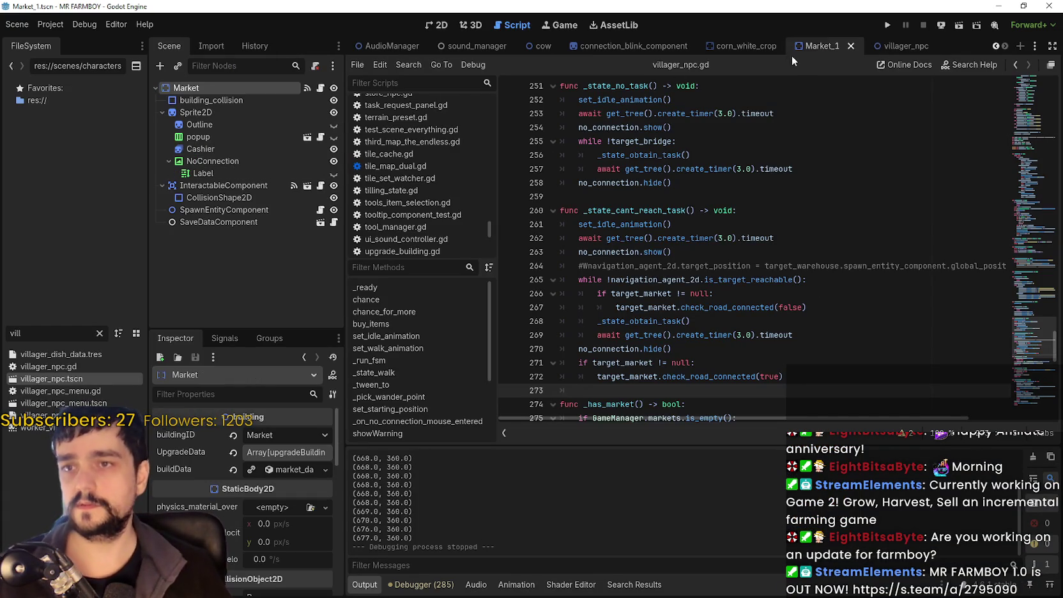
click(437, 25)
click(334, 161)
scroll(711, 279, down, 5)
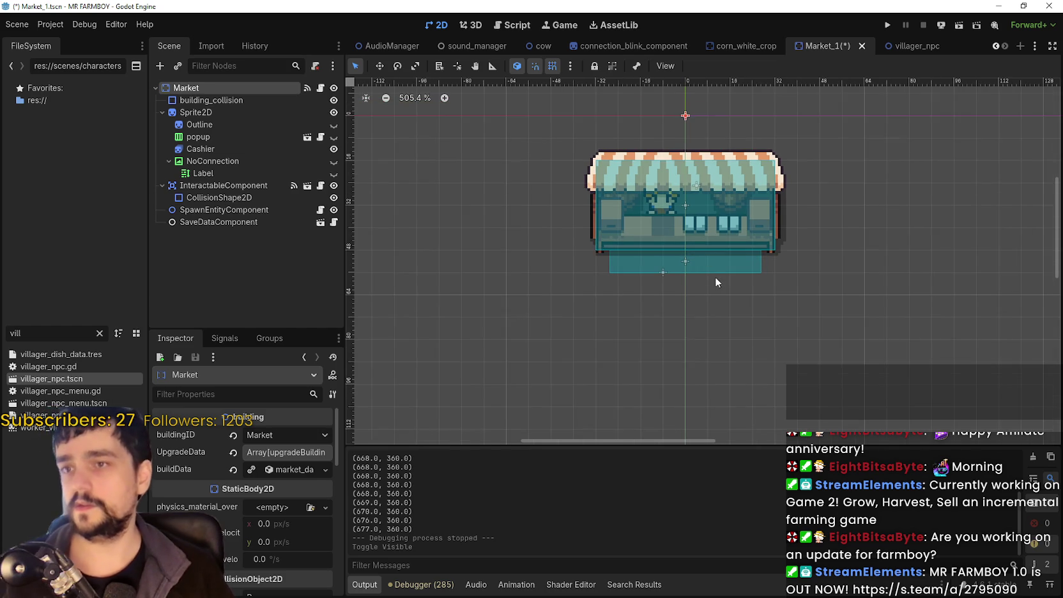
key(ctrl+s)
click(887, 25)
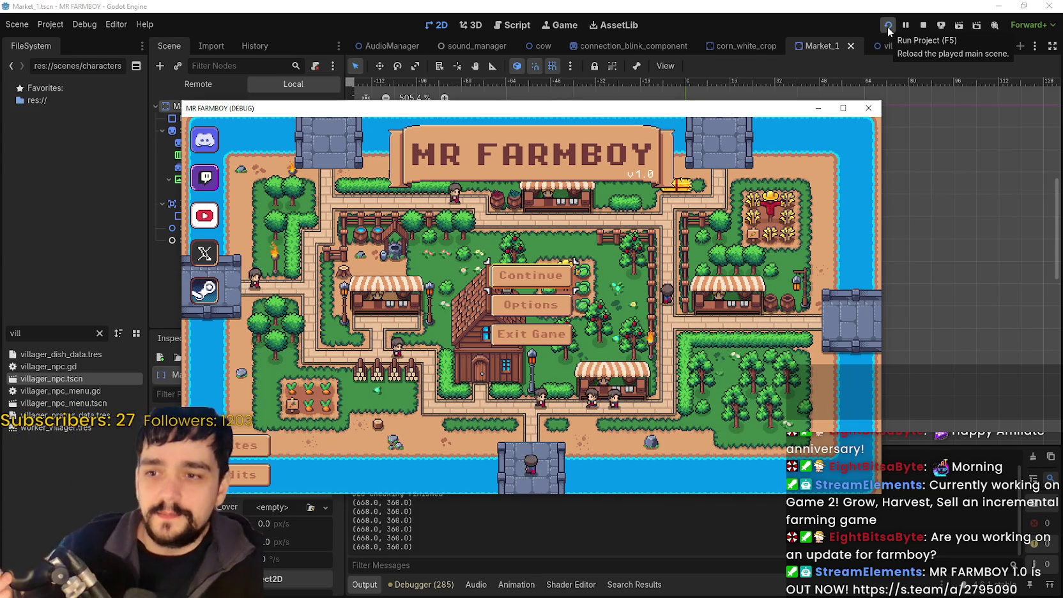
Maximize the game window and continue to the save game list.
click(843, 108)
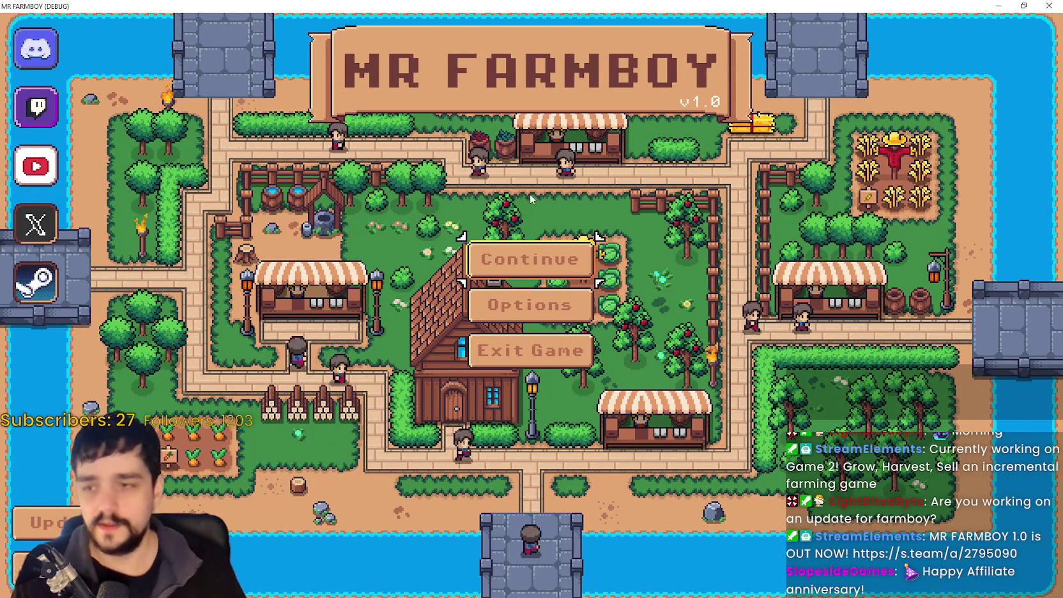
click(530, 240)
scroll(643, 368, down, 2)
scroll(643, 368, up, 2)
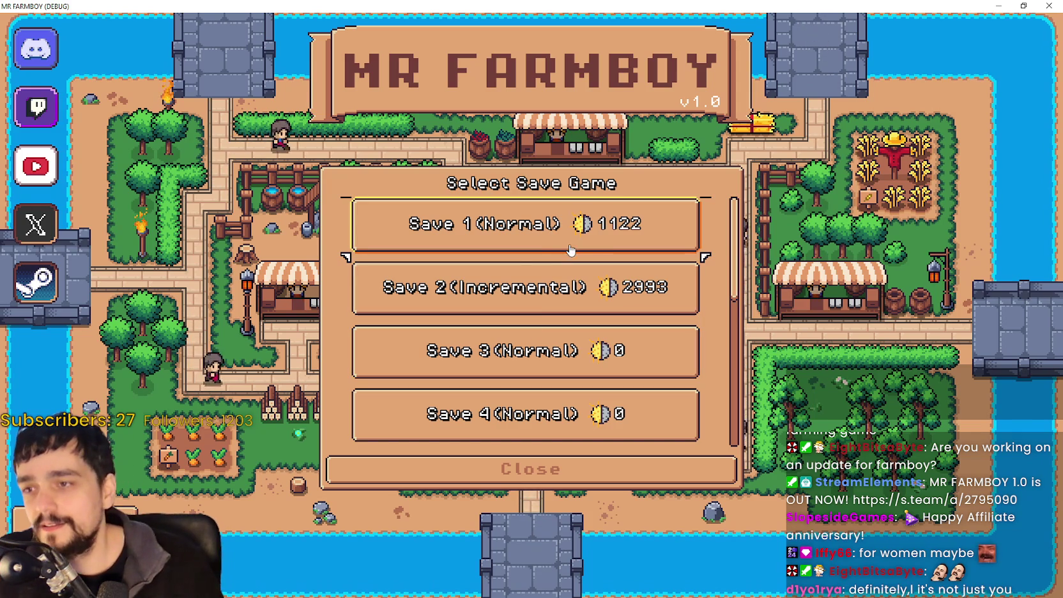
Browse the save slots, settle on Save 8 (Incremental), and load it.
click(570, 251)
scroll(542, 359, down, 5)
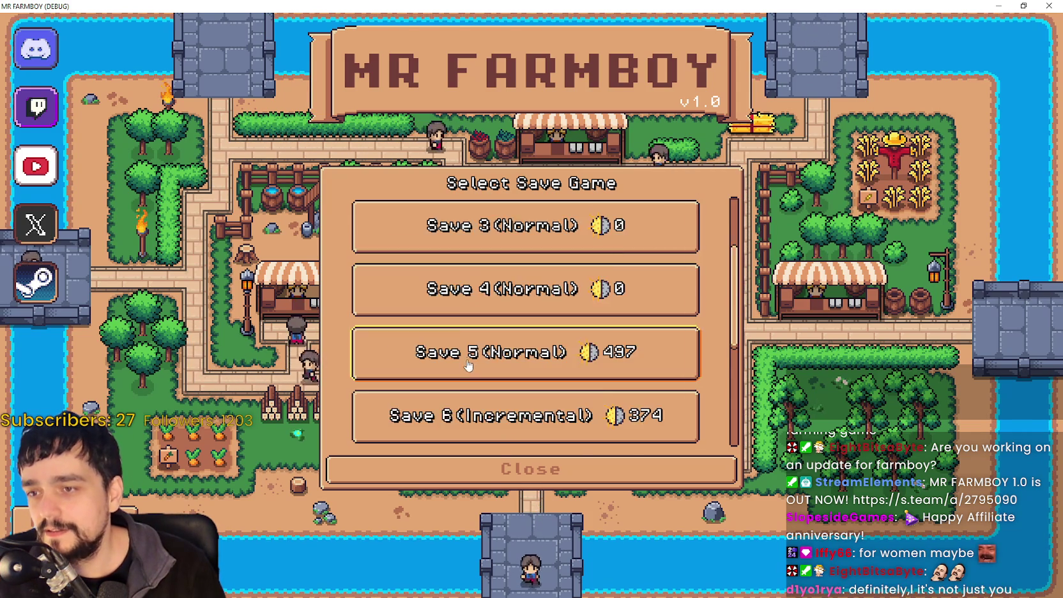
click(555, 311)
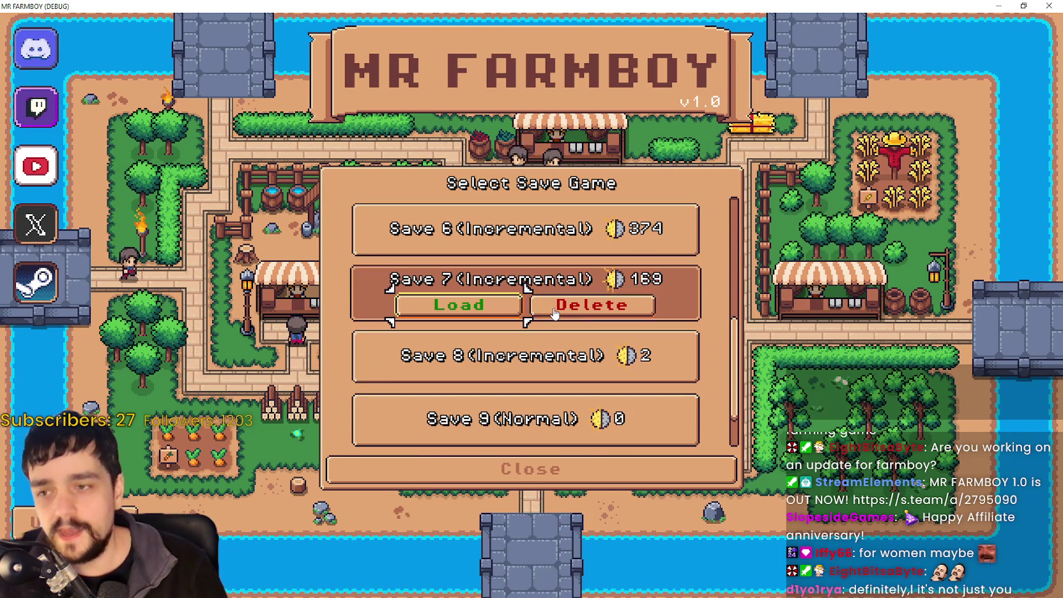
click(511, 359)
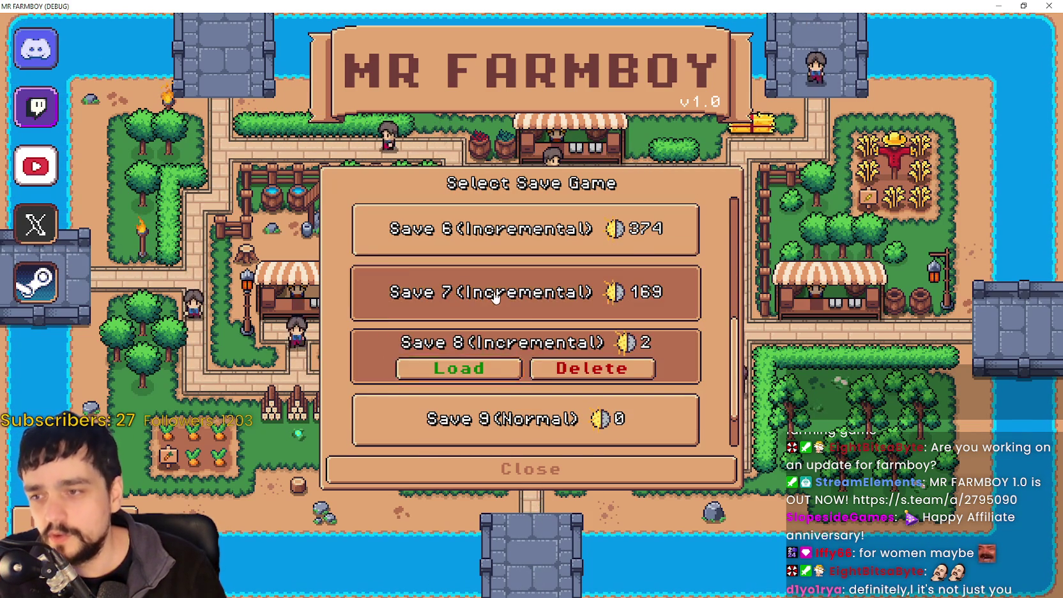
click(560, 380)
click(560, 381)
scroll(575, 365, up, 1)
scroll(575, 357, down, 2)
scroll(595, 343, up, 2)
click(524, 288)
scroll(543, 319, up, 1)
click(524, 288)
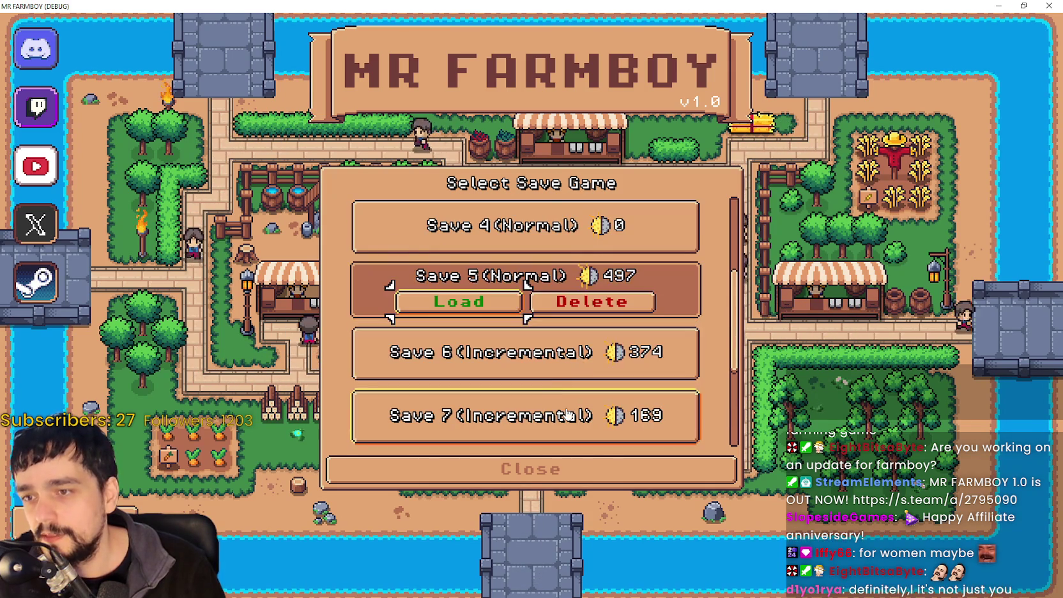
scroll(557, 381, down, 2)
click(537, 305)
click(470, 358)
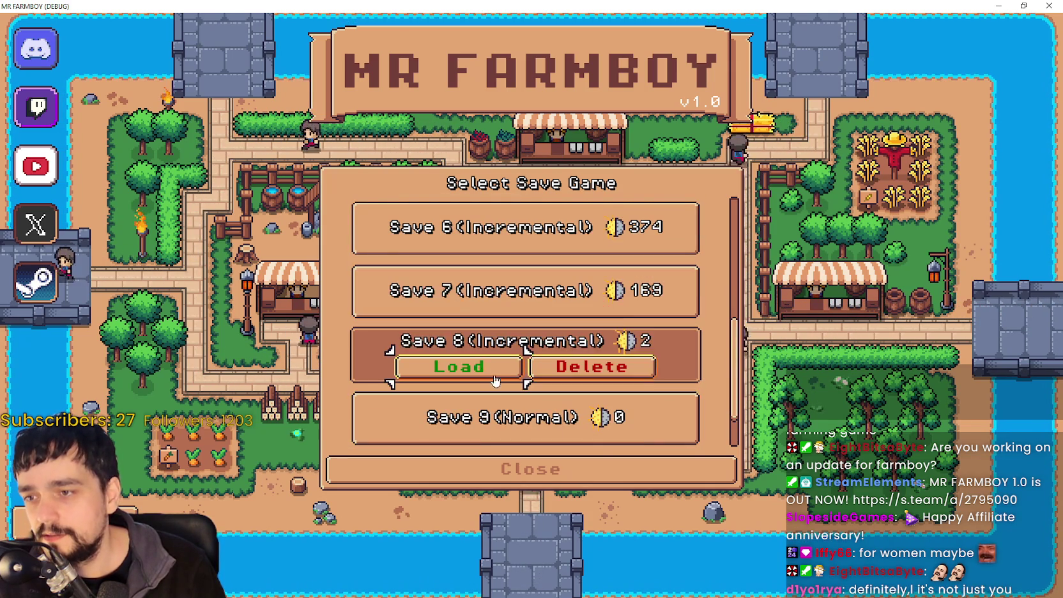
click(465, 364)
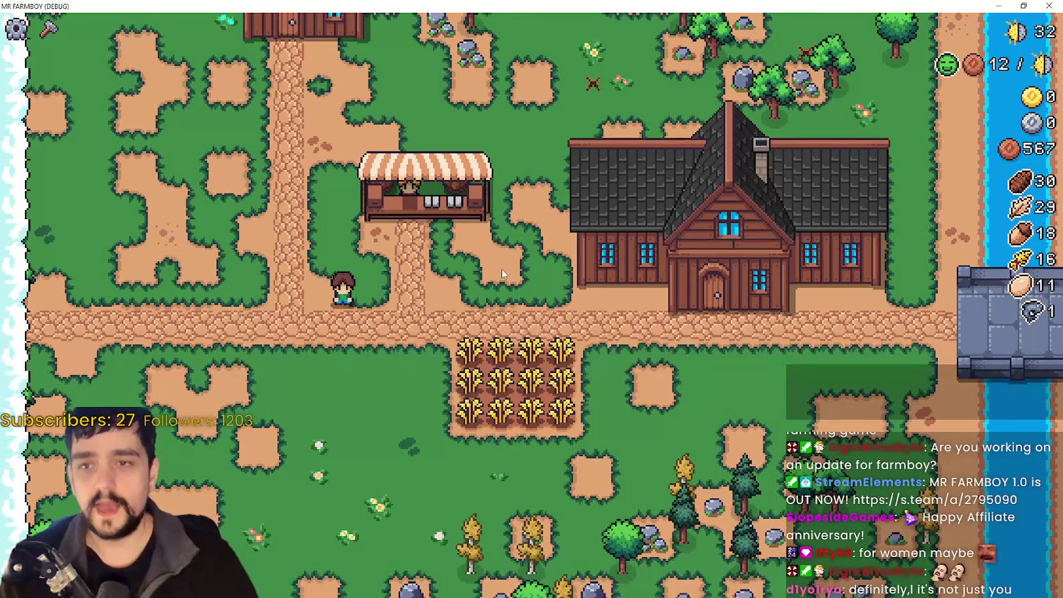
Harvest the top wheat row to reach 20, pause the game, and switch to Steam.
key(d)
scroll(519, 407, up, 2)
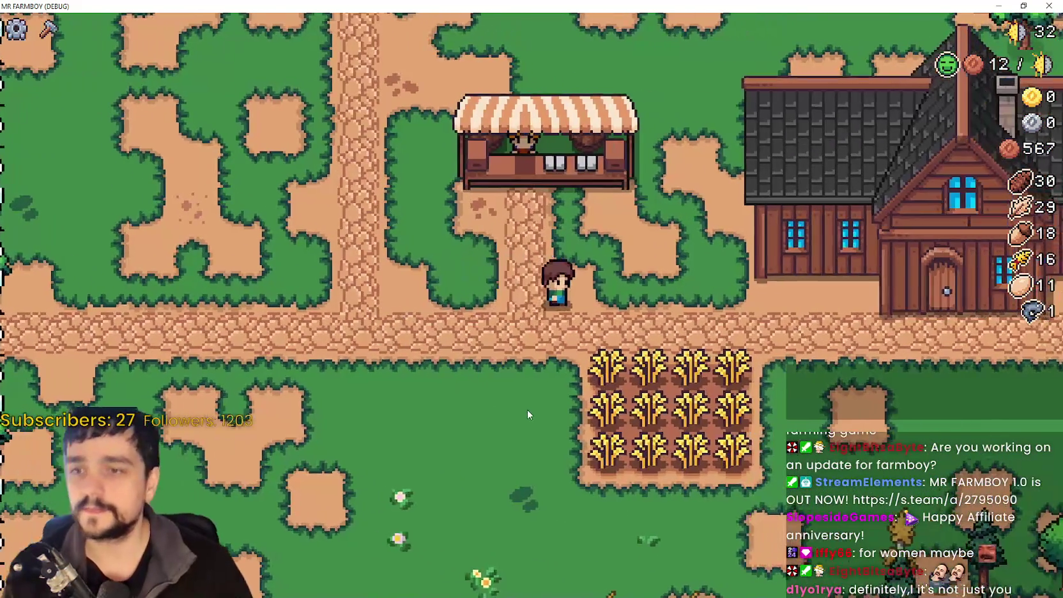
key(d)
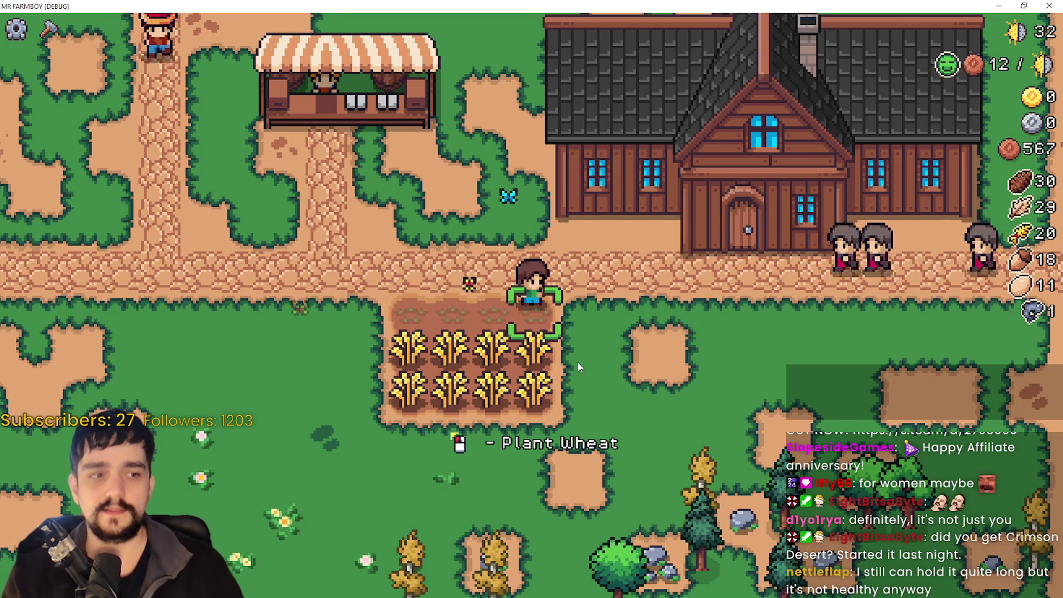
key(Escape)
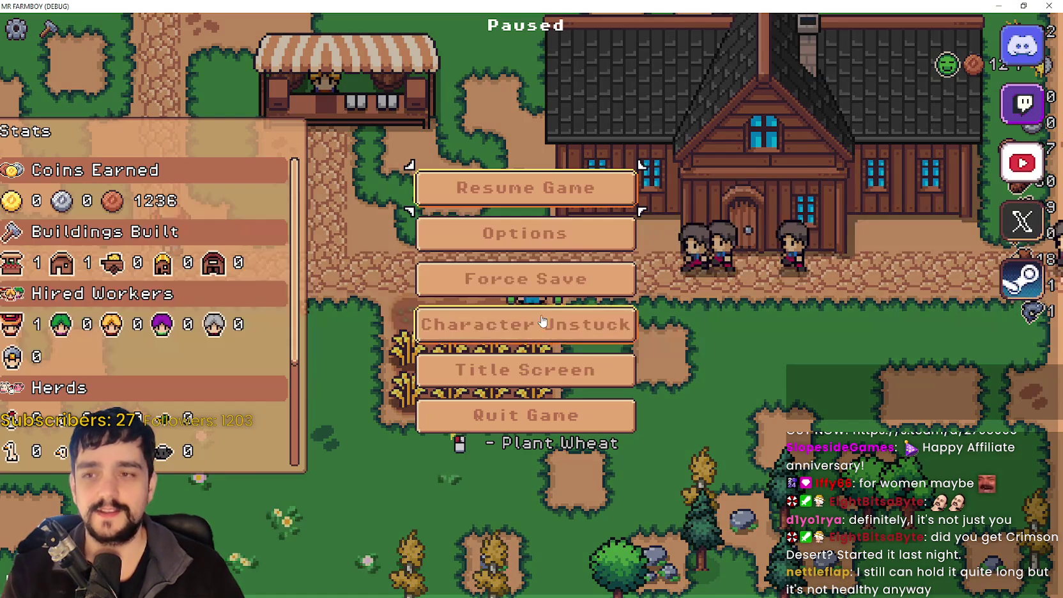
key(alt+Tab)
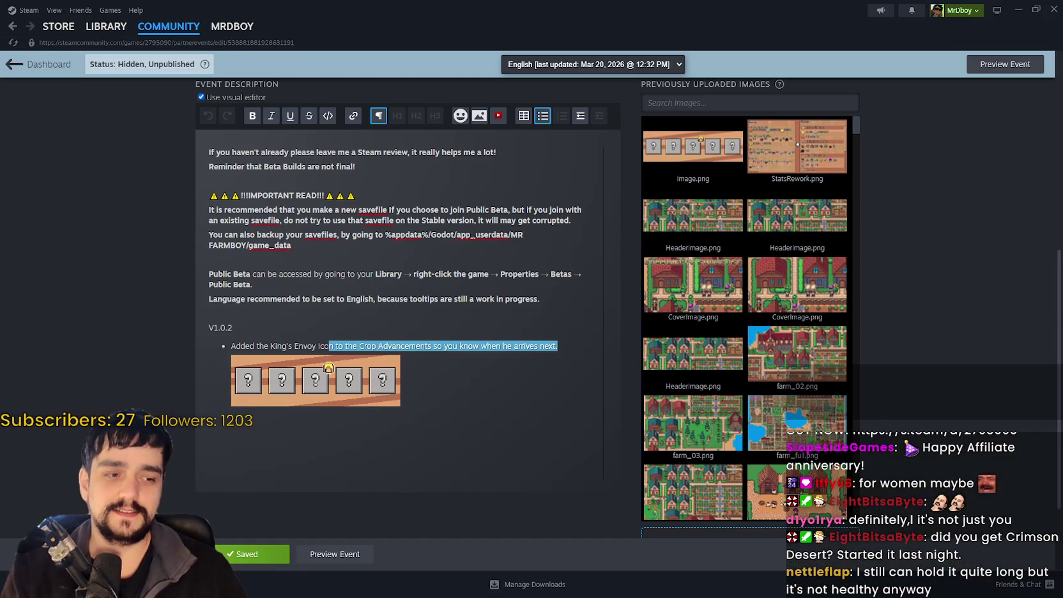
Search the Steam store for CRIMSON, open Crimson Desert, and view its third screenshot.
click(106, 26)
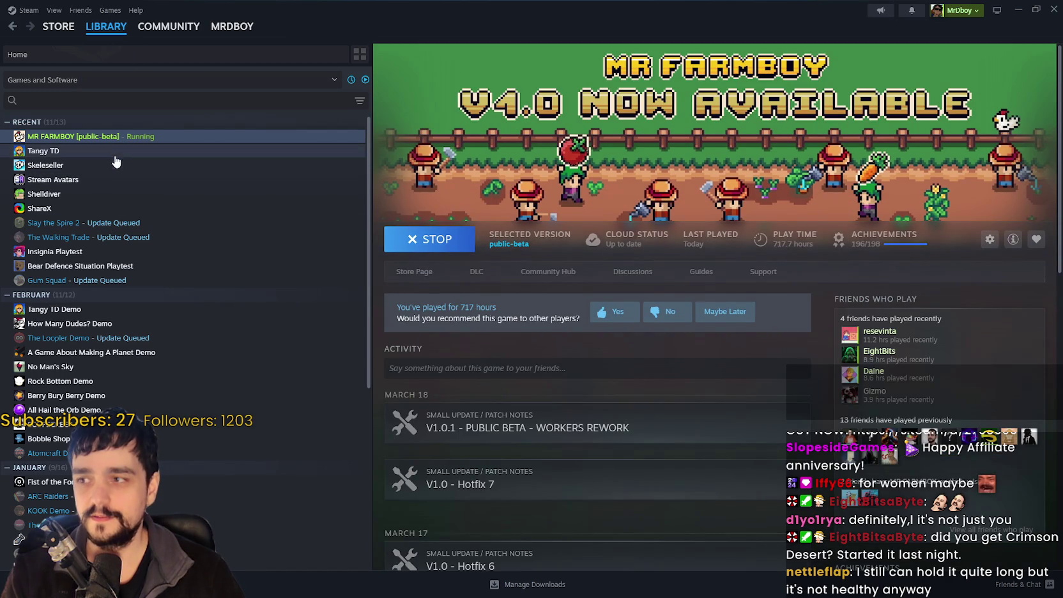
click(58, 26)
mouse_move(45, 24)
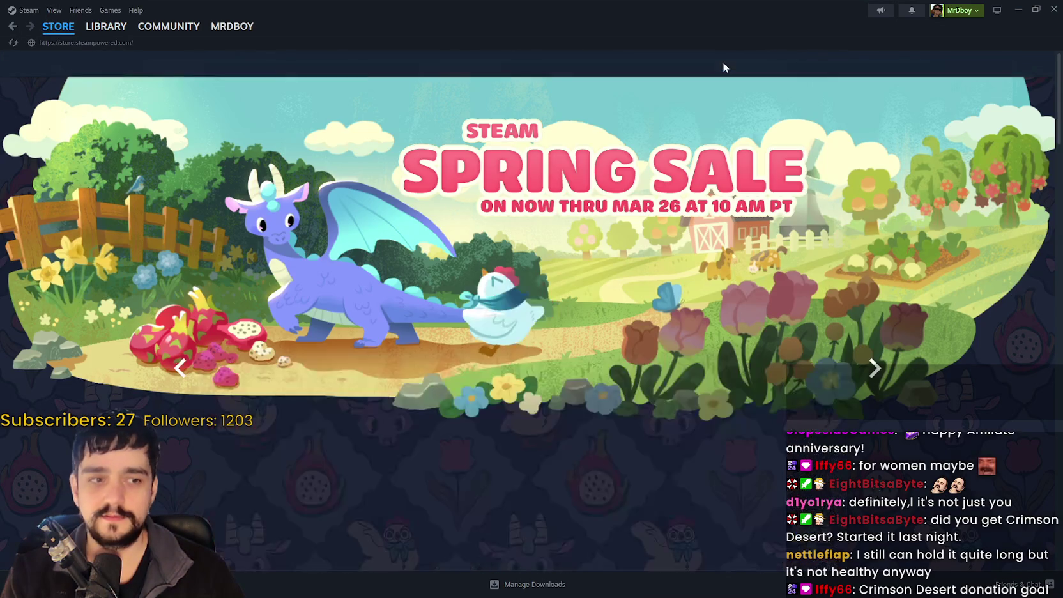
click(749, 64)
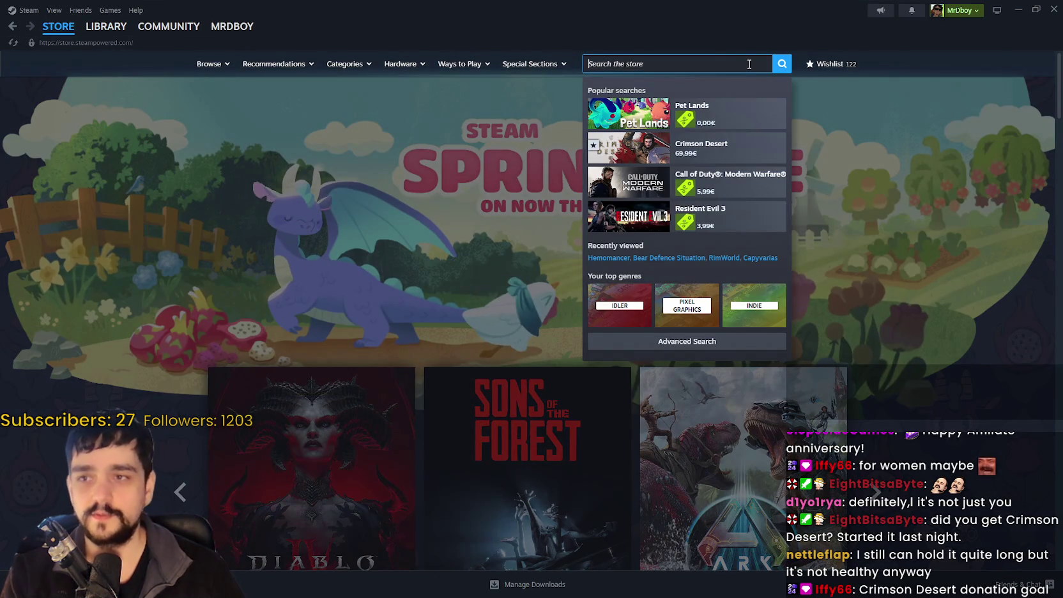
text(cCRIMSON)
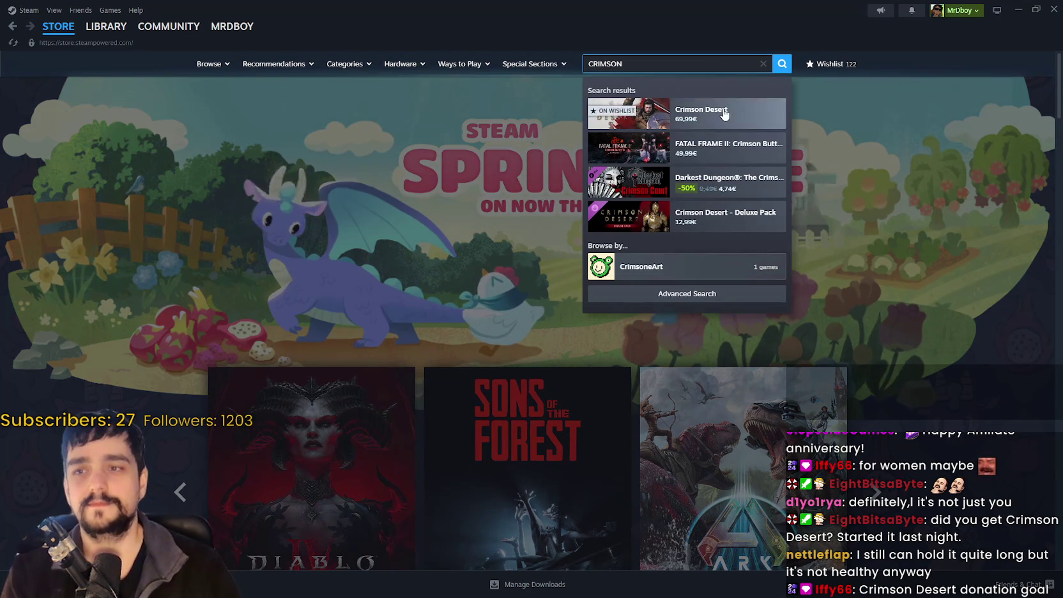
click(724, 113)
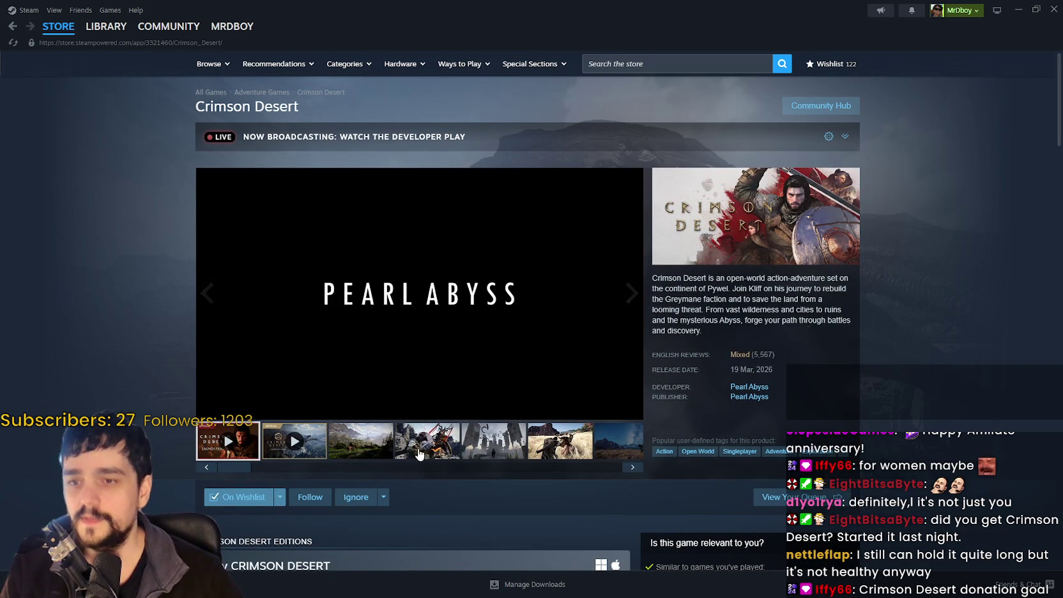
click(387, 451)
Browse the Crimson Desert screenshots, enlarging the 5th and the green landscape images.
click(425, 452)
click(489, 456)
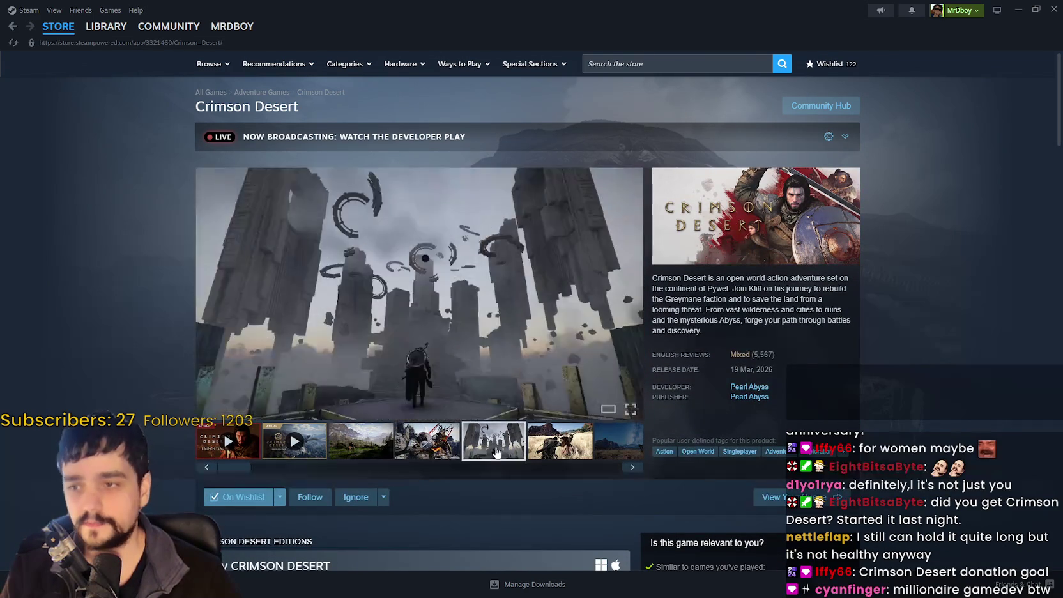
click(543, 396)
click(983, 308)
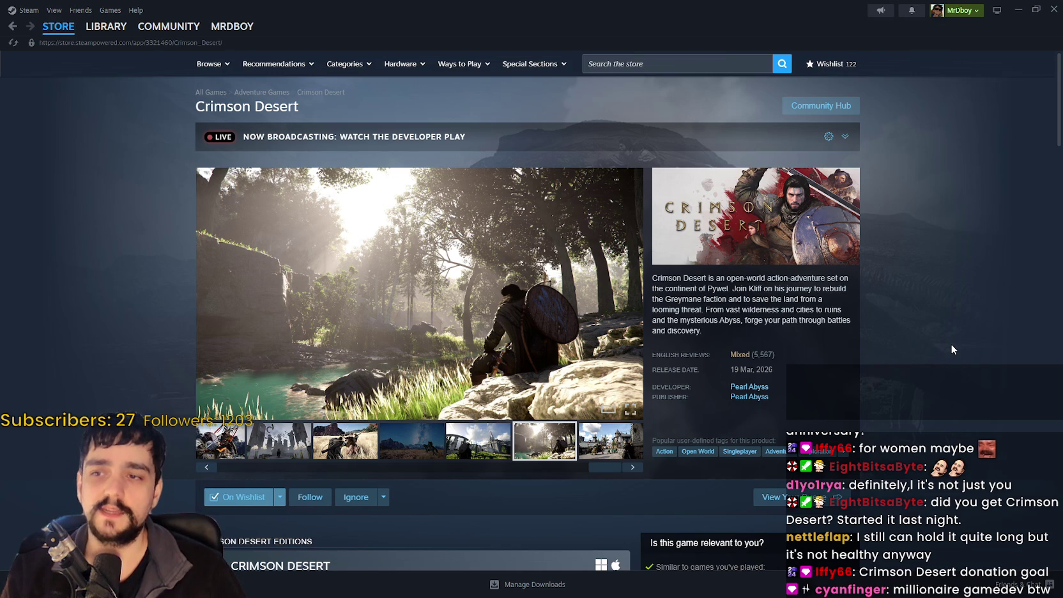
click(284, 453)
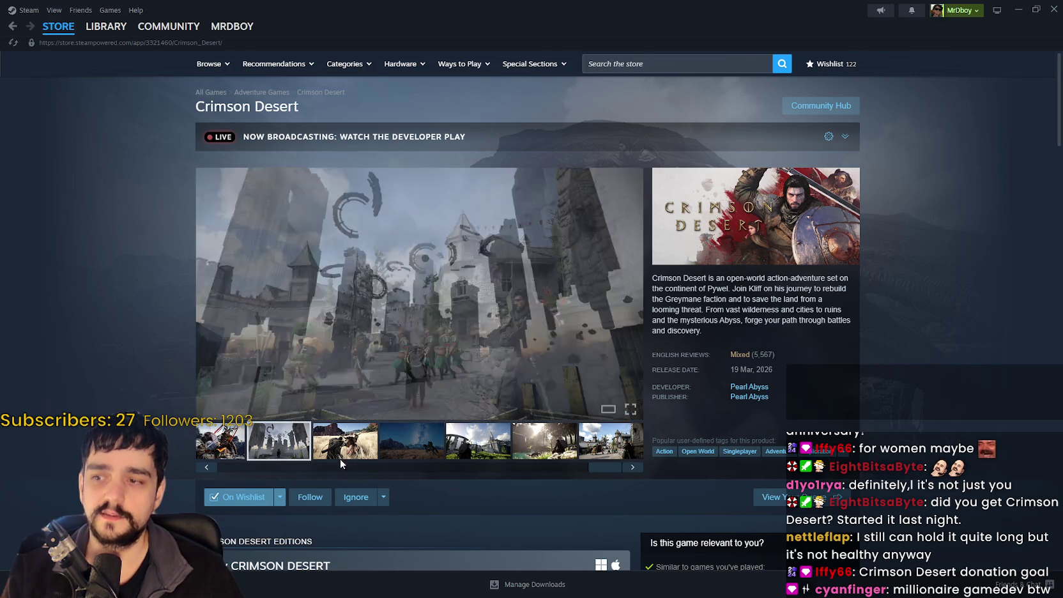
click(411, 441)
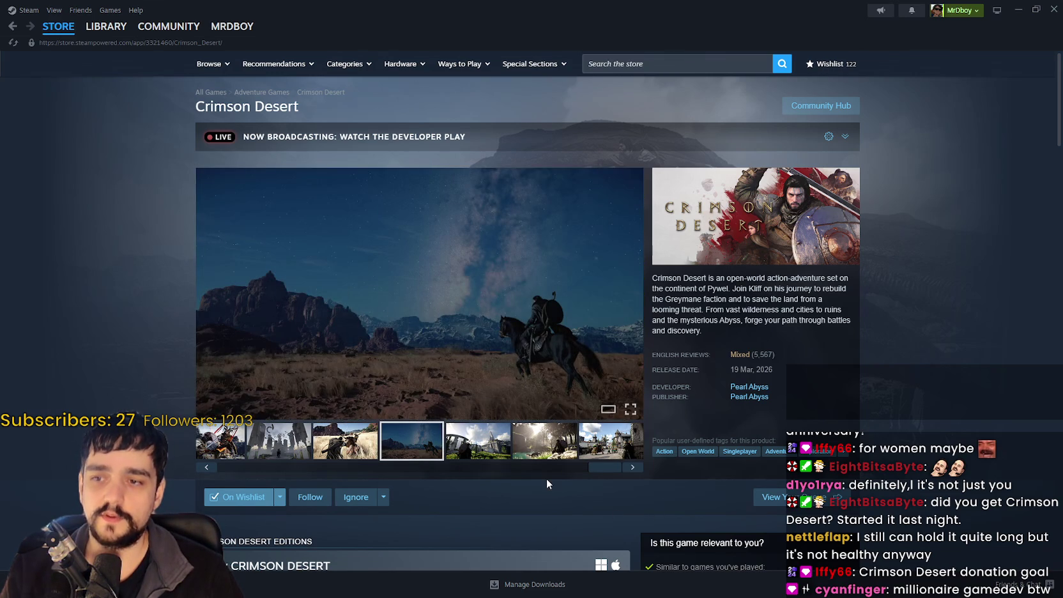
scroll(548, 486, down, 1)
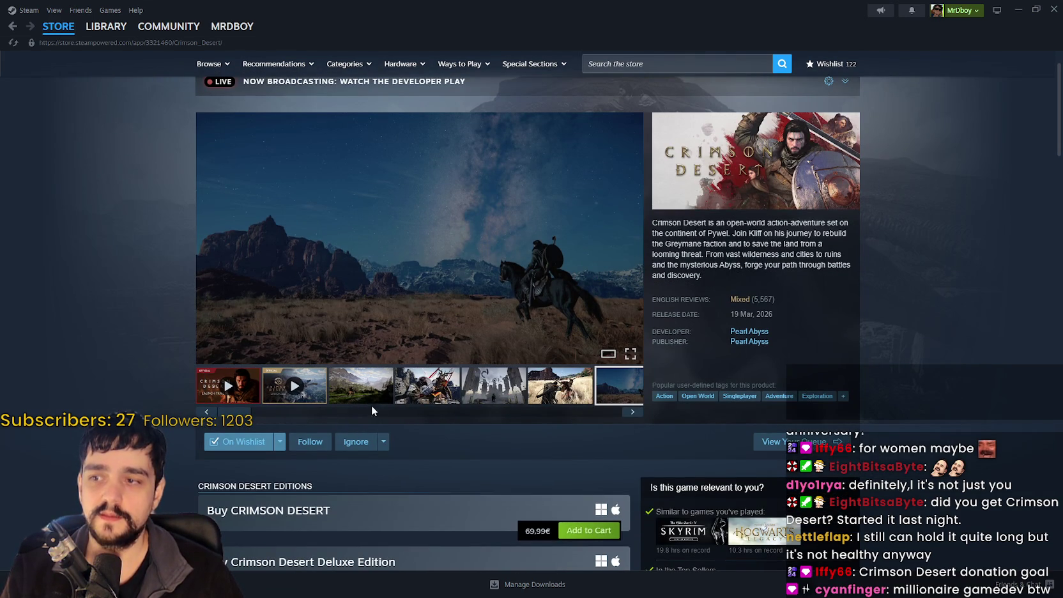
click(353, 393)
scroll(355, 376, up, 1)
click(362, 336)
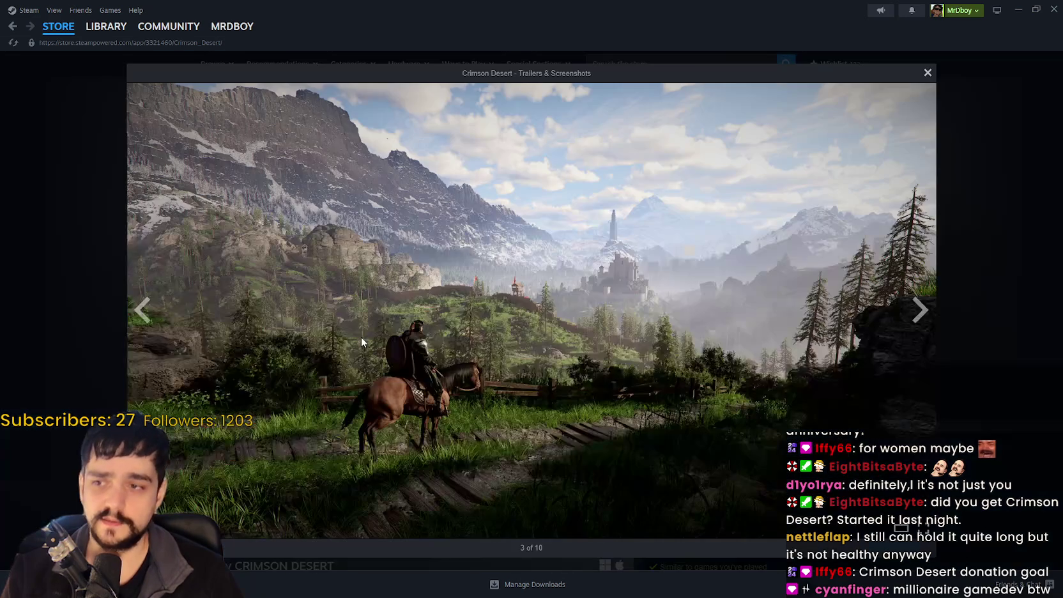
click(949, 183)
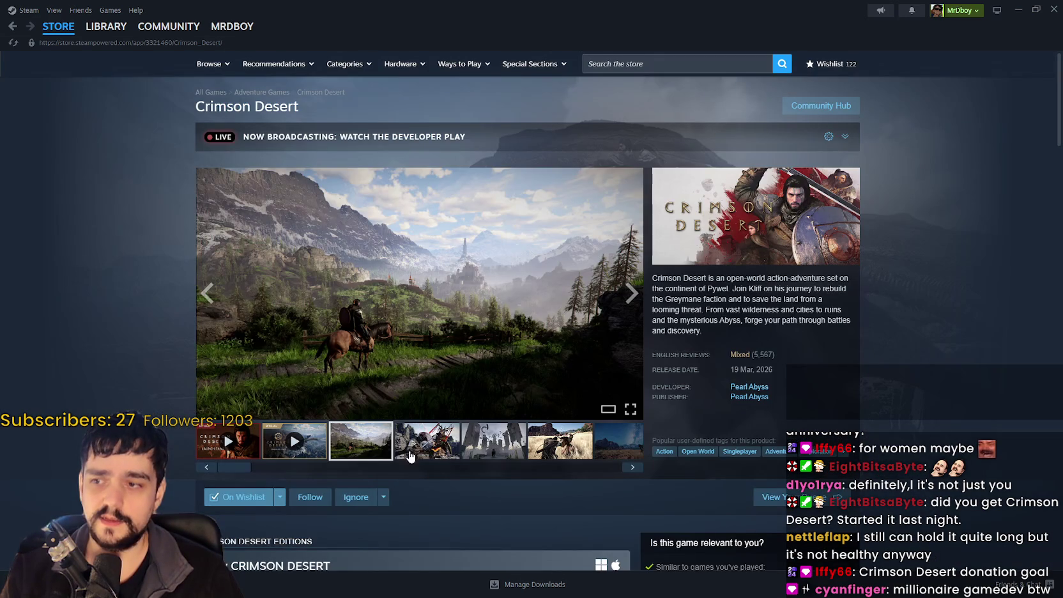
View screenshots 4, 5 and the grass fight, scroll the page, then return to the game.
click(426, 442)
click(493, 442)
click(549, 447)
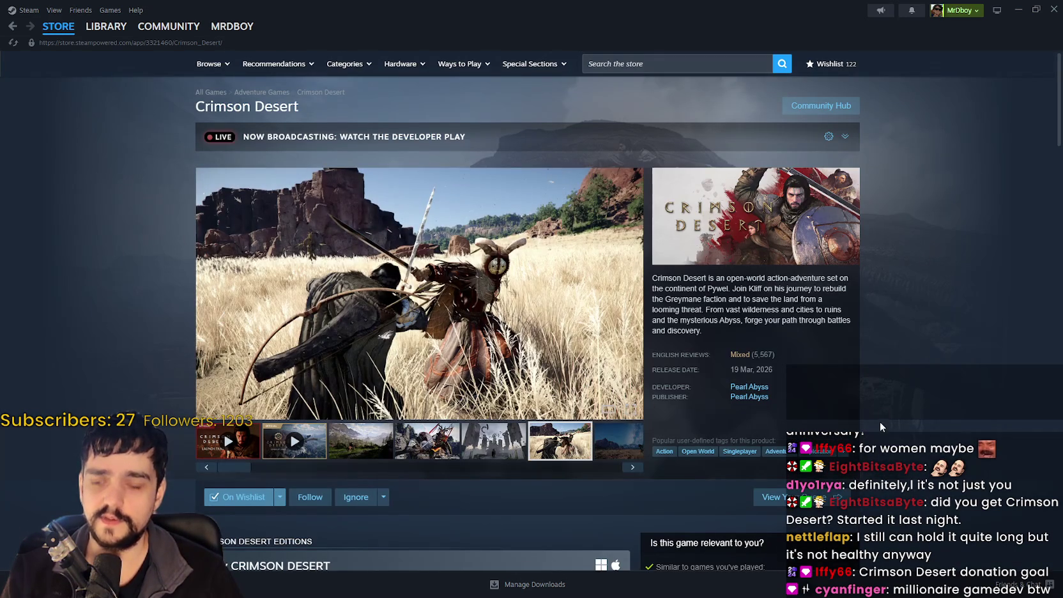
scroll(784, 176, down, 3)
scroll(737, 199, up, 3)
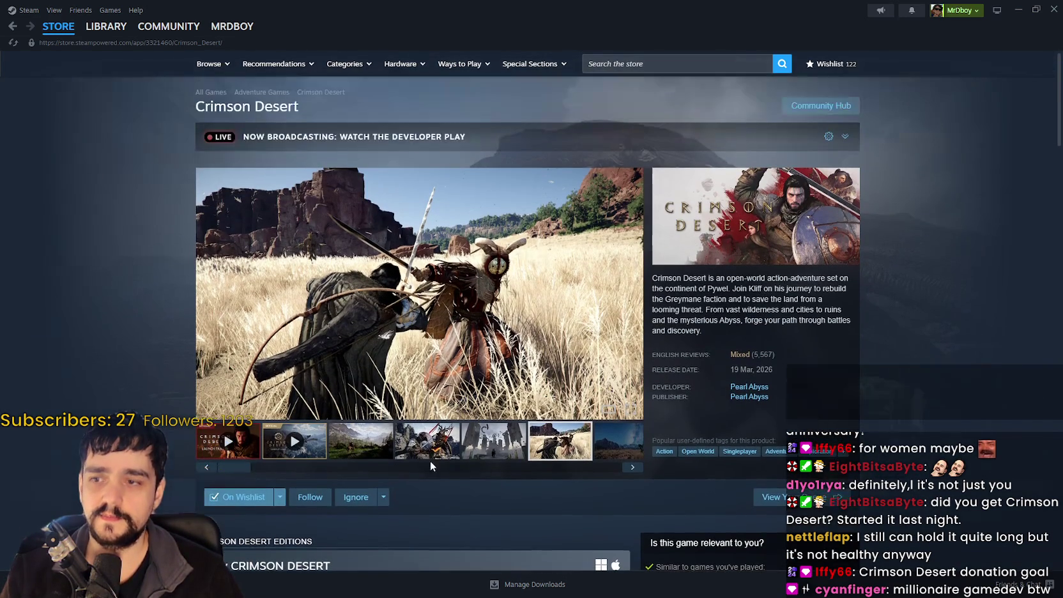
scroll(201, 218, down, 7)
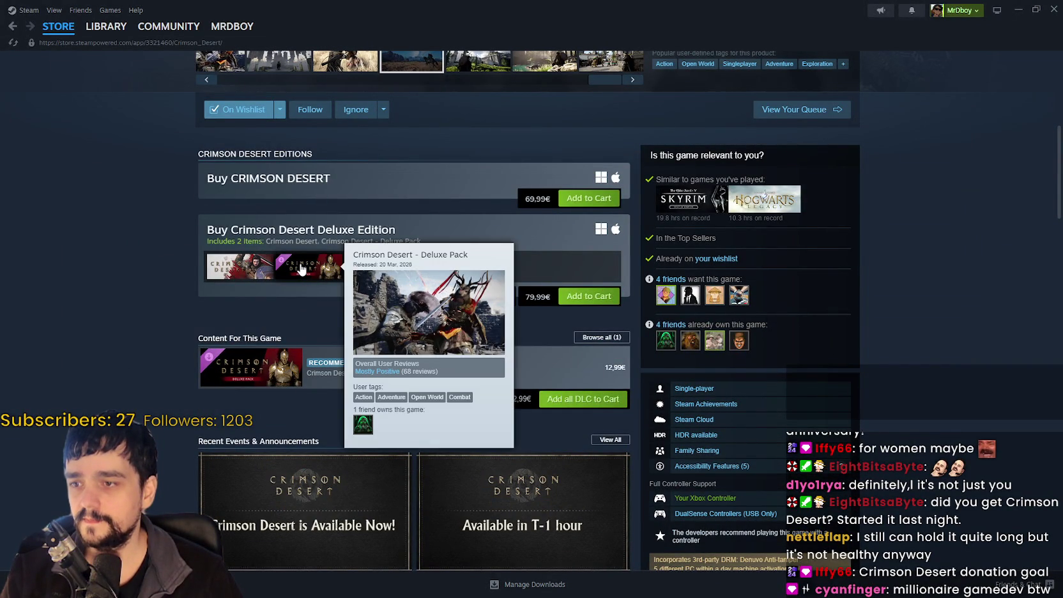
scroll(893, 338, down, 9)
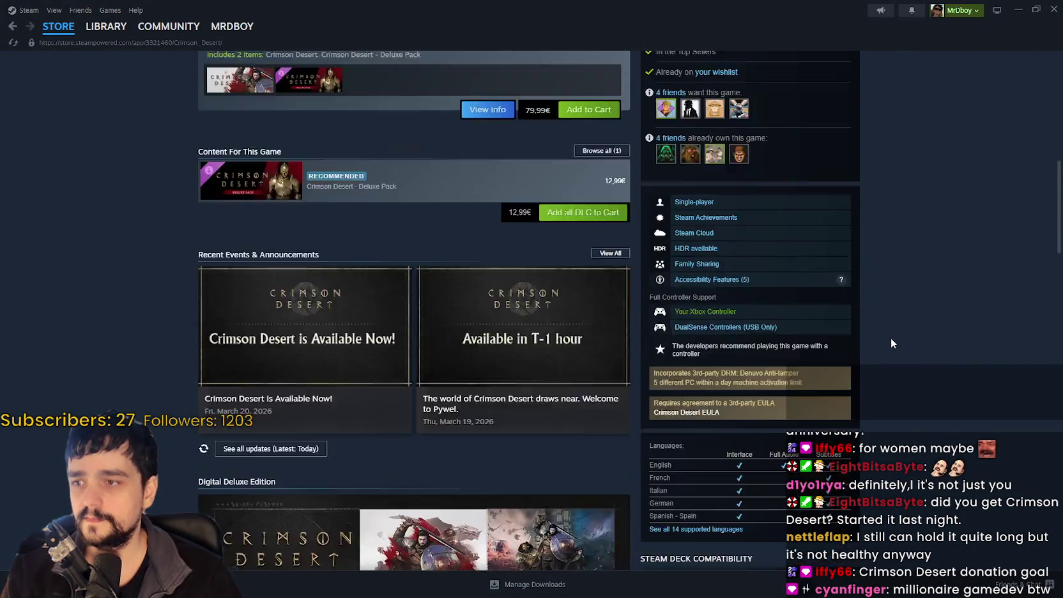
scroll(891, 331, up, 5)
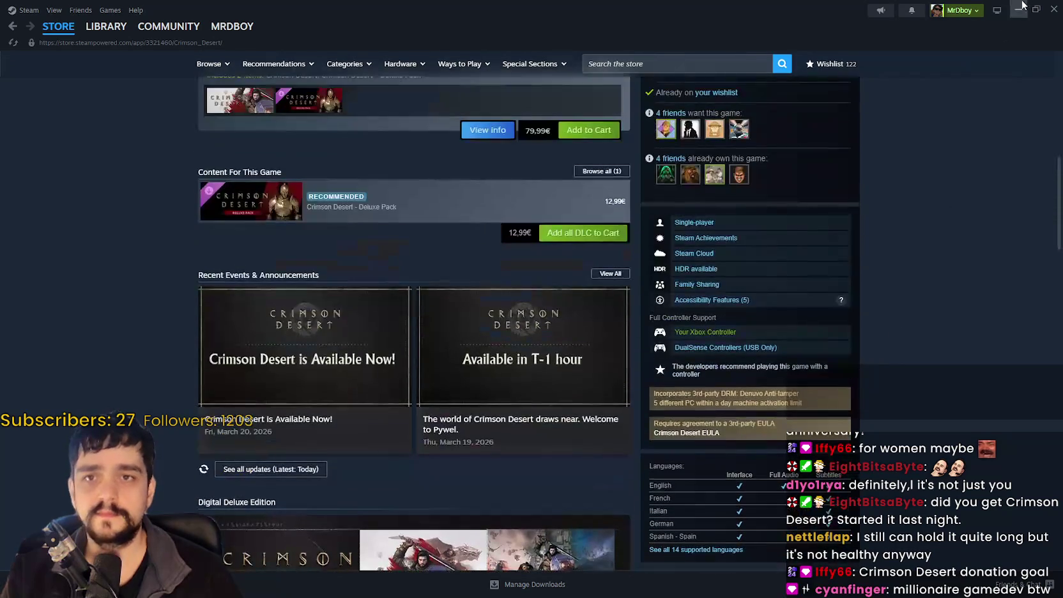
key(alt+Tab)
Resume the game, peek at Crafting and the market trade window, then cancel the Farm Tile.
click(588, 195)
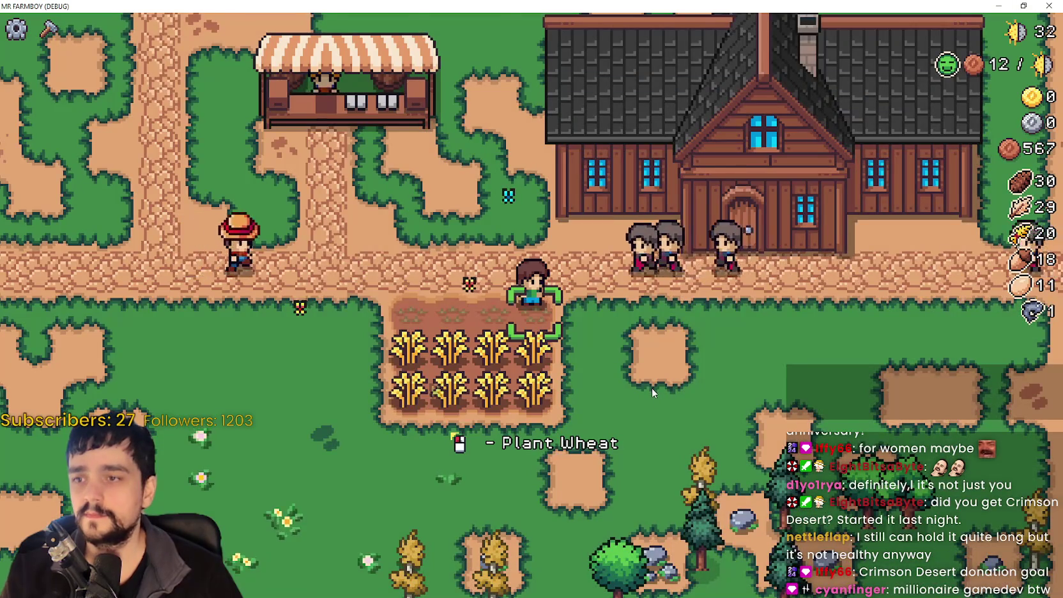
scroll(652, 386, down, 3)
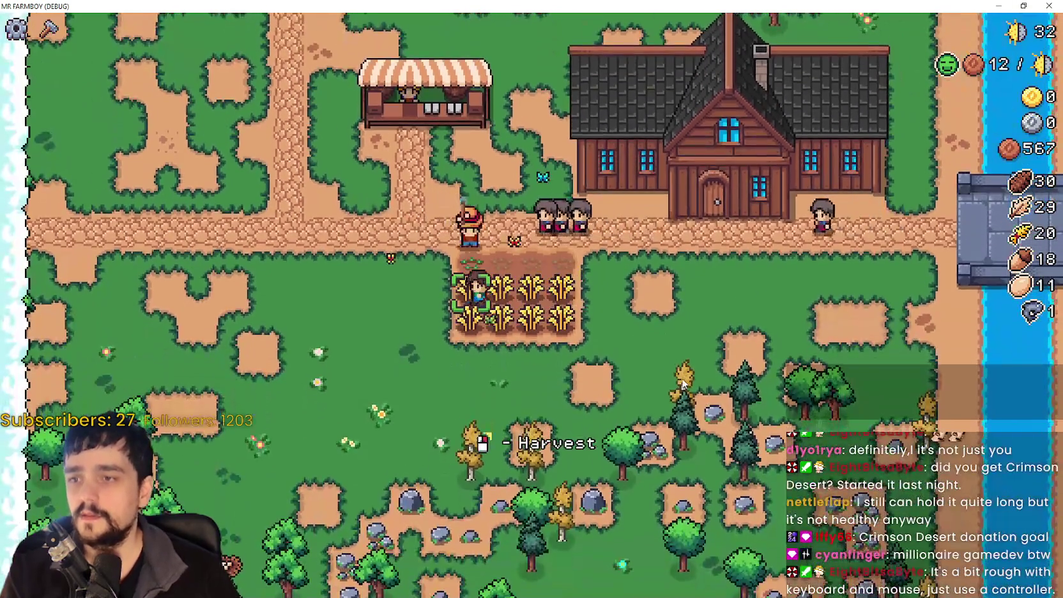
key(c)
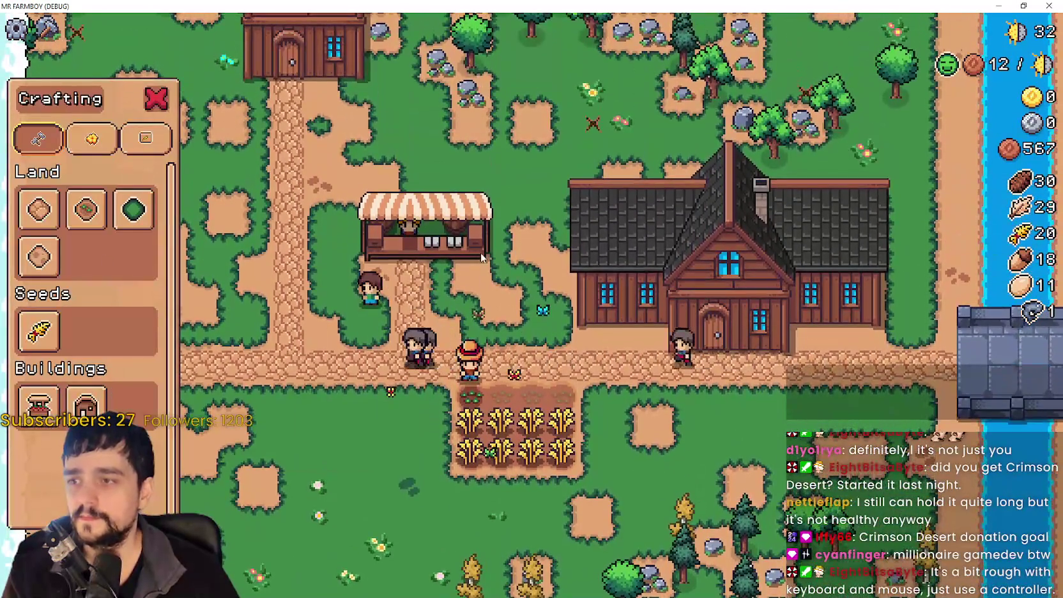
click(481, 257)
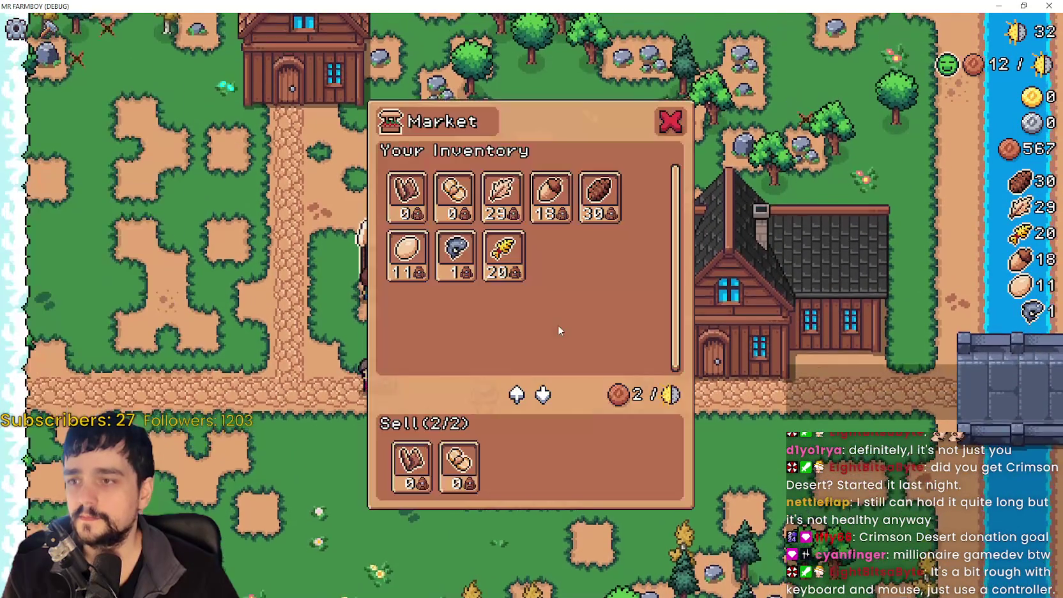
key(Escape)
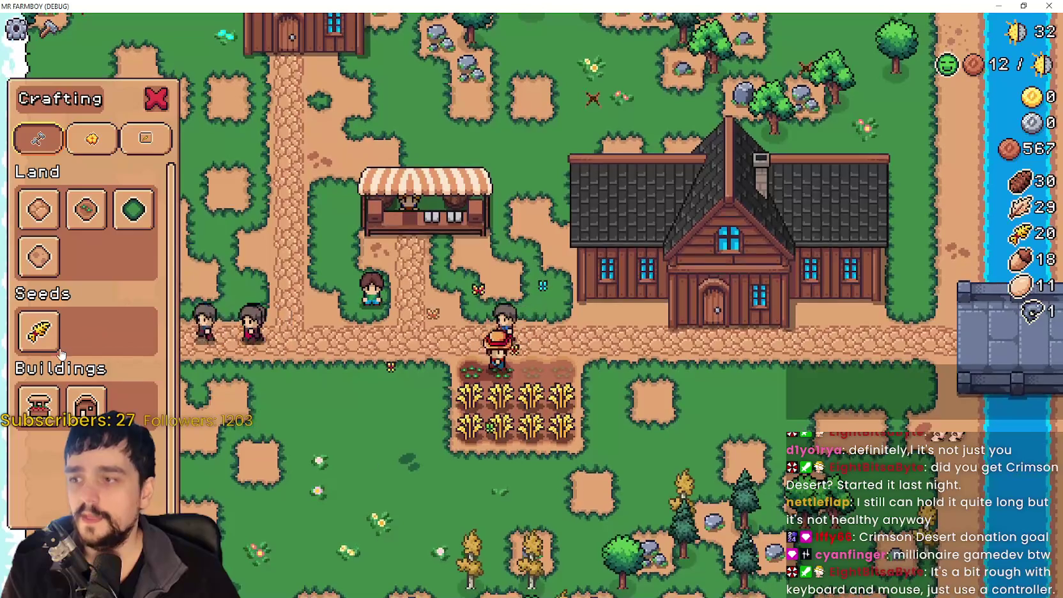
click(38, 256)
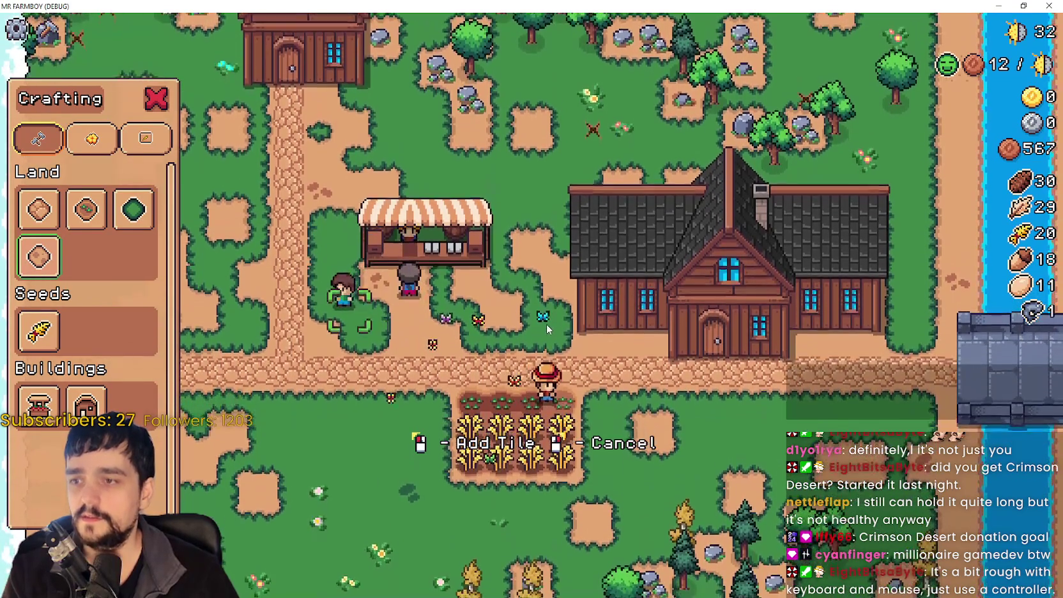
right_click(547, 329)
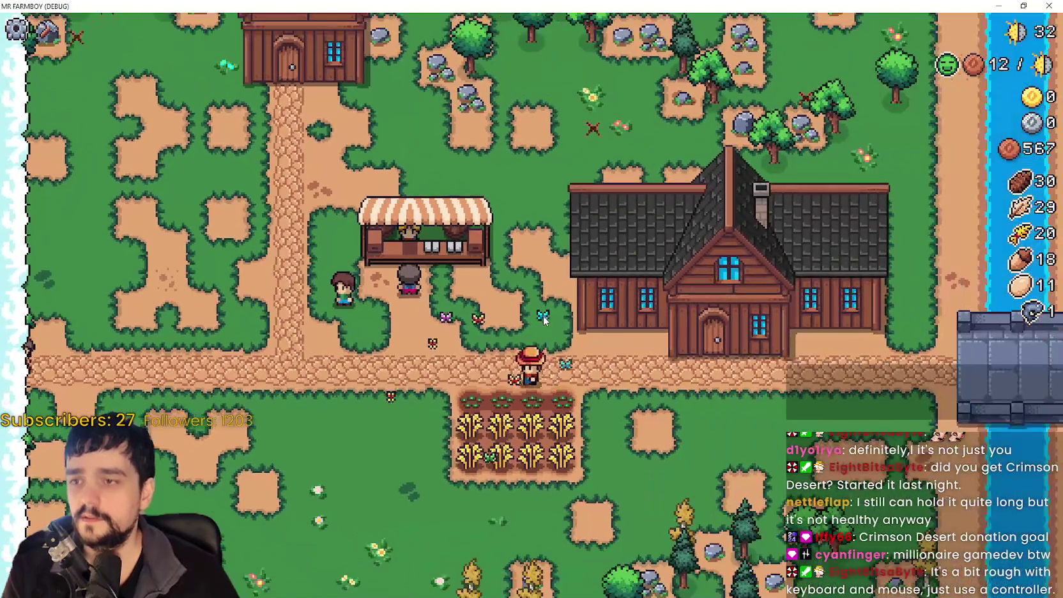
Walk the farmer left and up past the market stall, back down, then pause.
key(a)
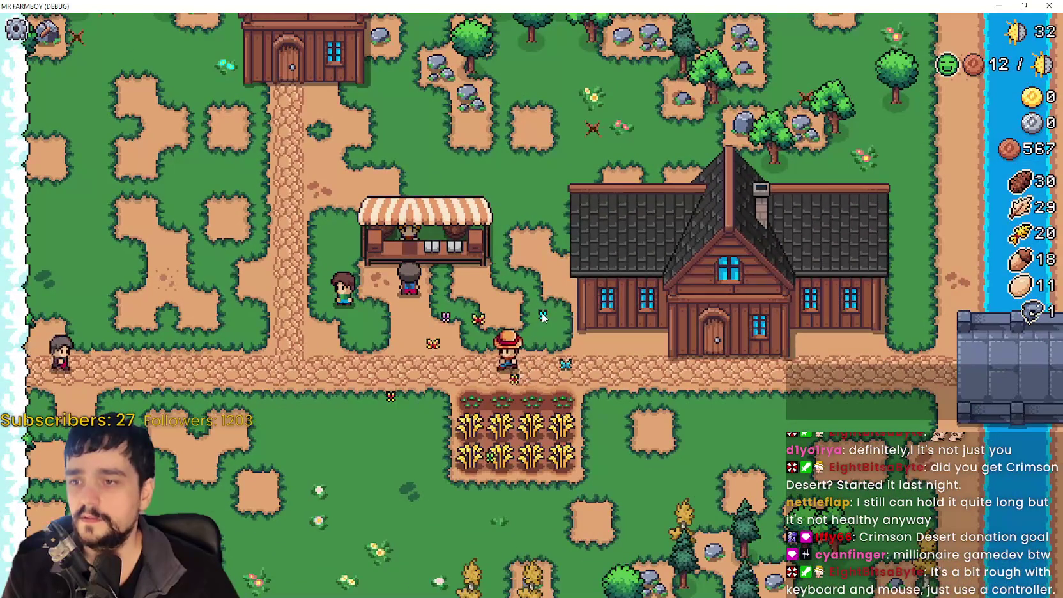
key(w)
key(a)
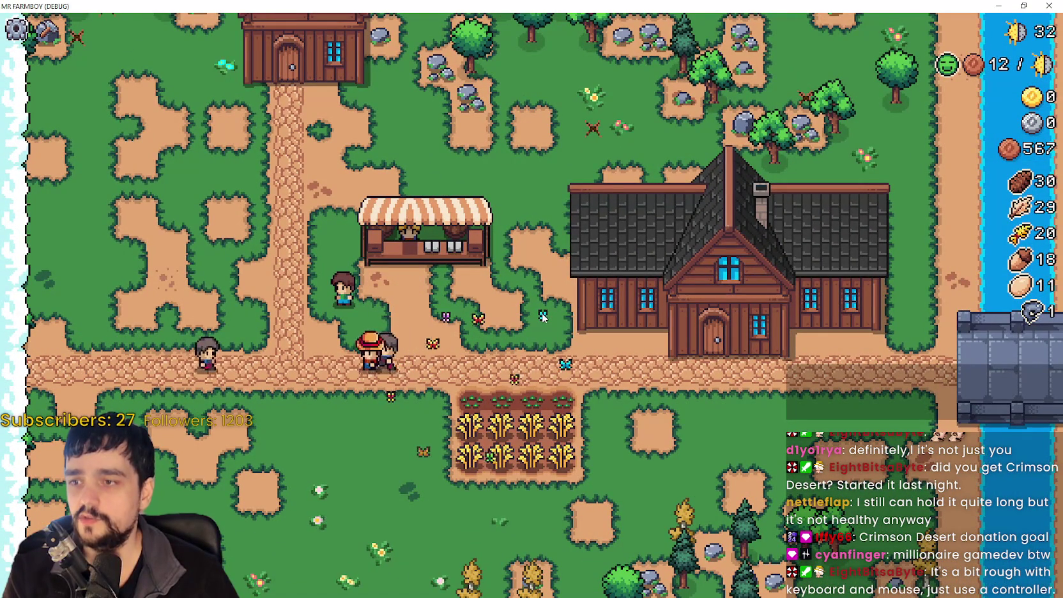
key(w)
key(w)
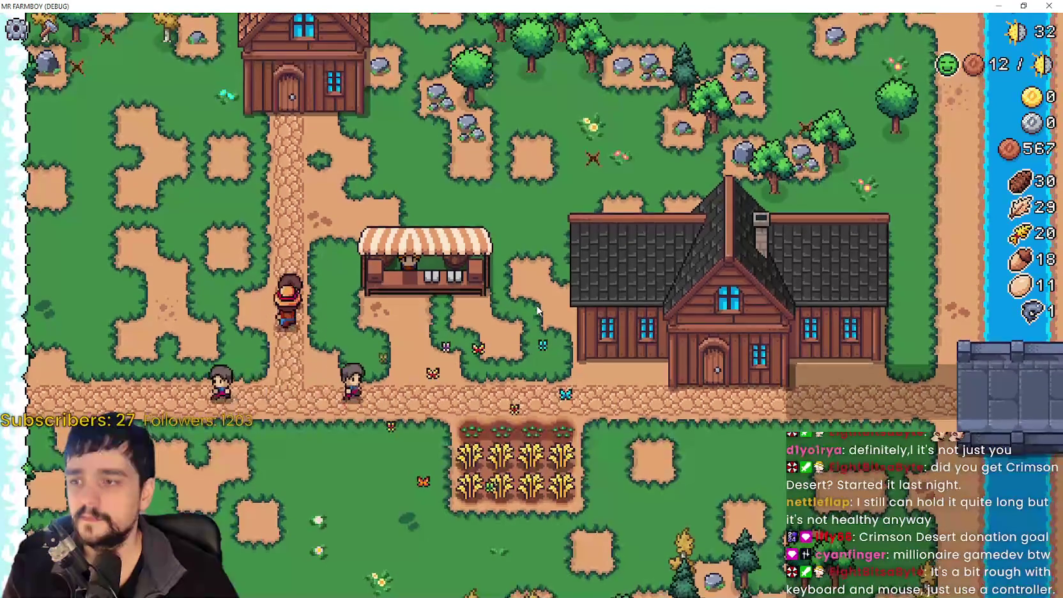
key(w)
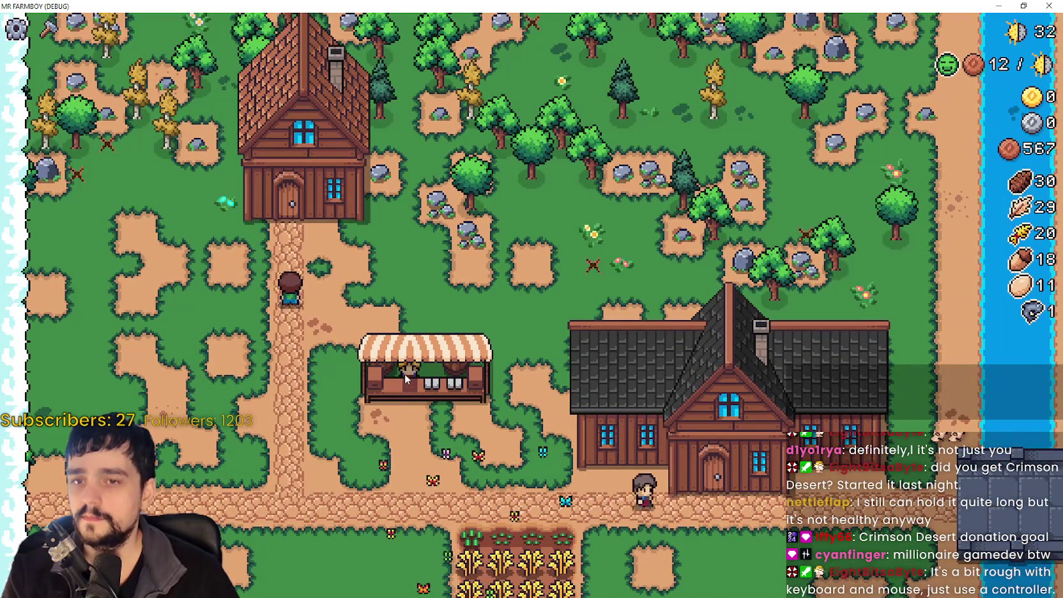
key(s)
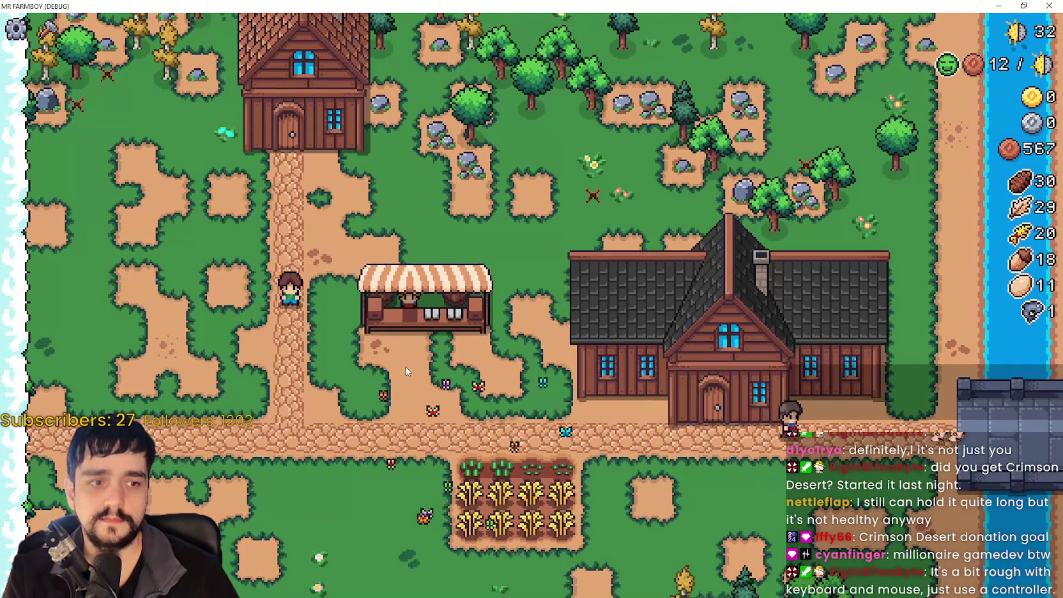
key(Escape)
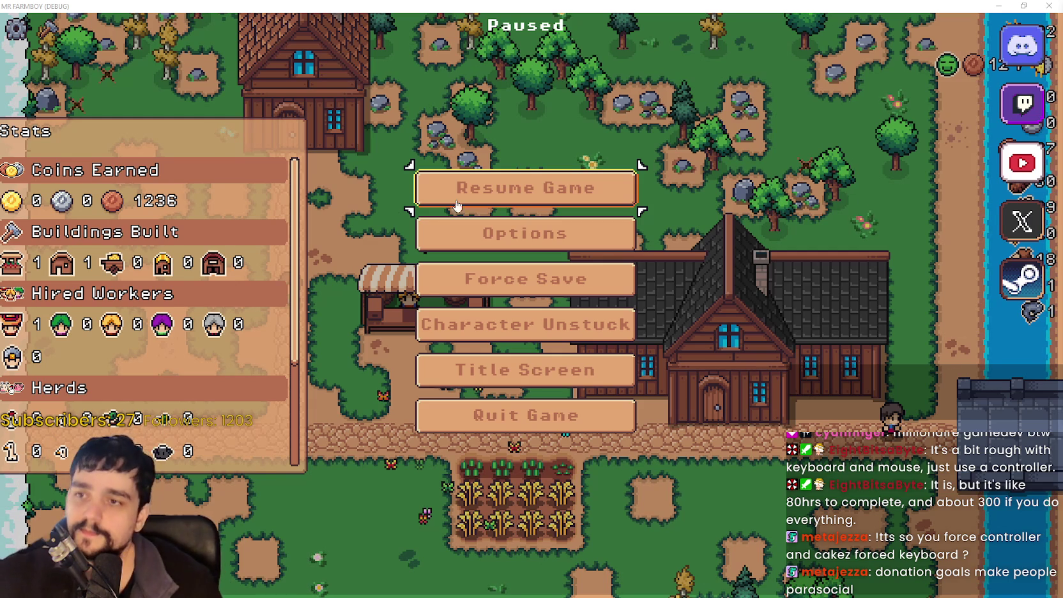
Resume the game and walk the farmer to just below the market stall.
key(Escape)
key(w)
key(d)
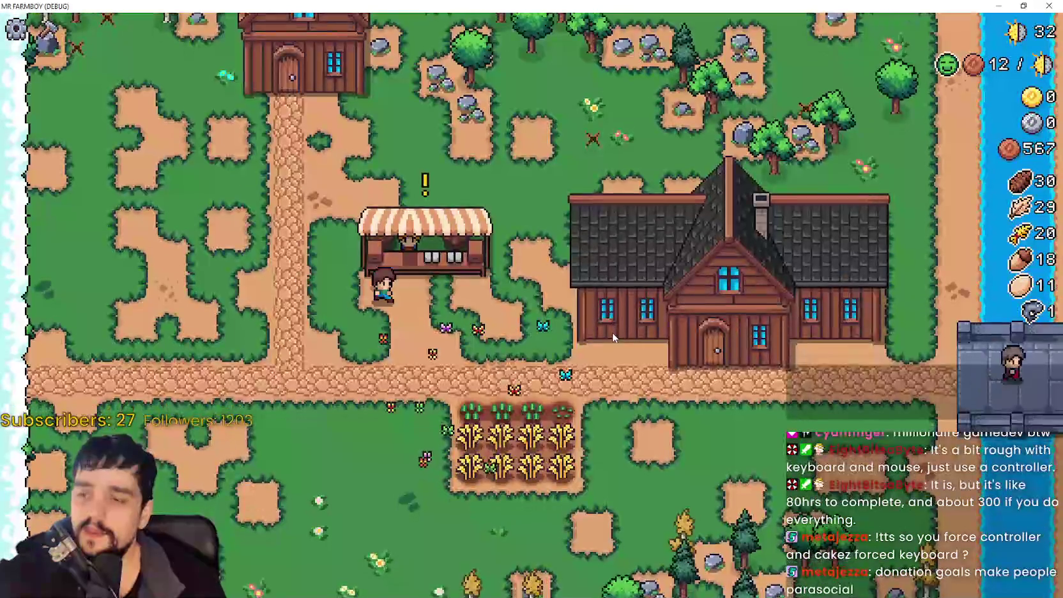
key(s)
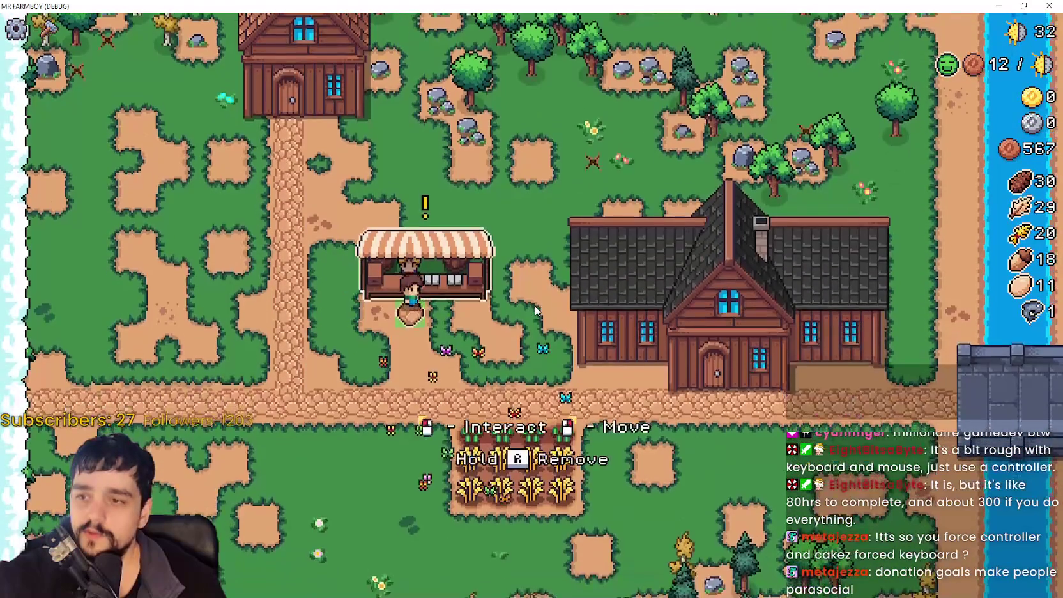
Preview a Road Tile from Crafting at a few spots, then cancel it.
key(c)
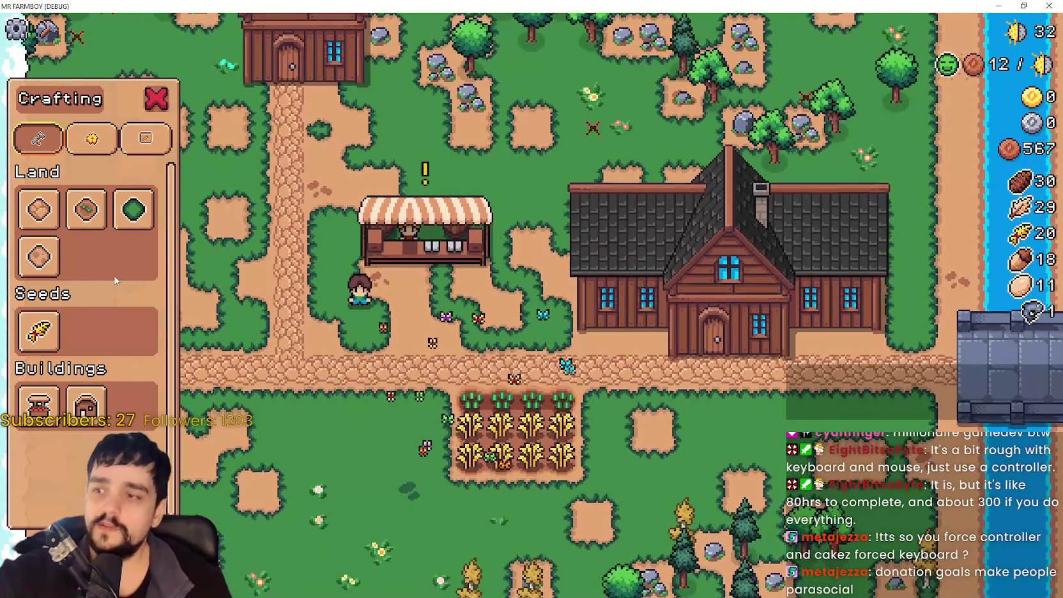
click(35, 225)
key(d)
key(s)
key(a)
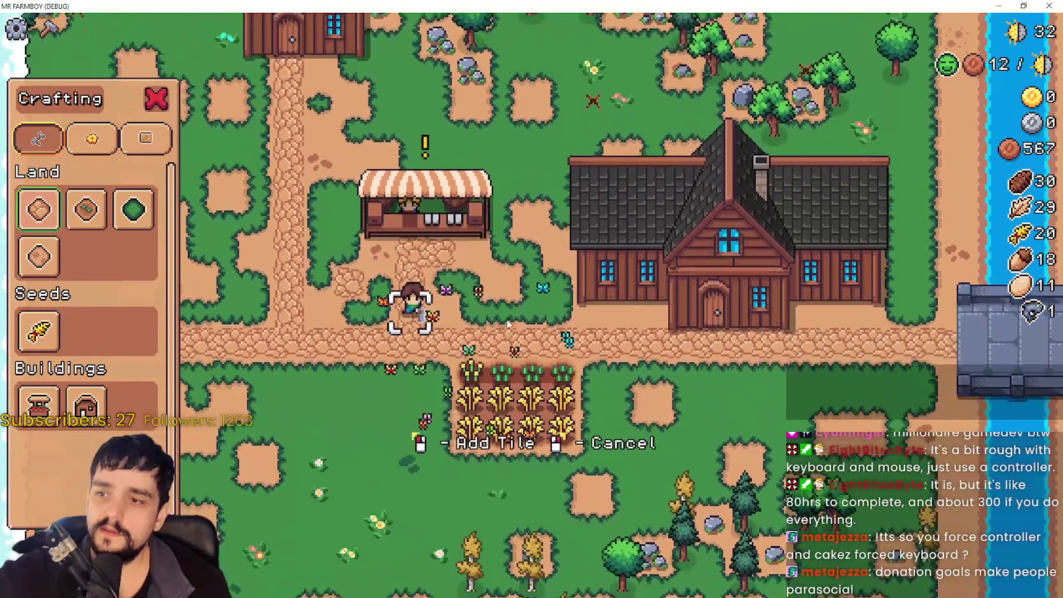
right_click(506, 324)
Walk up-left and preview a Sand Tile from Crafting, then cancel it.
key(a)
key(w)
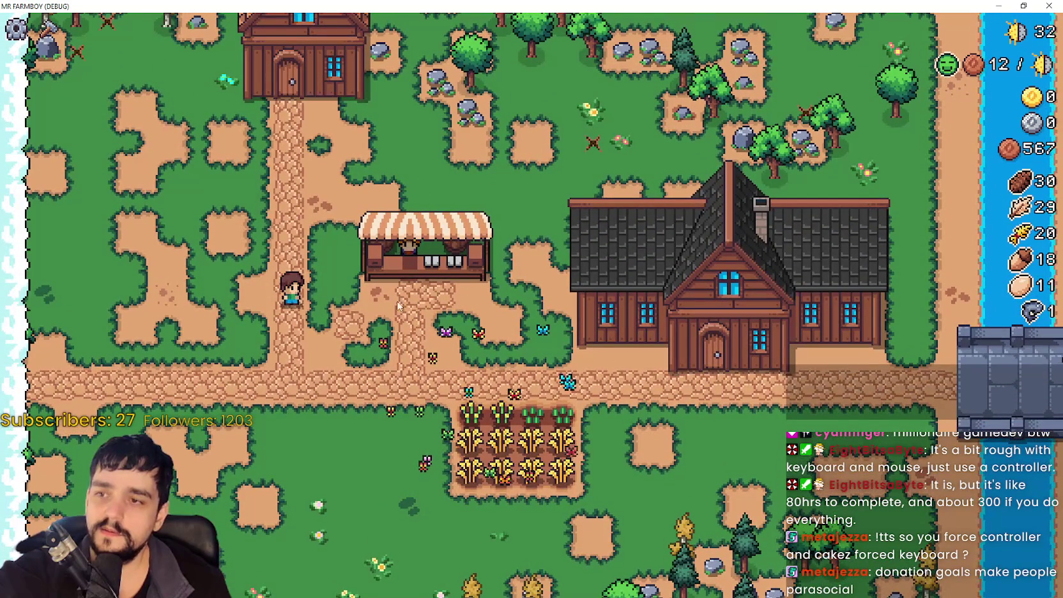
key(c)
click(49, 257)
key(d)
key(a)
key(s)
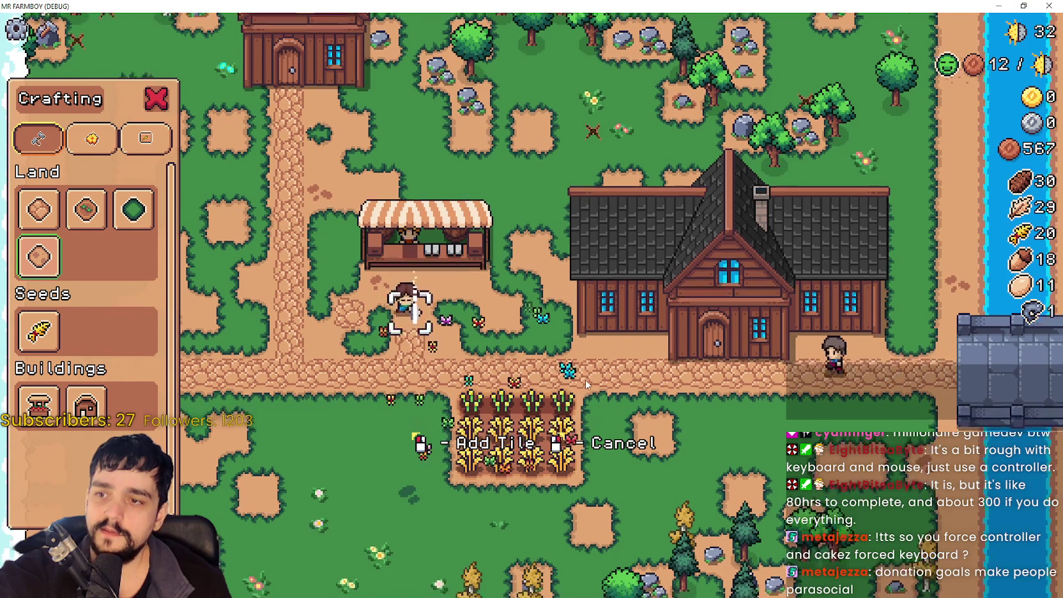
key(a)
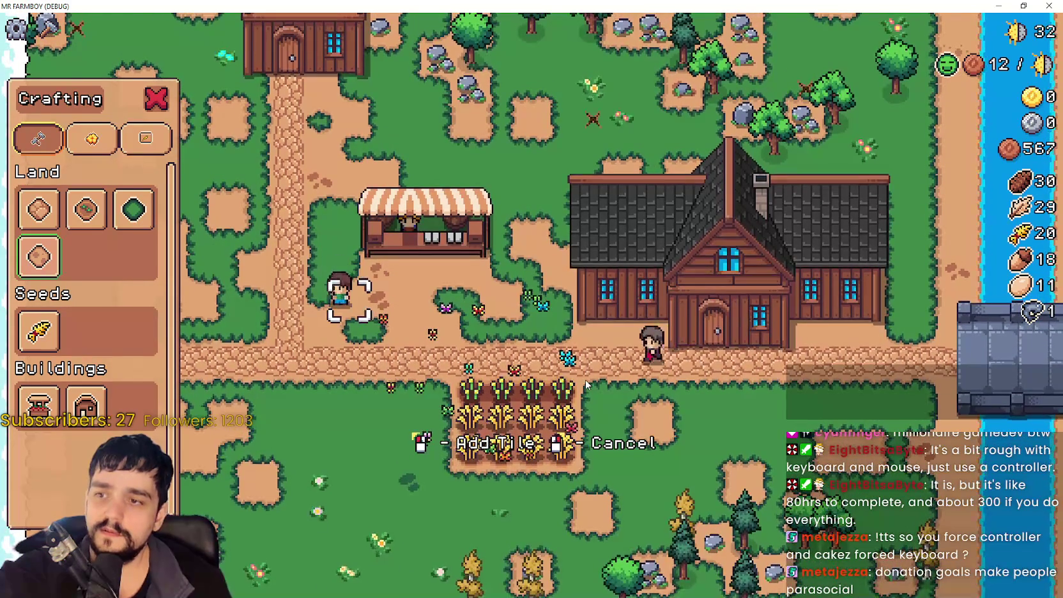
right_click(585, 382)
Walk the farmer left and close the game with Alt+F4.
key(w)
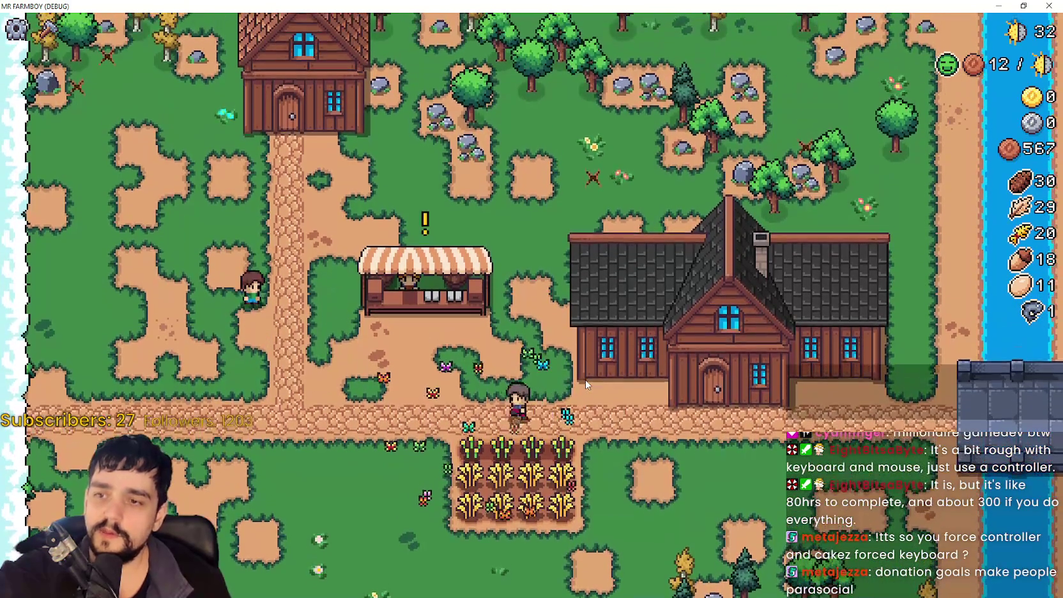
key(a)
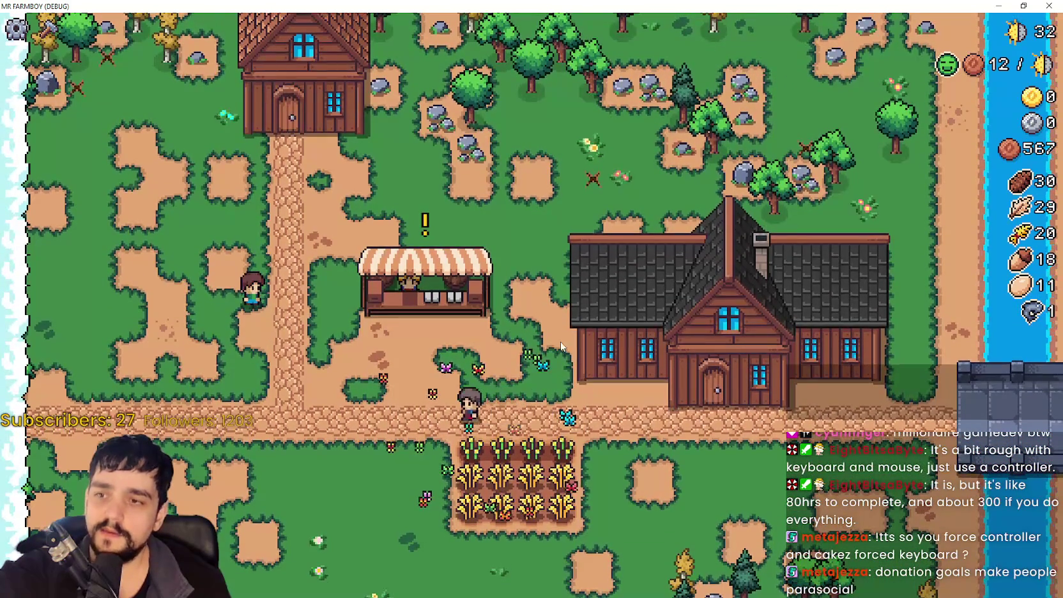
key(alt+F4)
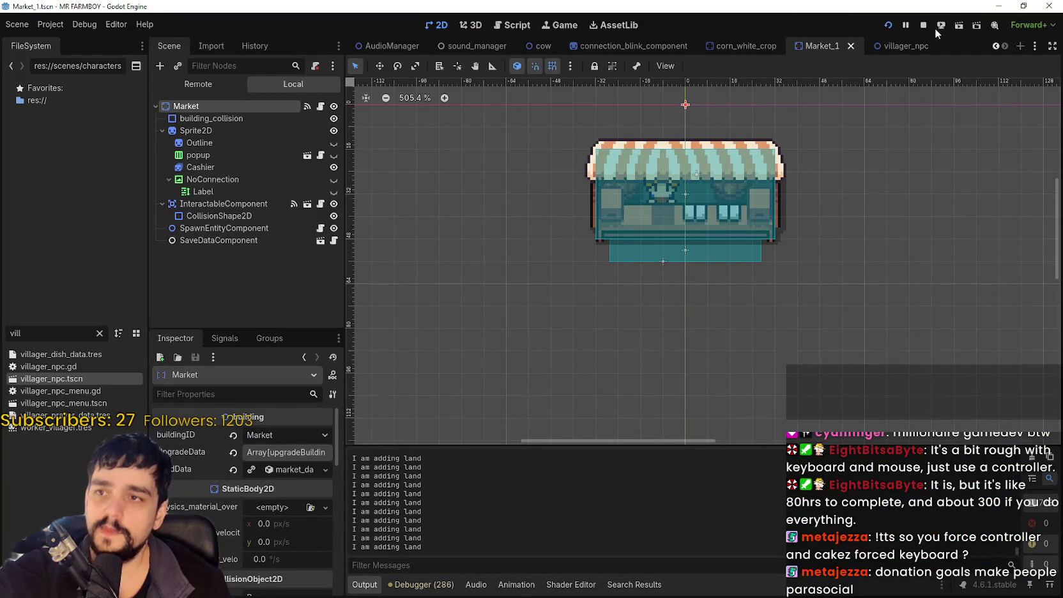
Stop the debug run, select NoConnection and open vegetable_shop_new.gd.
click(927, 25)
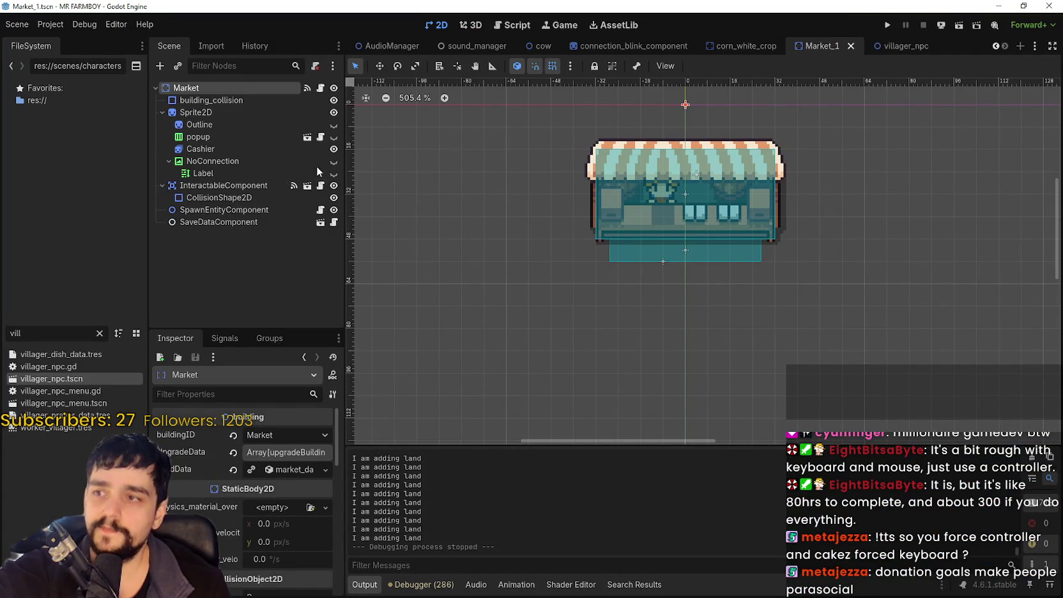
click(239, 163)
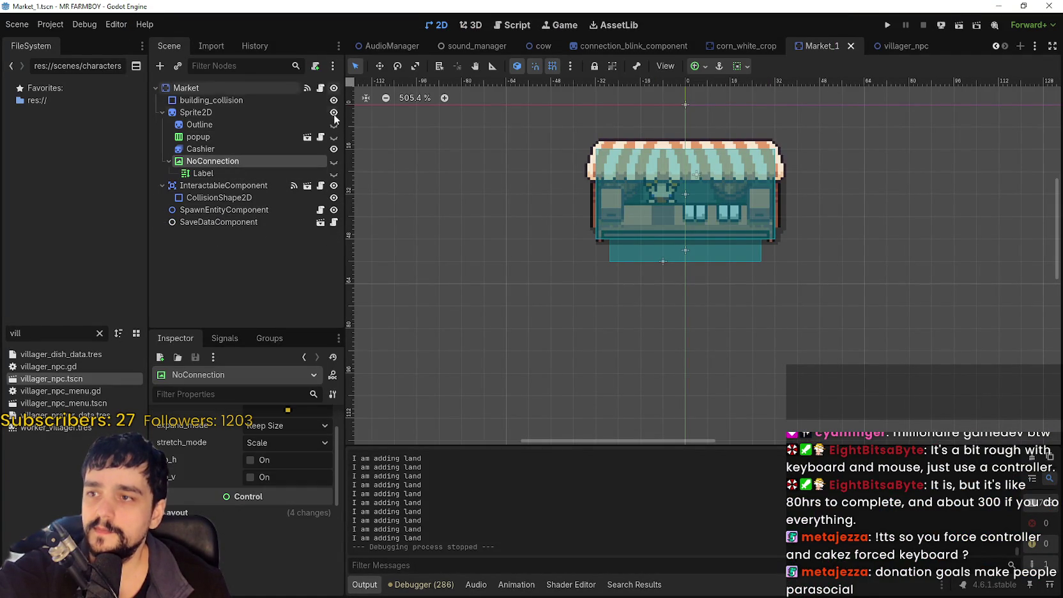
click(320, 87)
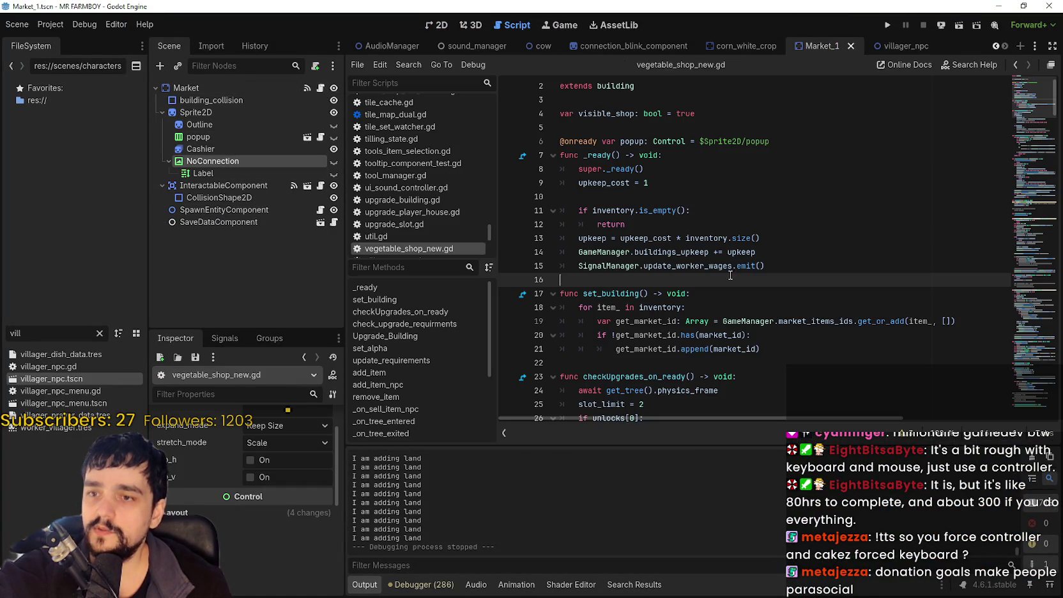
drag(1036, 150, 1018, 336)
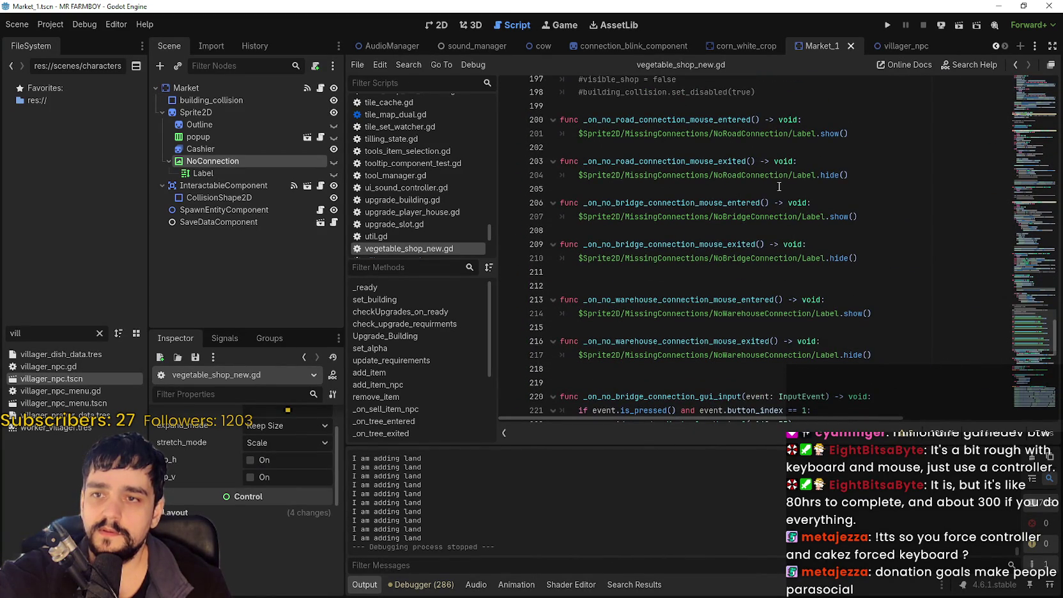
Delete 'road_' from the handler names on lines 200 and 203.
double_click(682, 119)
click(908, 133)
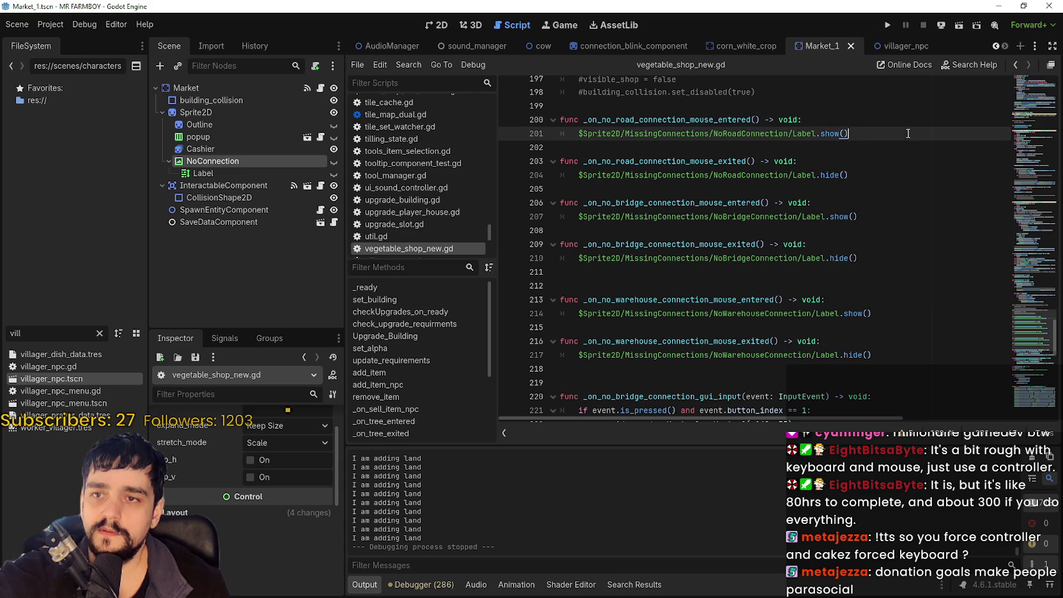
drag(819, 133, 545, 130)
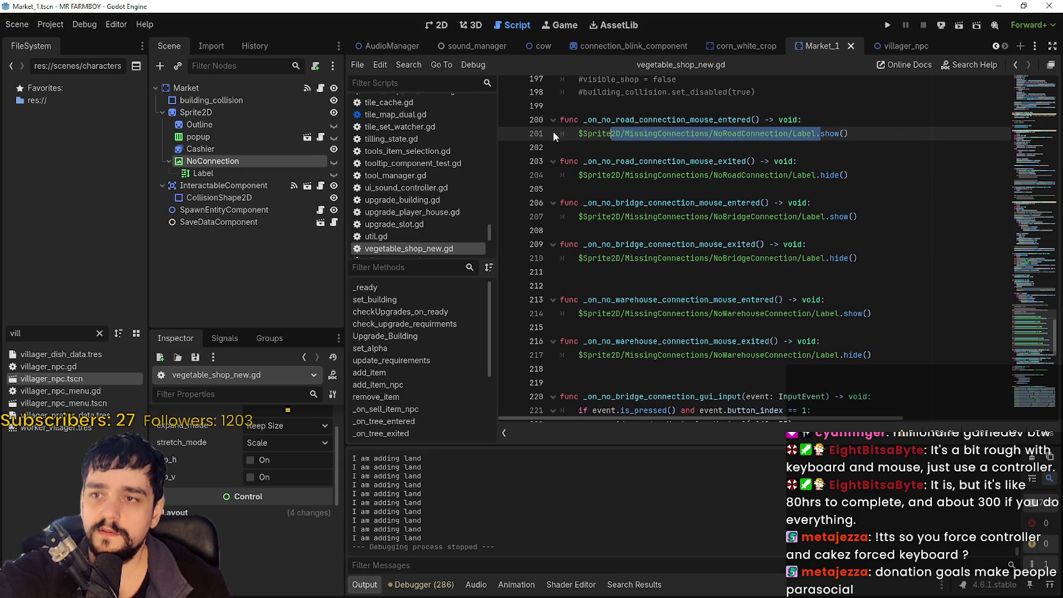
click(574, 131)
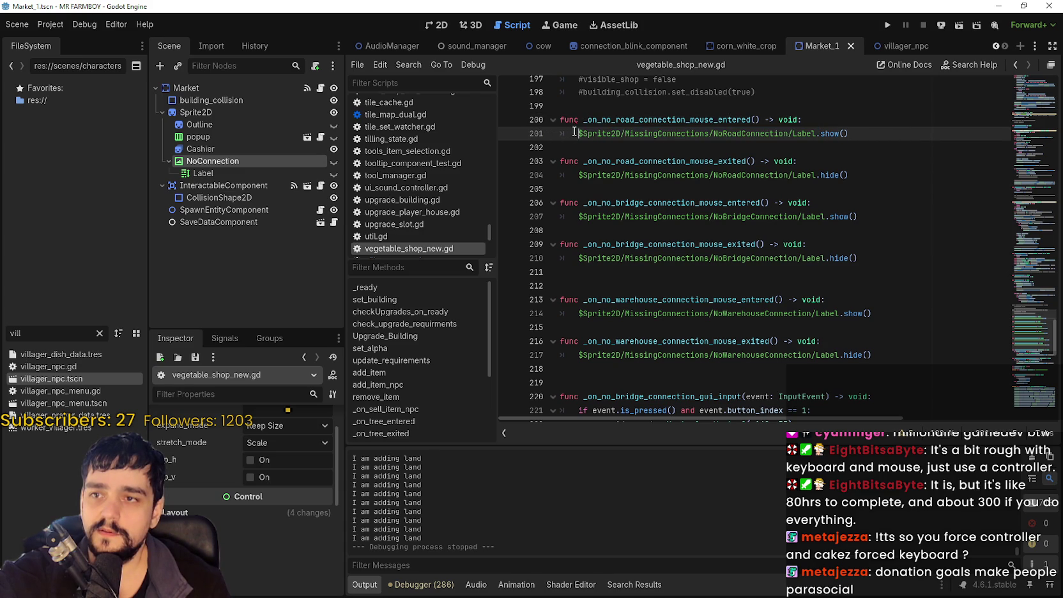
double_click(611, 120)
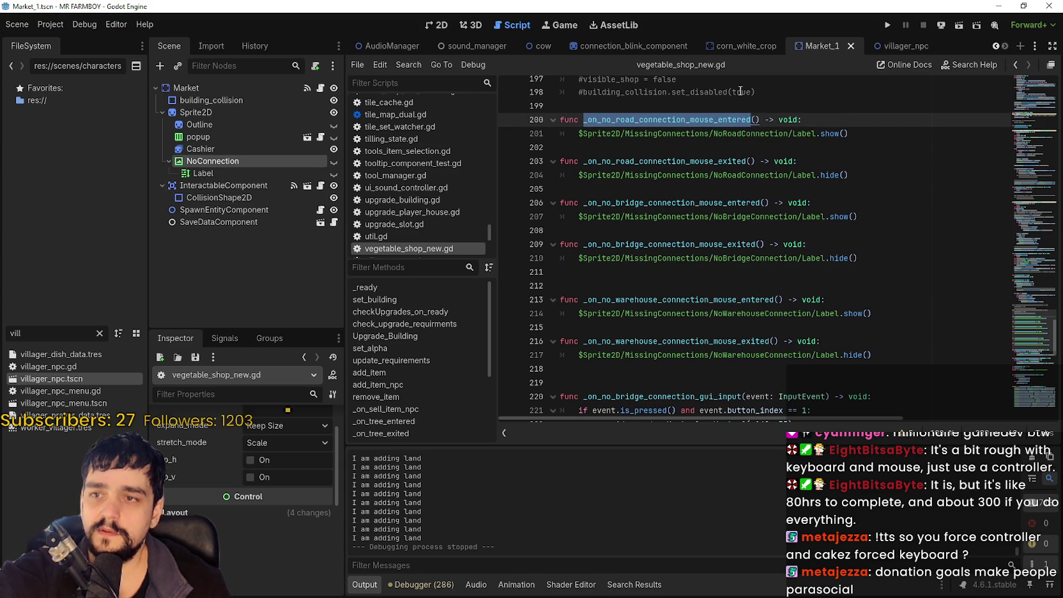
click(632, 119)
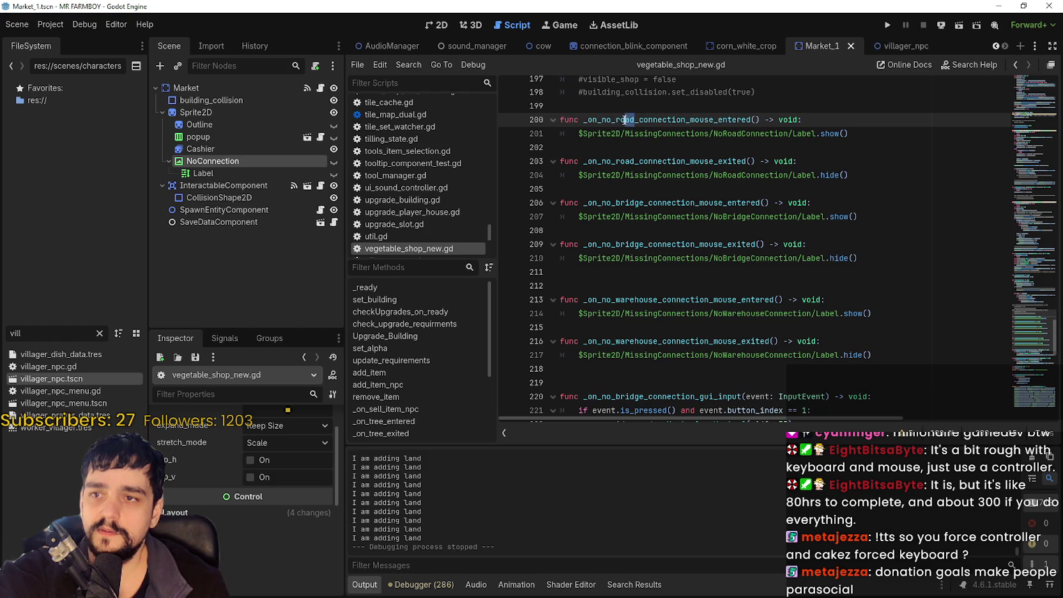
key(BackSpace)
key(BackSpace)
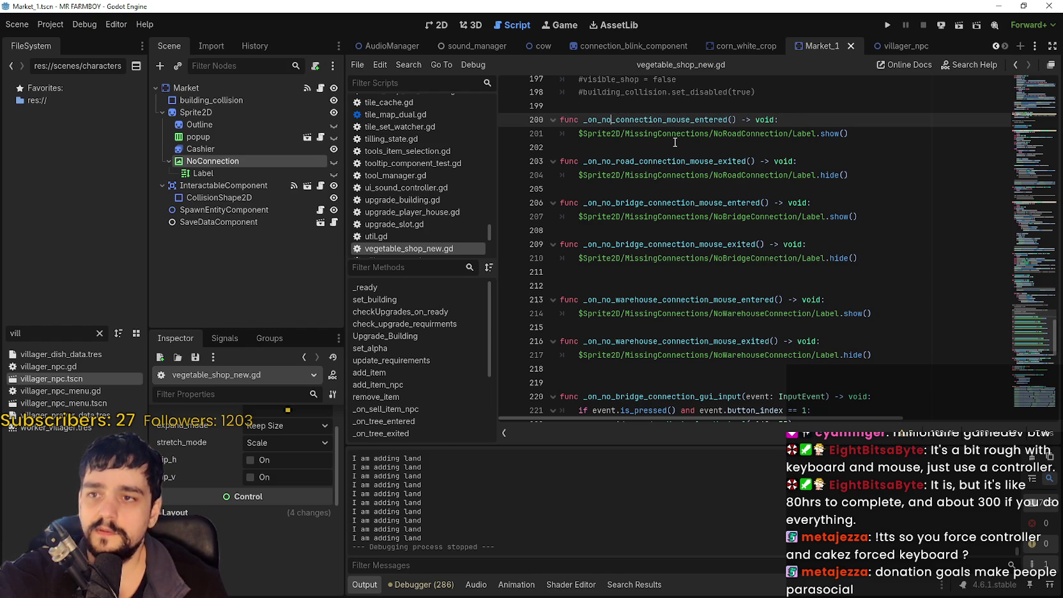
drag(635, 161, 619, 161)
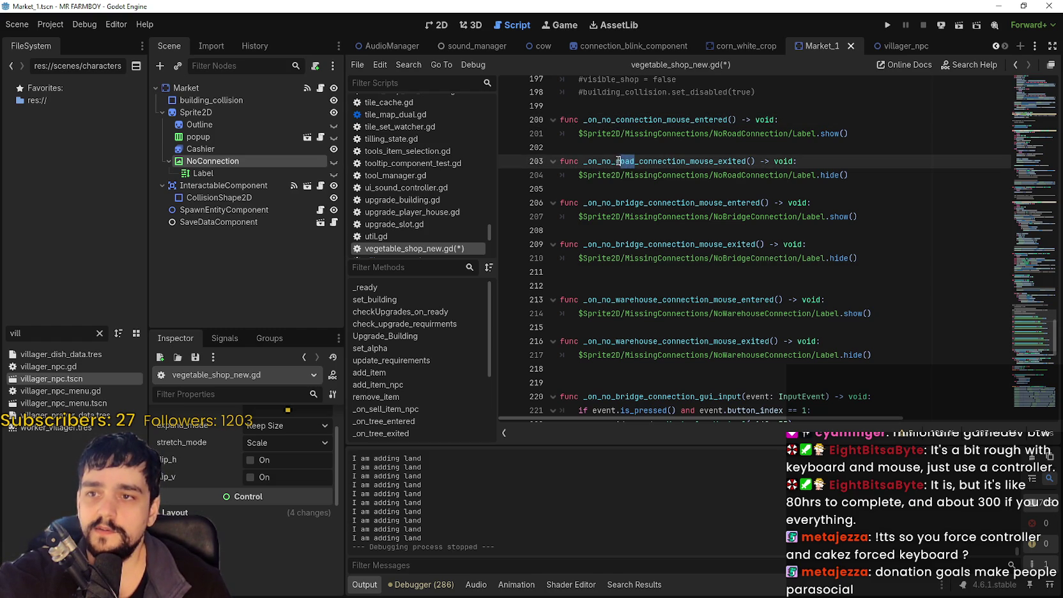
key(BackSpace)
key(BackSpace)
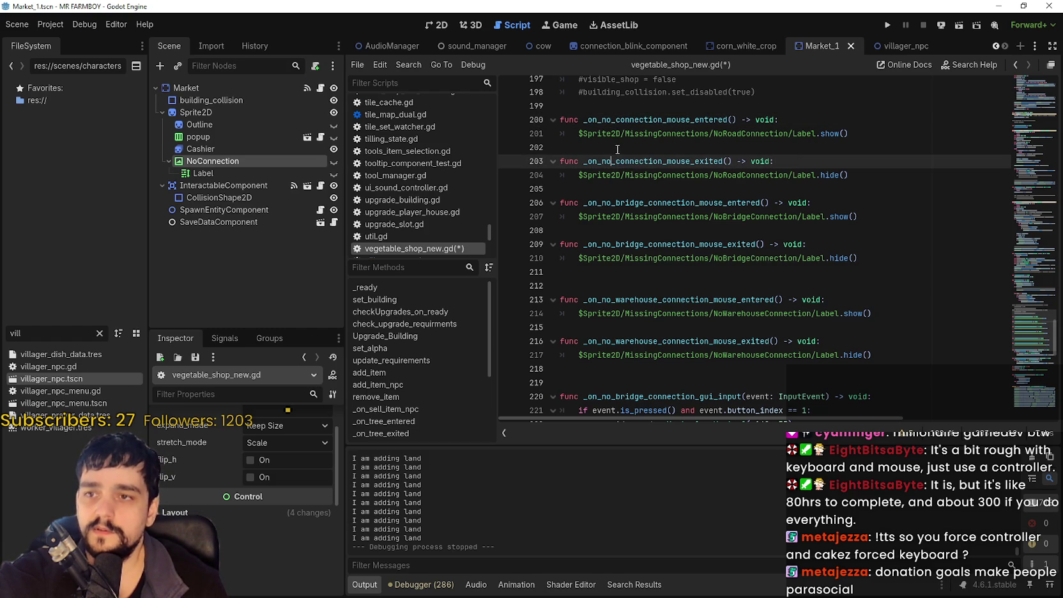
drag(879, 136, 582, 133)
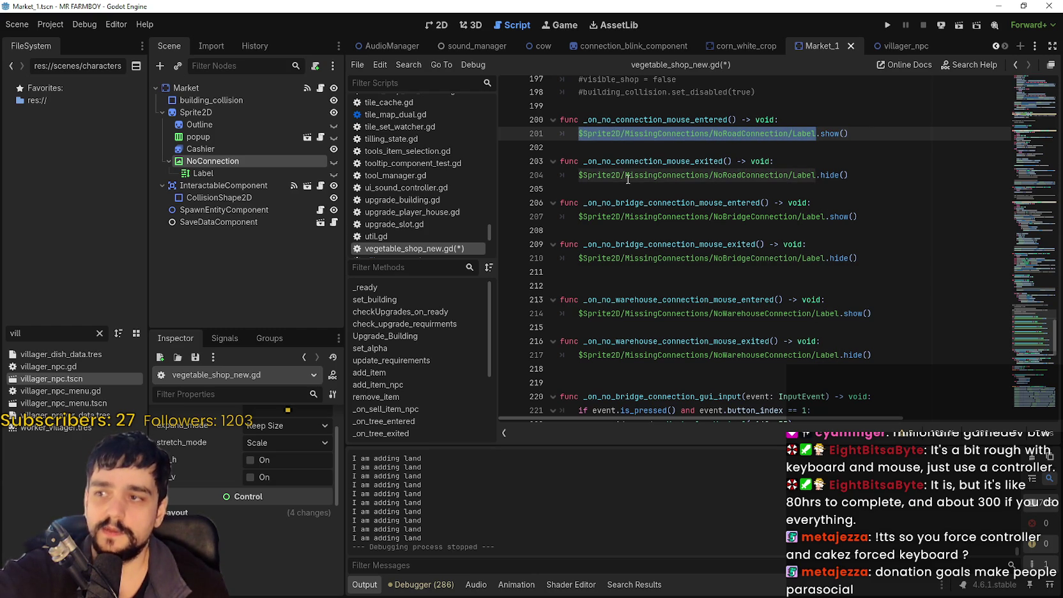
Replace line 201's label path with no_connection.get_child(0) using autocomplete.
text(no_conne)
key(Return)
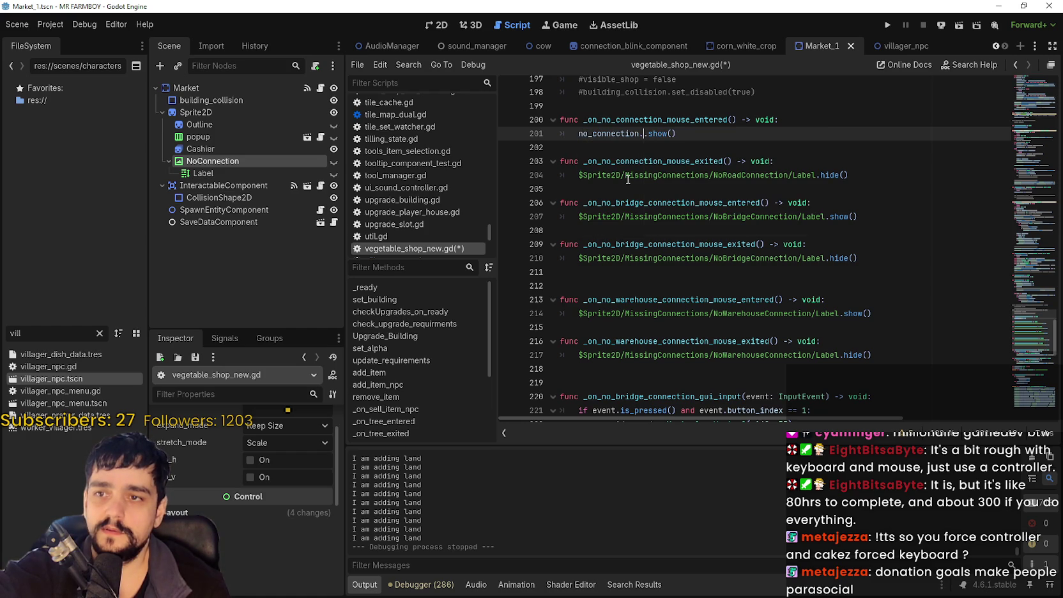
text(get)
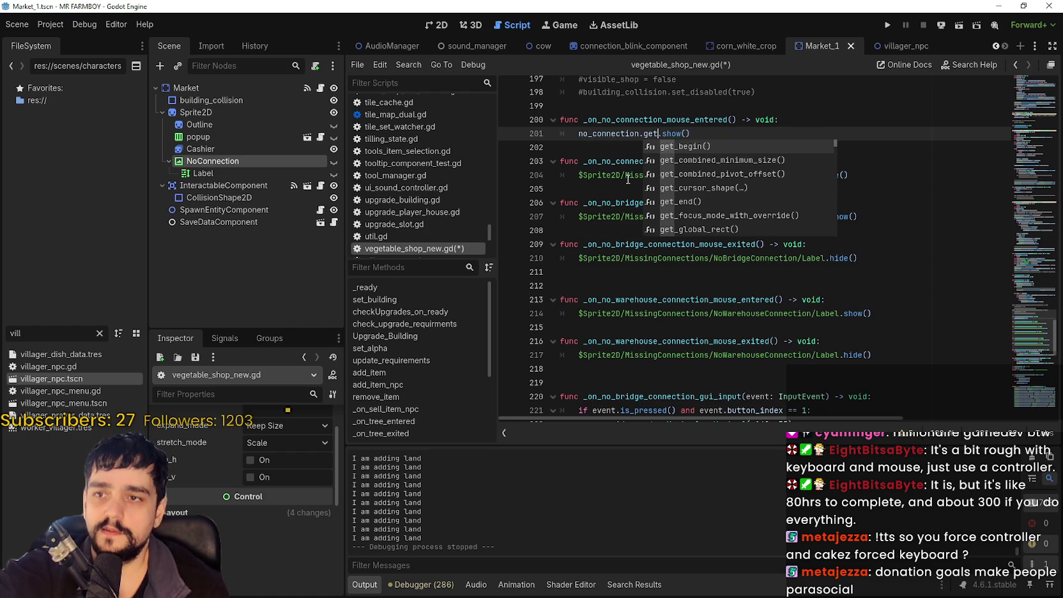
text(_chi)
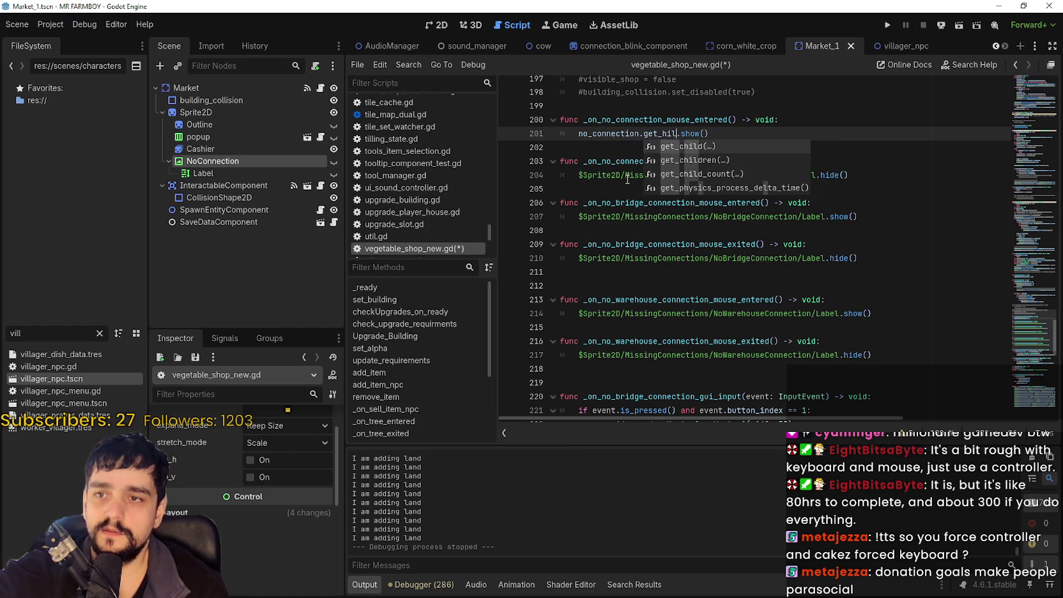
key(Return)
text(0)
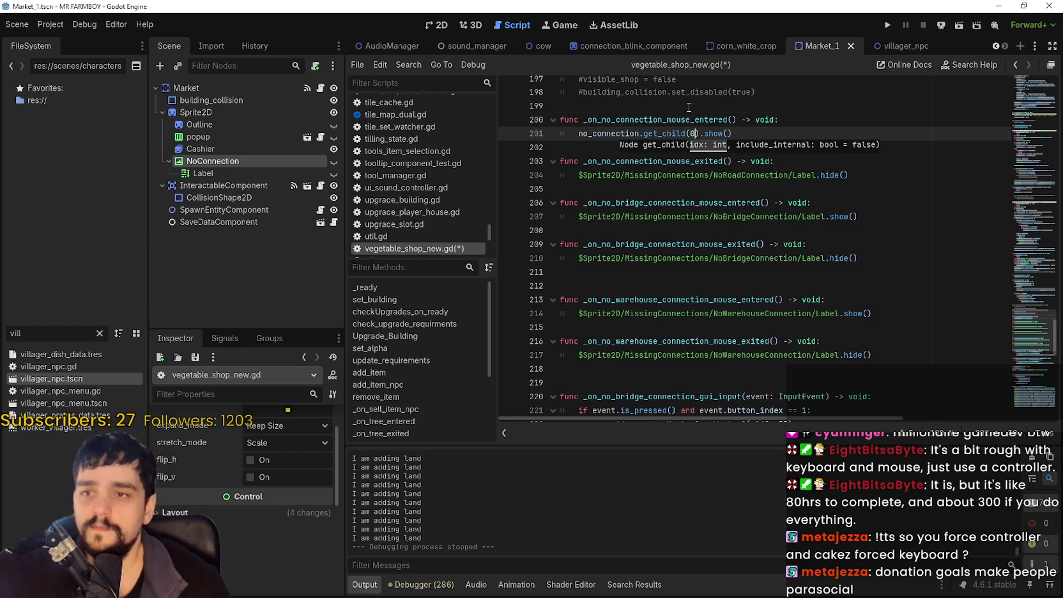
Copy no_connection.get_child(0) and paste it over the label path on line 204.
drag(606, 134, 701, 130)
key(ctrl+c)
double_click(623, 135)
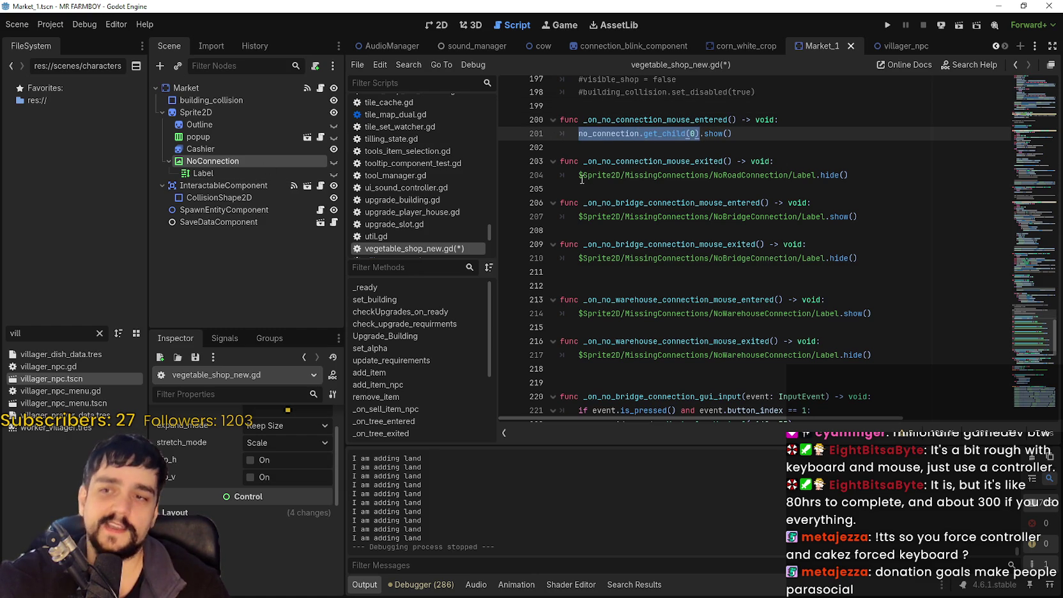
drag(576, 169, 813, 173)
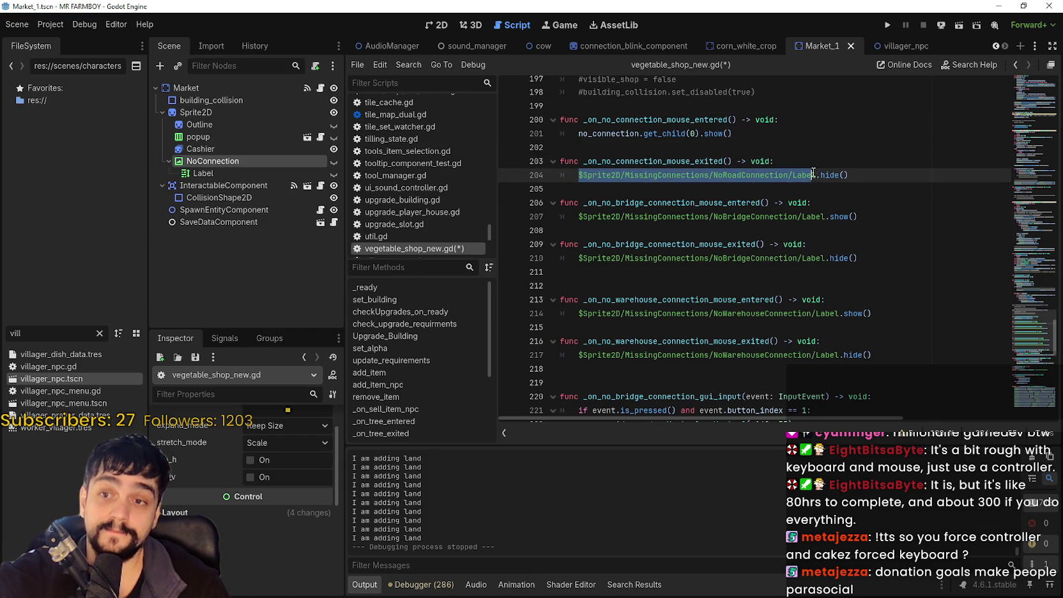
key(ctrl+v)
click(656, 202)
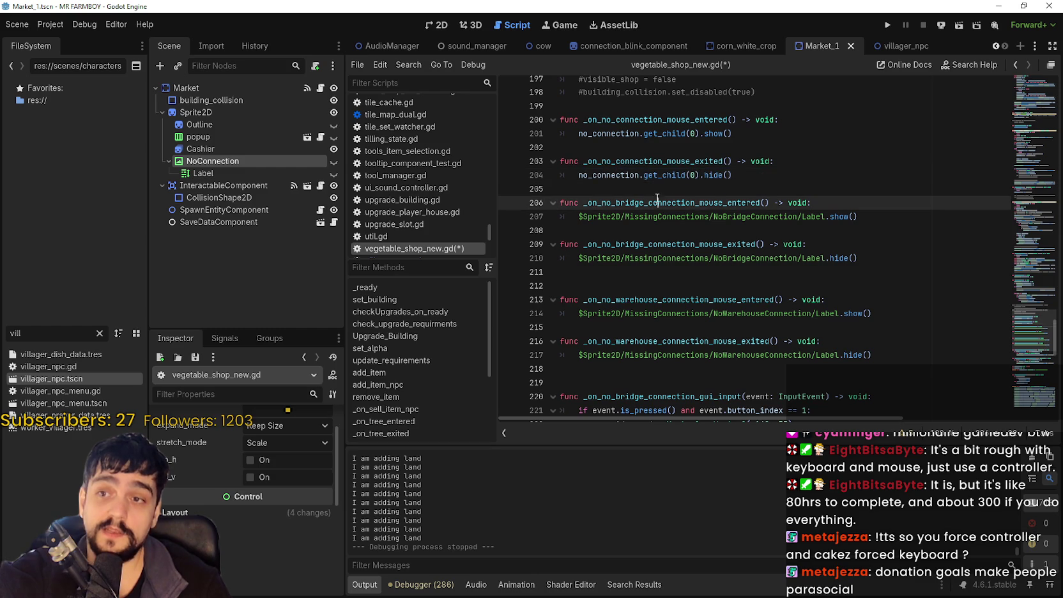
Confirm the Label is NoConnection's first child, matching get_child(0) on line 201.
click(686, 134)
key(shift+Up)
key(ctrl+shift+Left)
drag(699, 127, 643, 133)
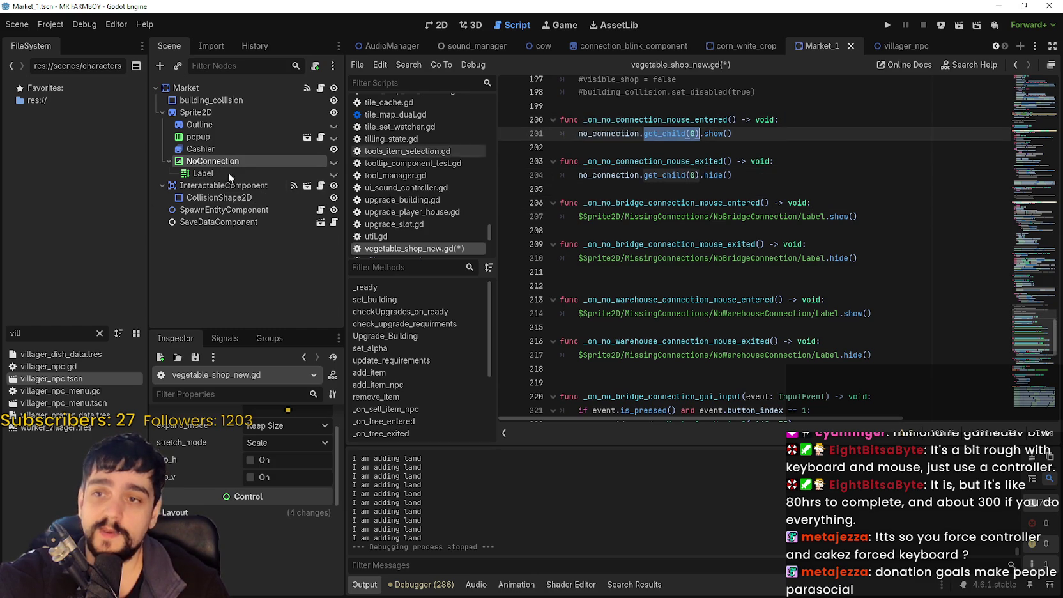
click(196, 173)
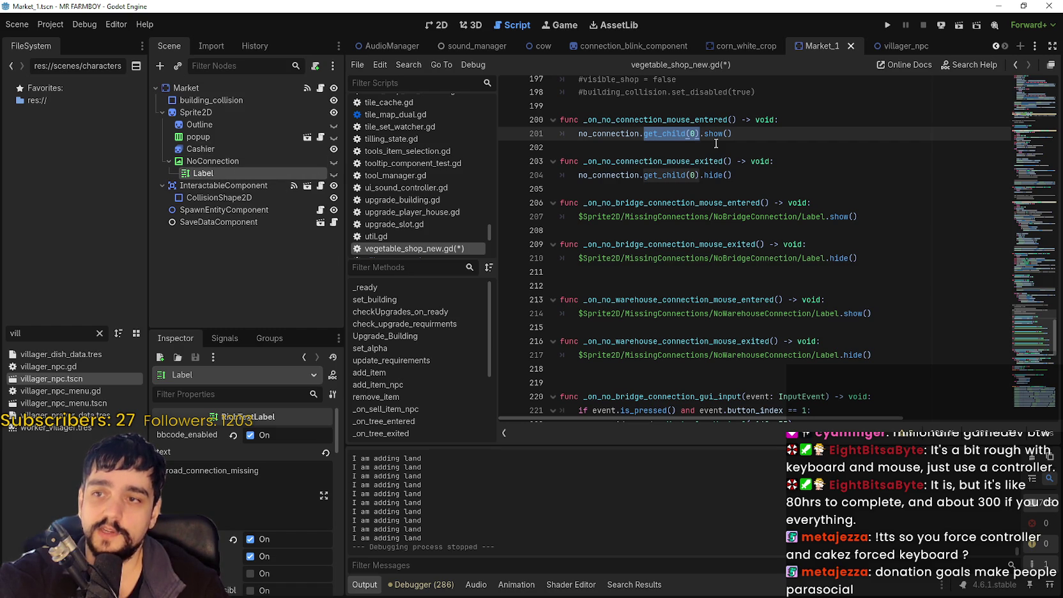
click(767, 134)
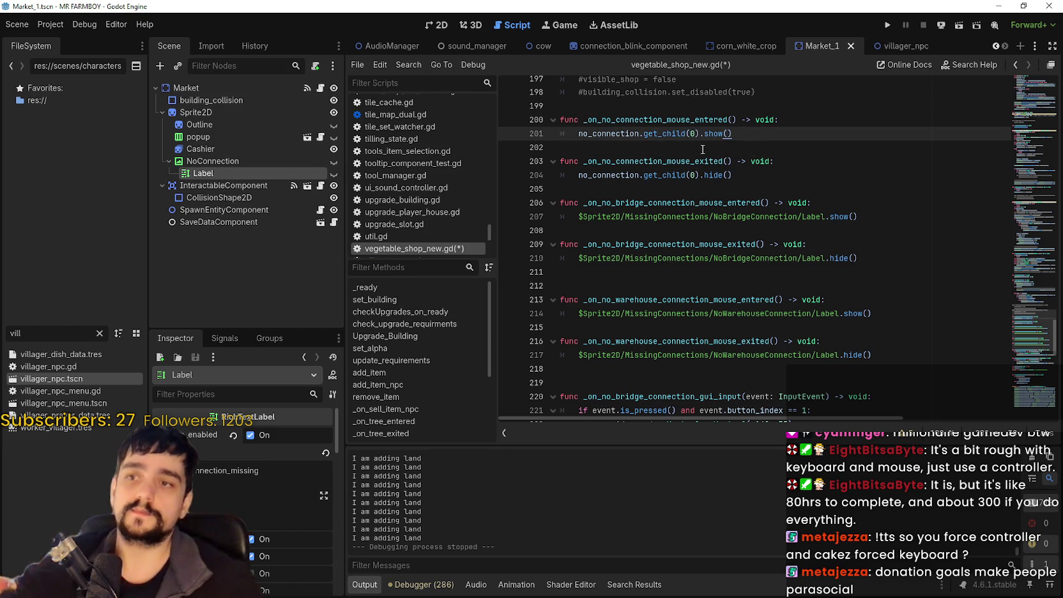
Recheck both edited handlers and reselect the NoConnection node in the Scene dock.
key(Down)
key(Down)
key(Down)
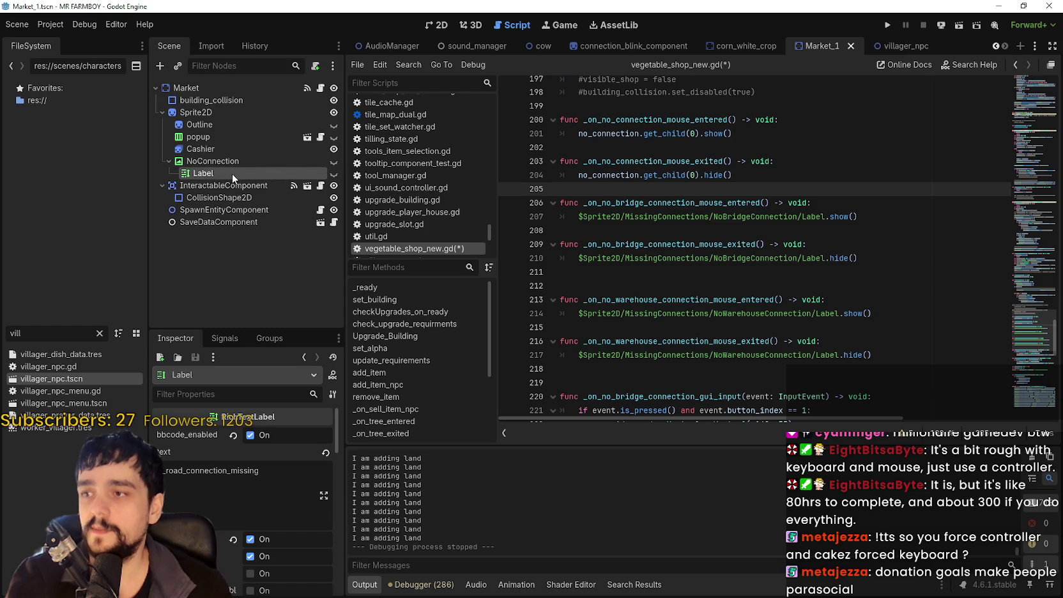
key(Up)
key(Up)
key(Up)
scroll(665, 184, up, 2)
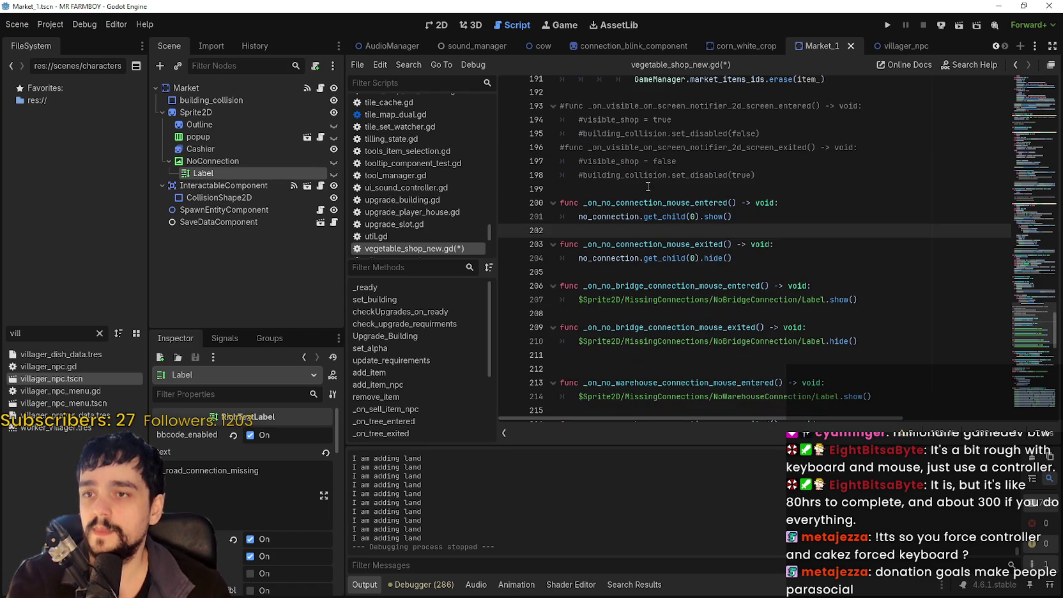
double_click(695, 204)
drag(733, 217, 584, 219)
key(Down)
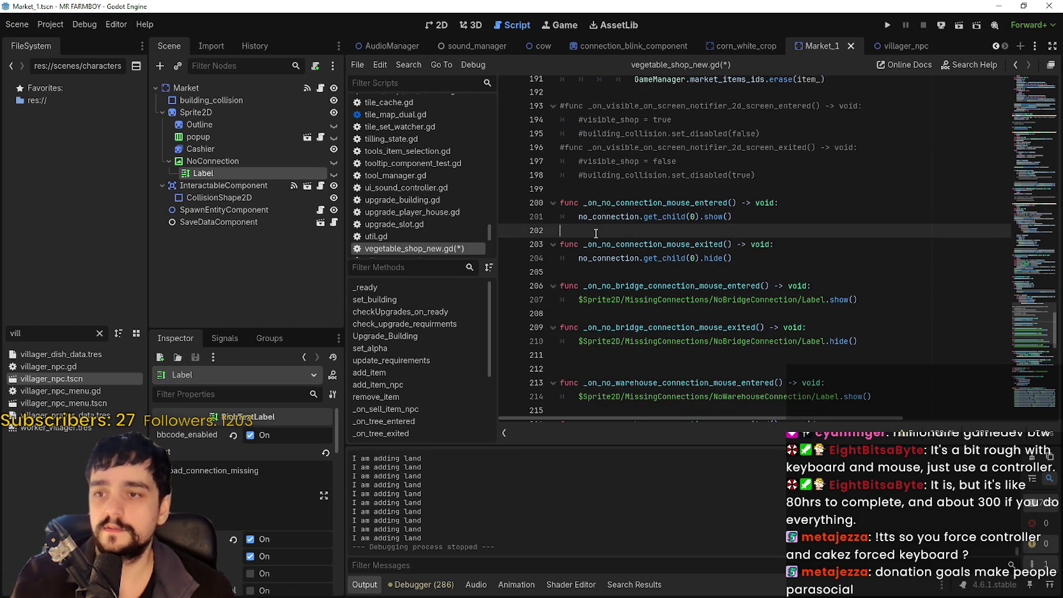
key(Up)
key(Up)
key(Down)
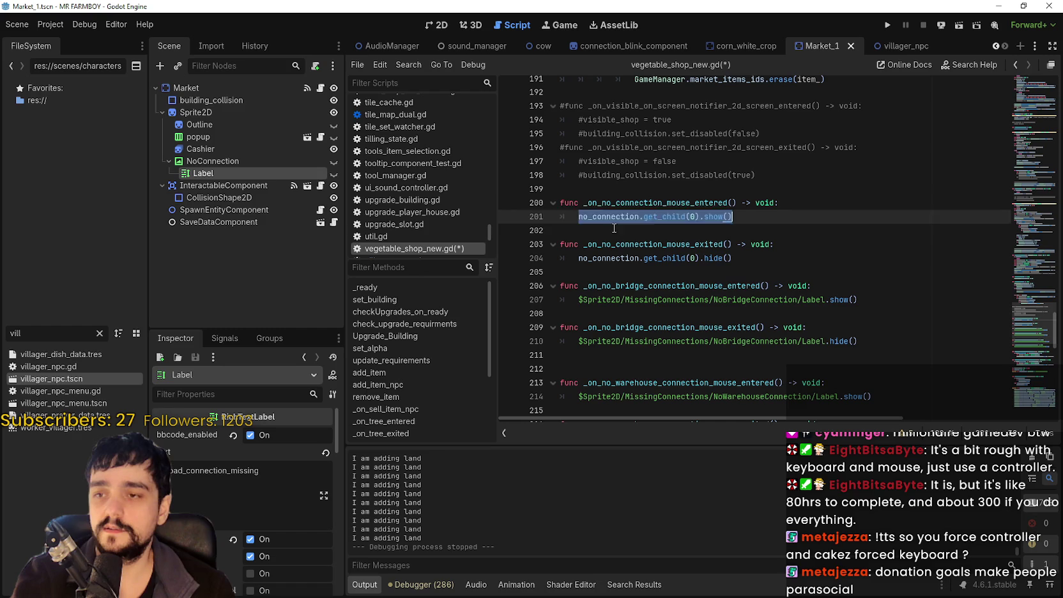
key(Down)
click(217, 162)
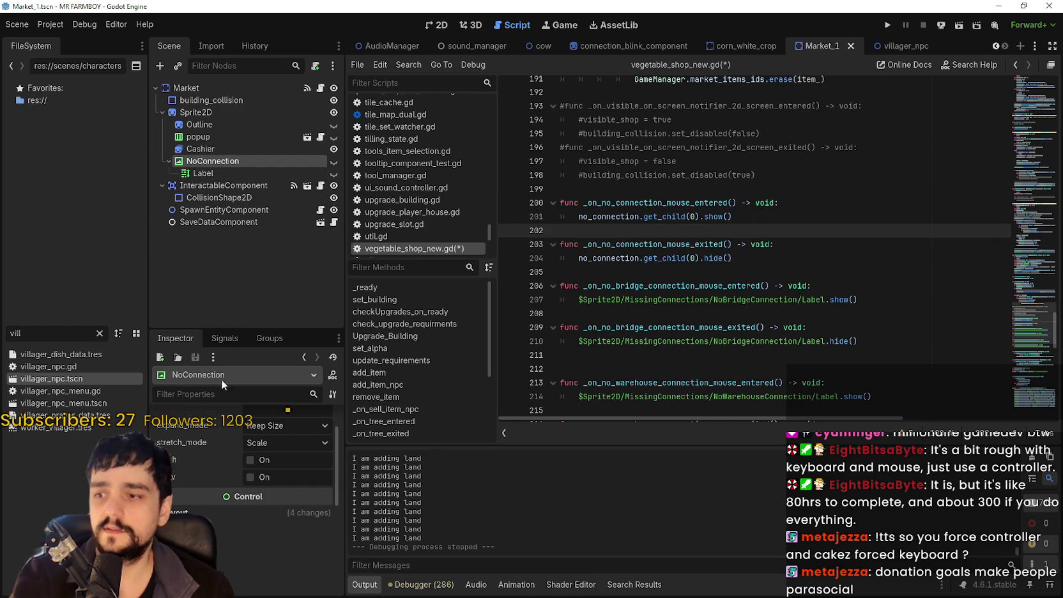
Connect NoConnection's mouse_entered signal to _on_no_connection_mouse_entered.
click(224, 340)
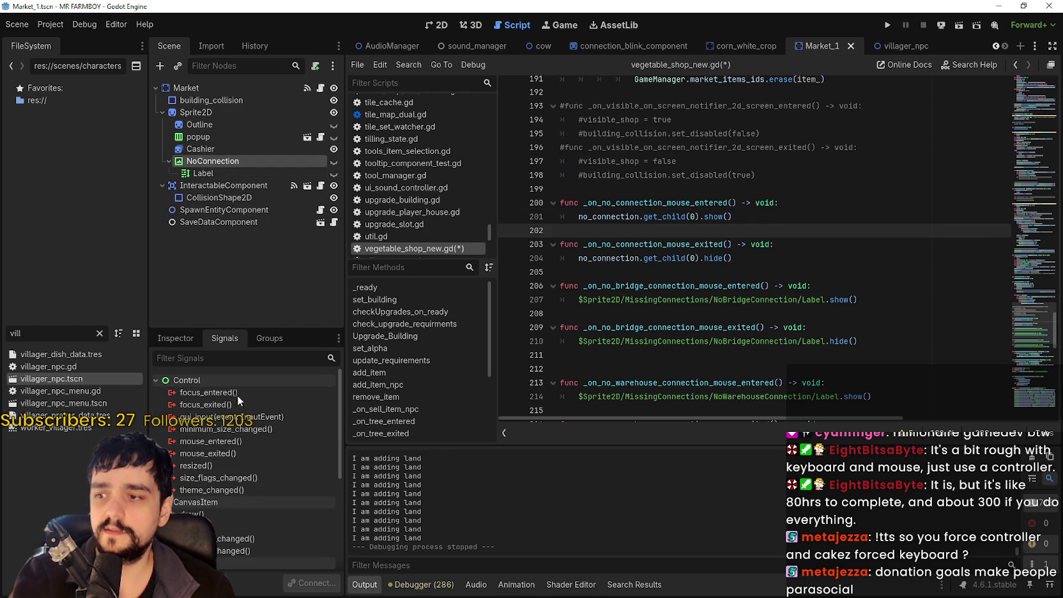
double_click(233, 443)
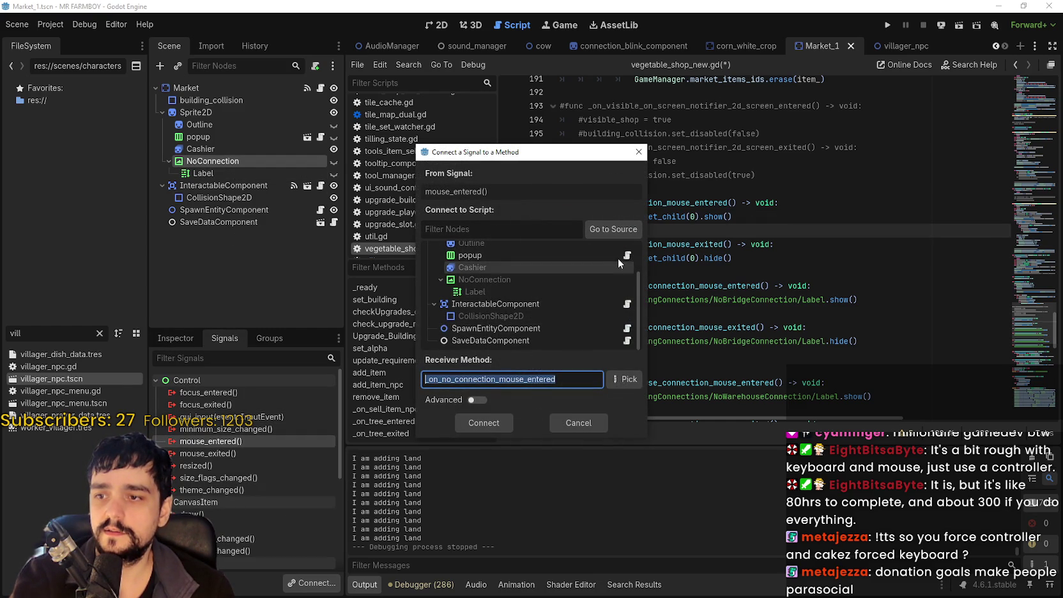
scroll(525, 318, up, 2)
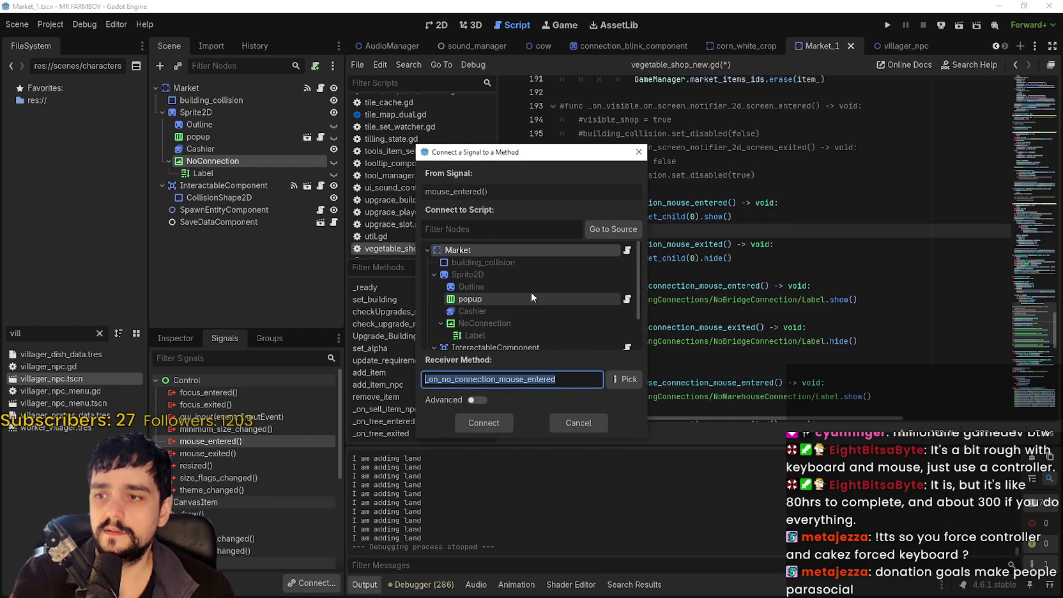
drag(534, 154, 405, 140)
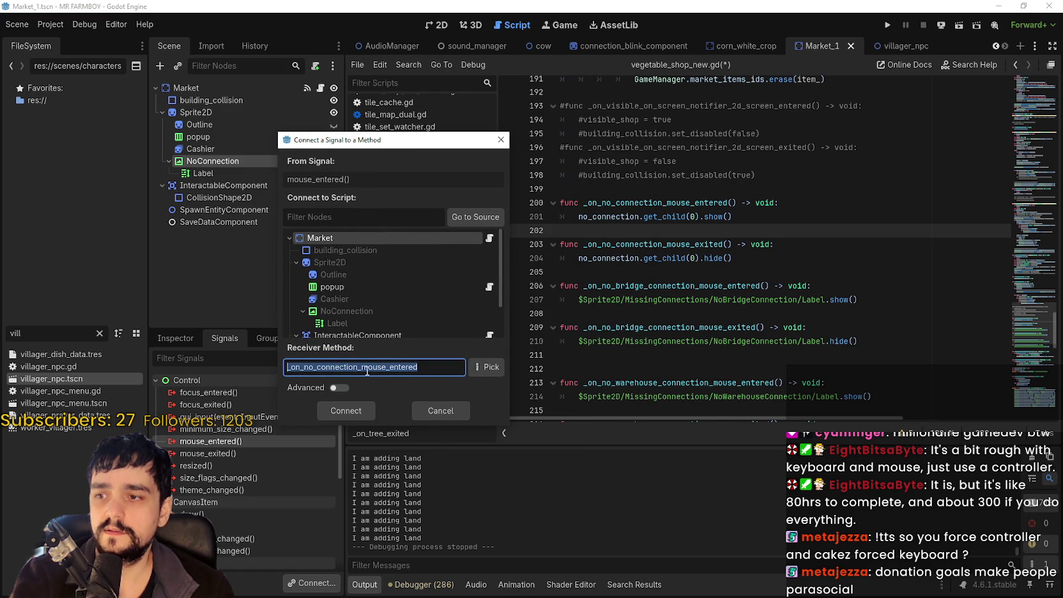
click(356, 417)
click(353, 416)
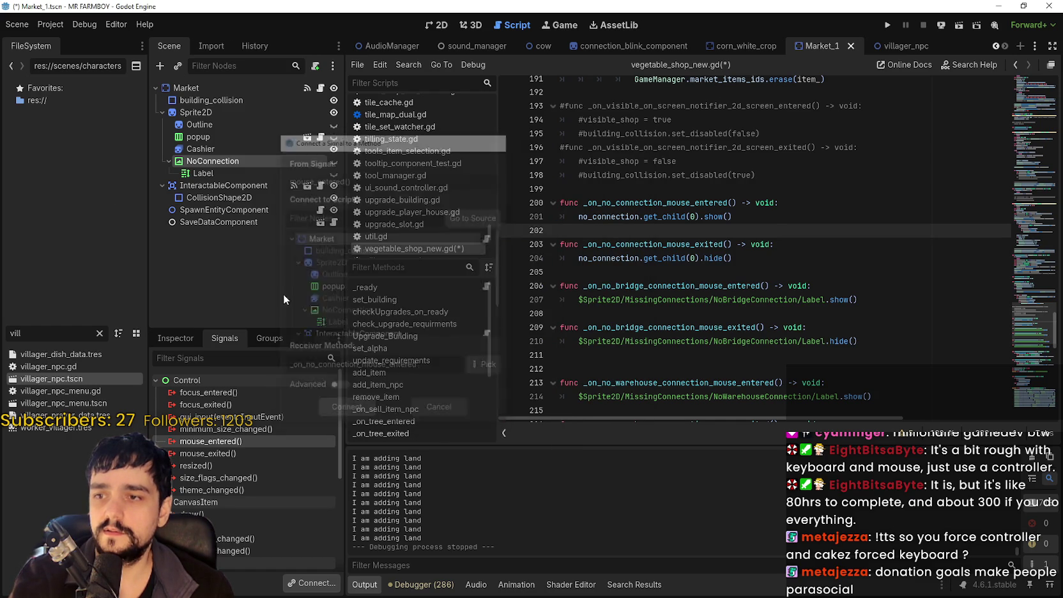
click(217, 455)
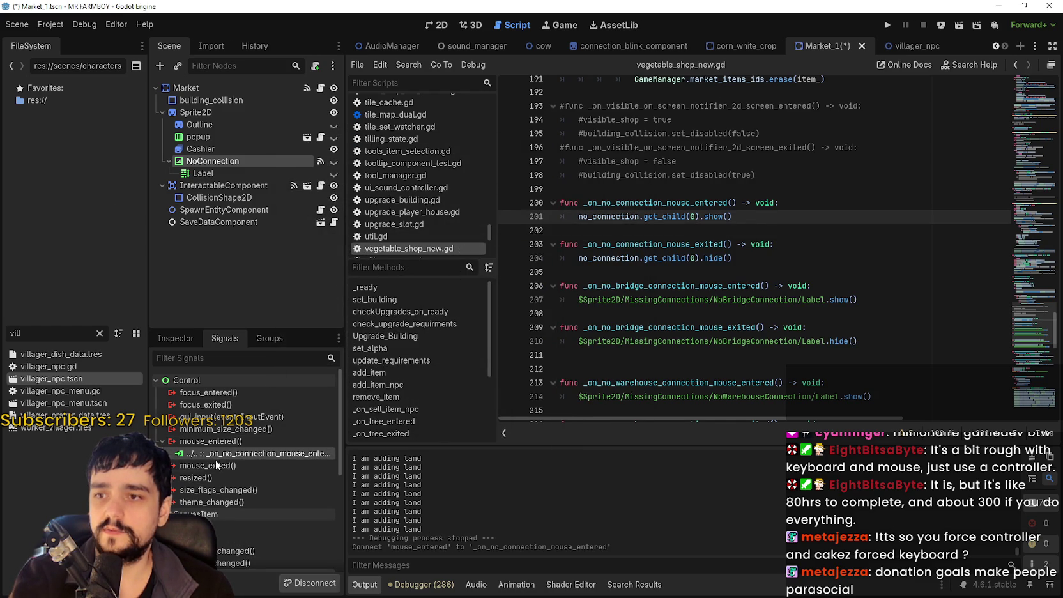
Connect the mouse_exited signal to _on_no_connection_mouse_exited.
click(211, 467)
double_click(208, 467)
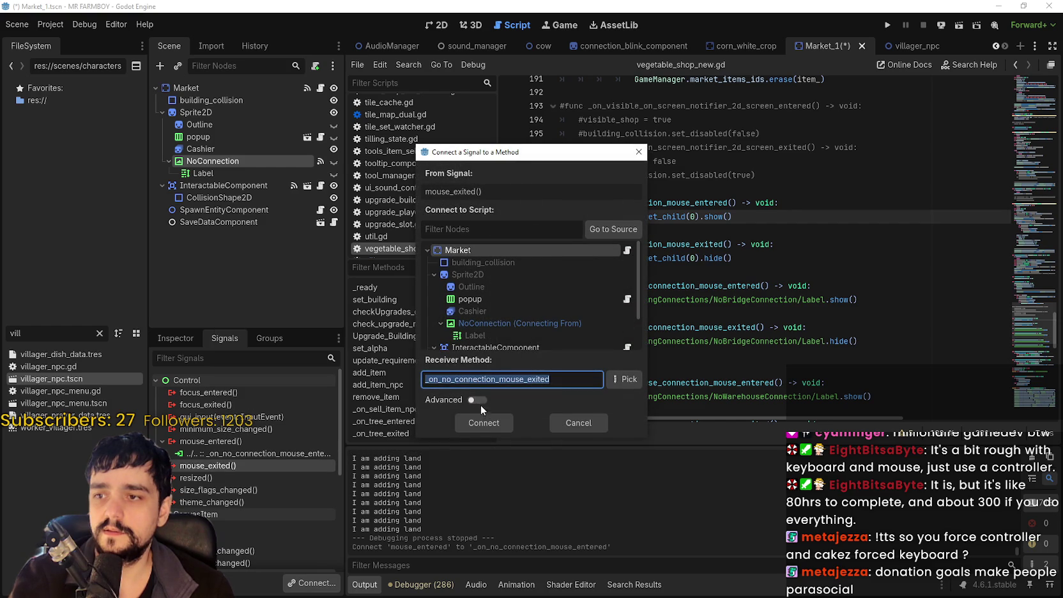
click(489, 426)
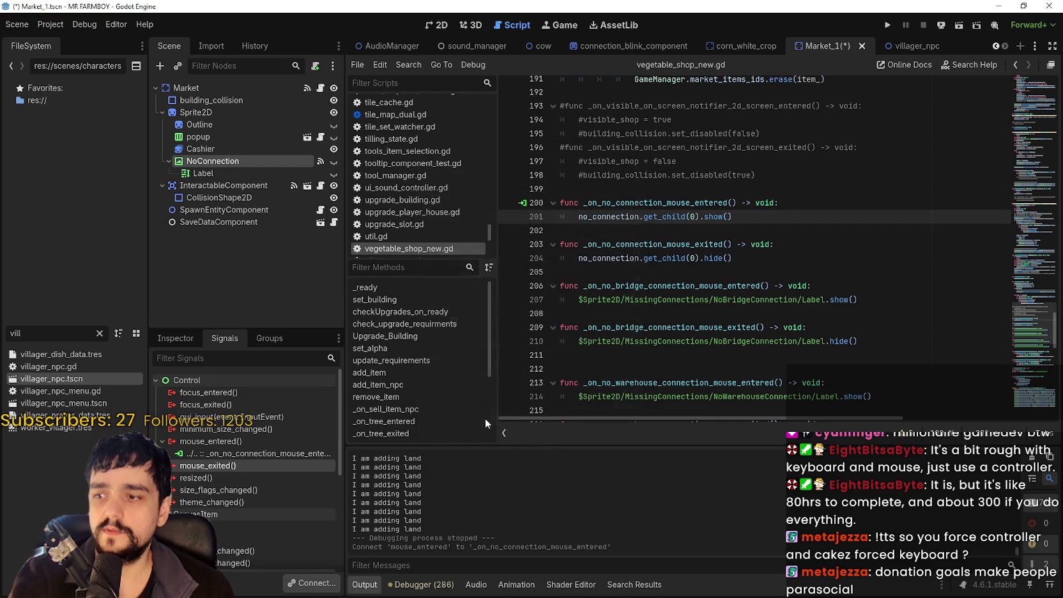
click(241, 478)
Jump to the mouse_entered handler's code and save with Ctrl+S.
double_click(276, 453)
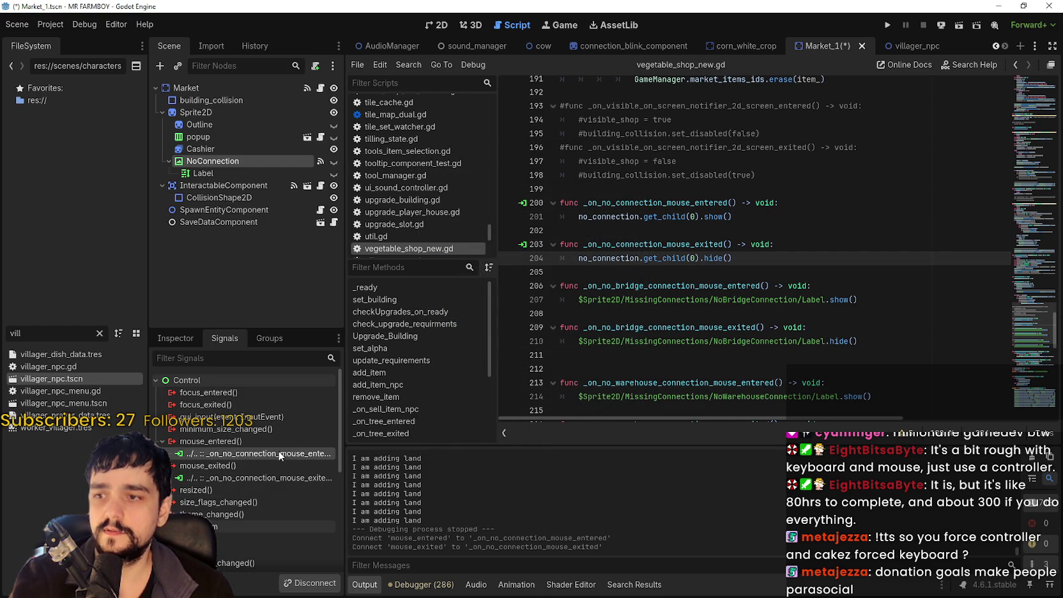
drag(733, 217, 577, 218)
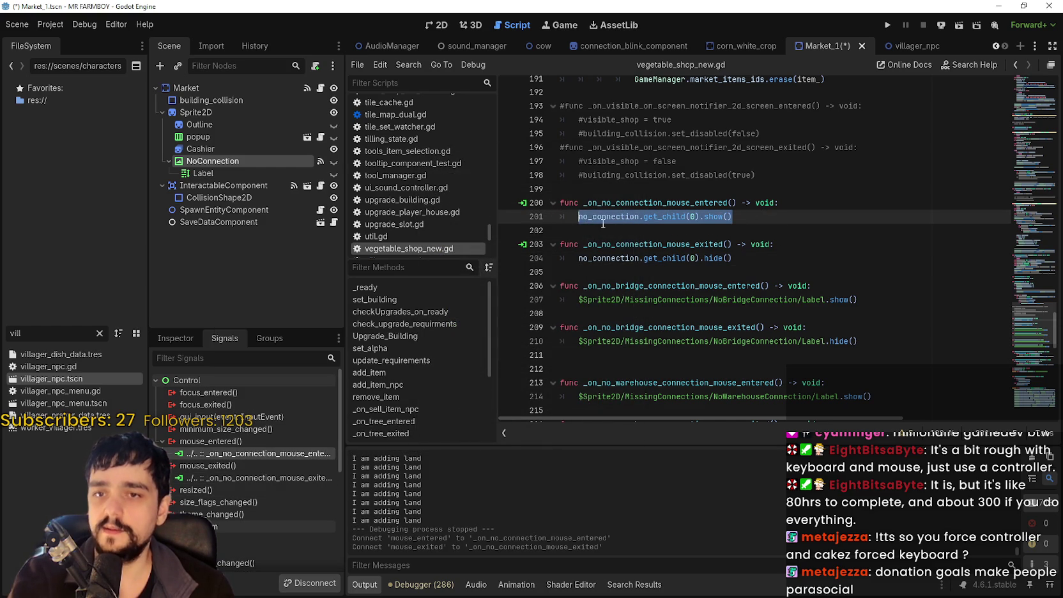
click(602, 217)
key(ctrl+s)
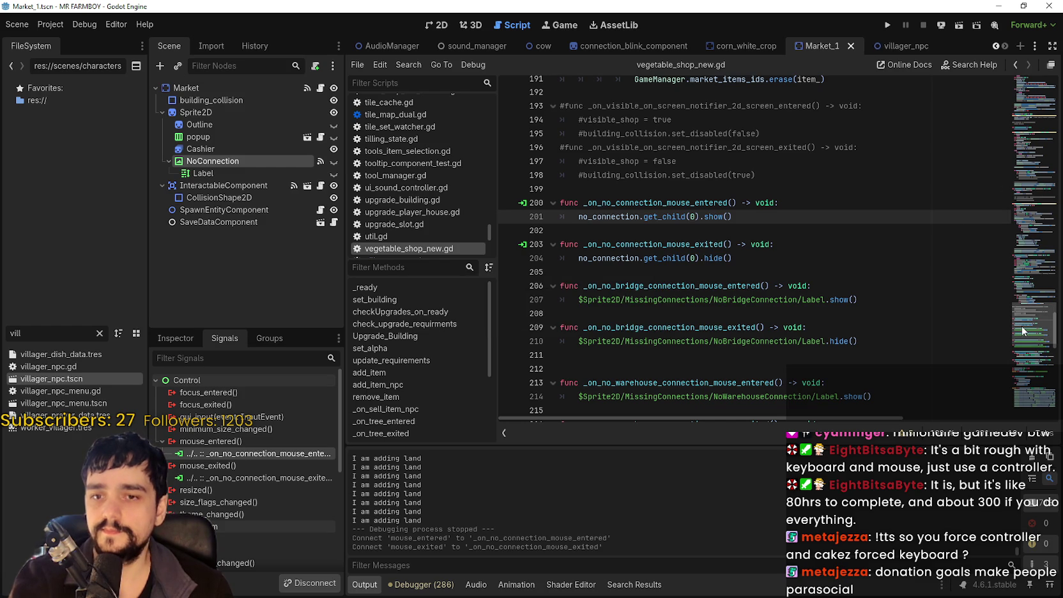
scroll(1022, 302, up, 5)
mouse_move(1022, 303)
mouse_down()
mouse_move(1035, 74)
mouse_move(1032, 204)
mouse_move(1061, 133)
mouse_move(1058, 88)
mouse_move(1033, 412)
mouse_move(1033, 371)
mouse_up()
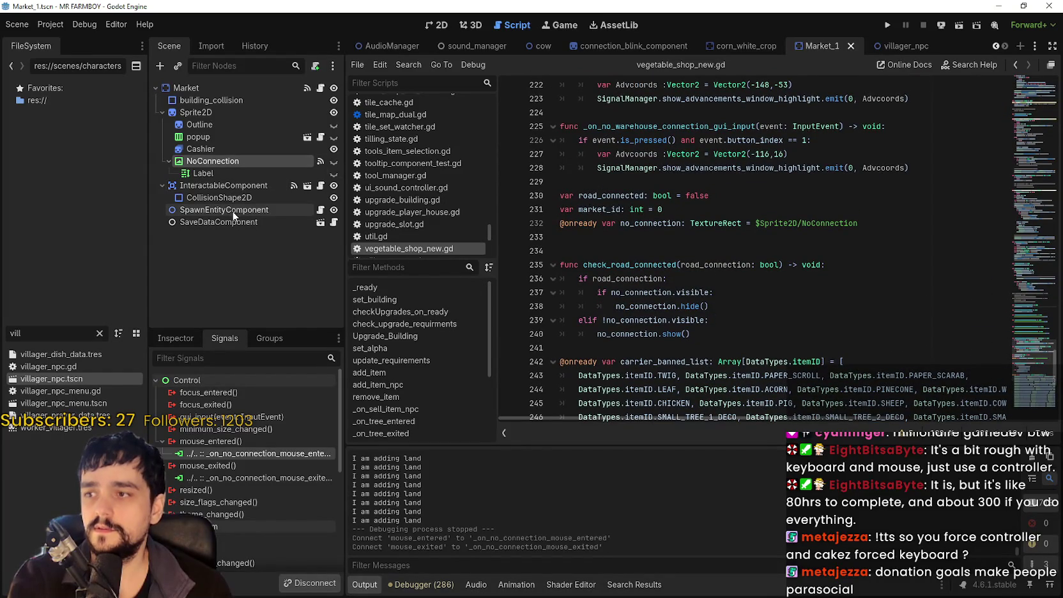
Show InteractableComponent's signals, scroll to 'extends building', and right-click 'building'.
click(218, 186)
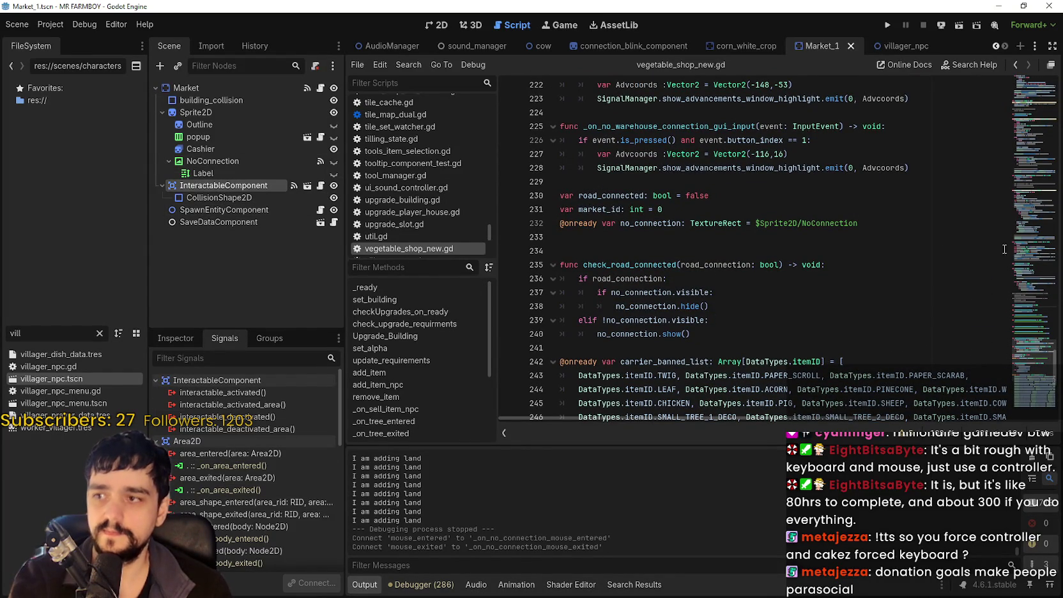
drag(1025, 357, 1020, 91)
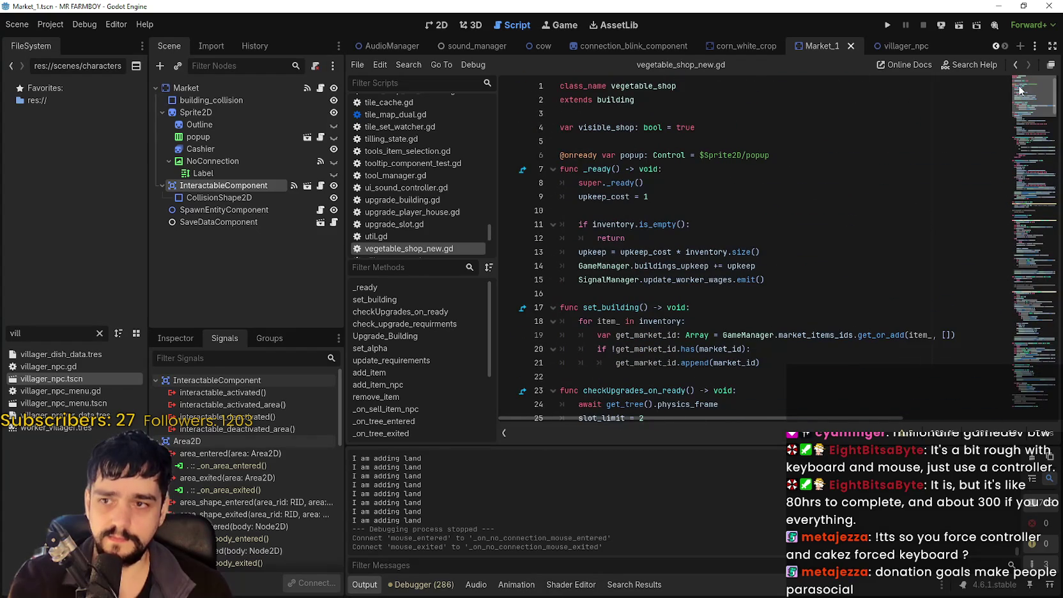
right_click(615, 100)
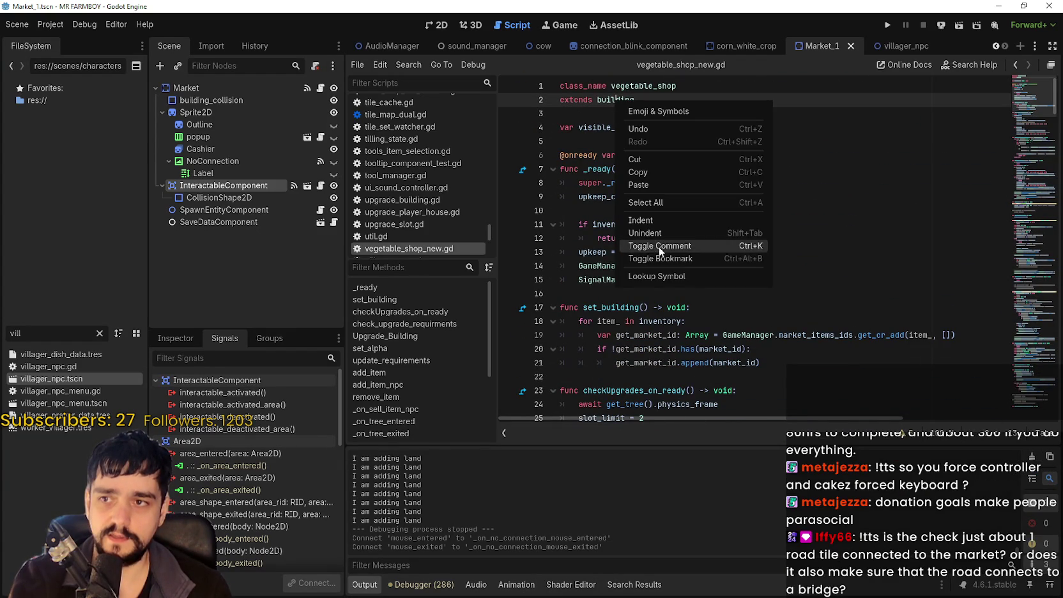
Look up 'building' to open building.gd and inspect open_building's end near line 263.
click(679, 274)
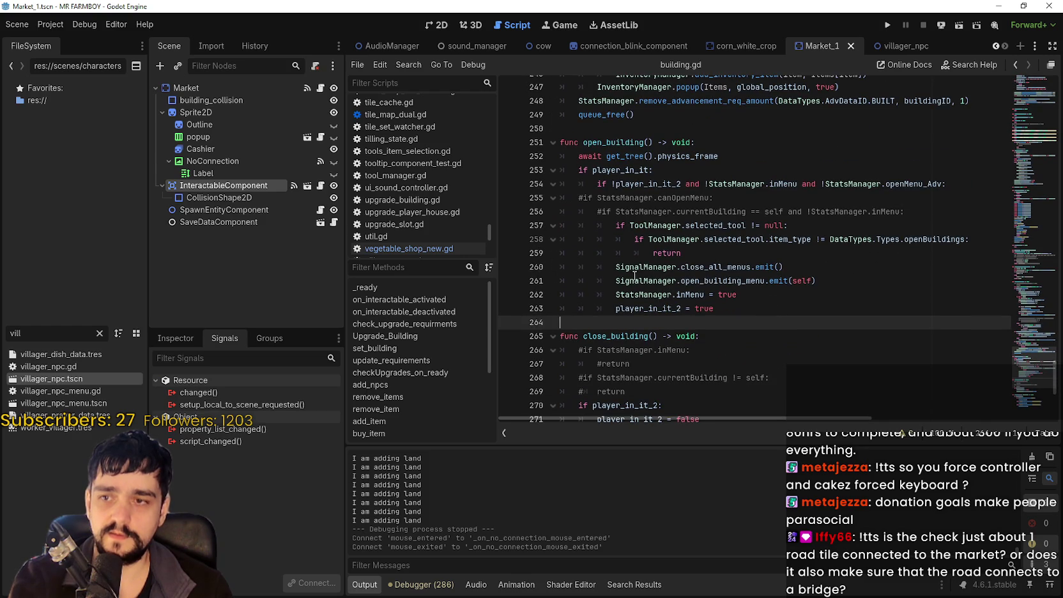
scroll(755, 312, down, 1)
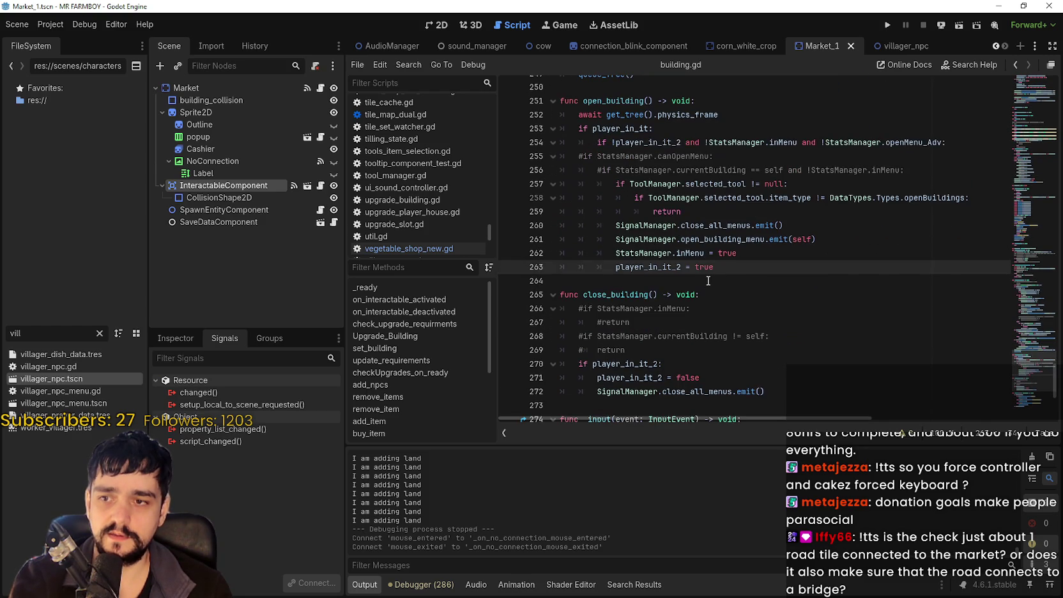
scroll(1025, 369, down, 3)
scroll(1025, 366, up, 5)
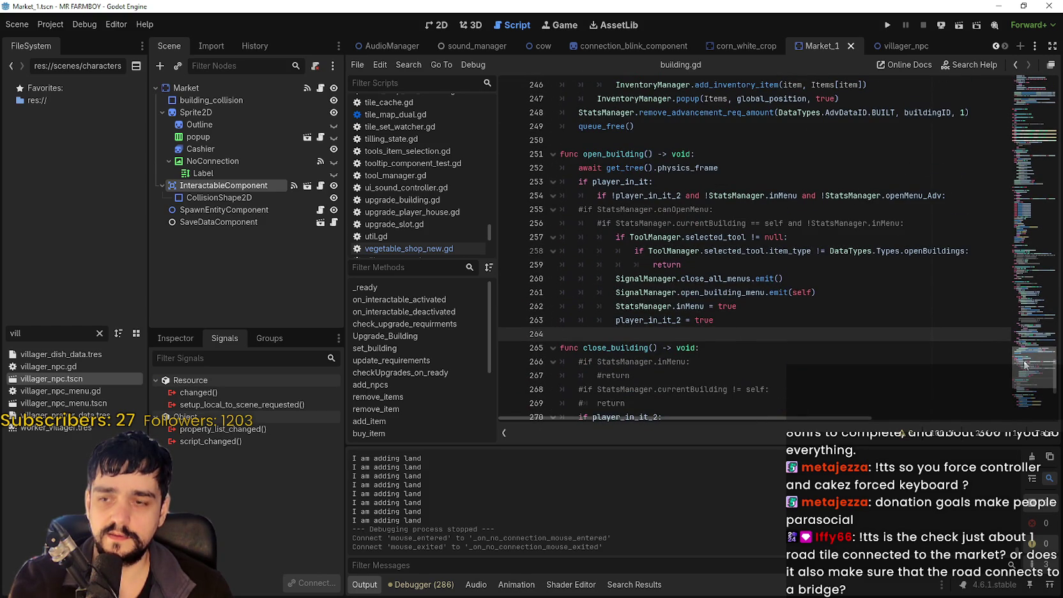
click(733, 323)
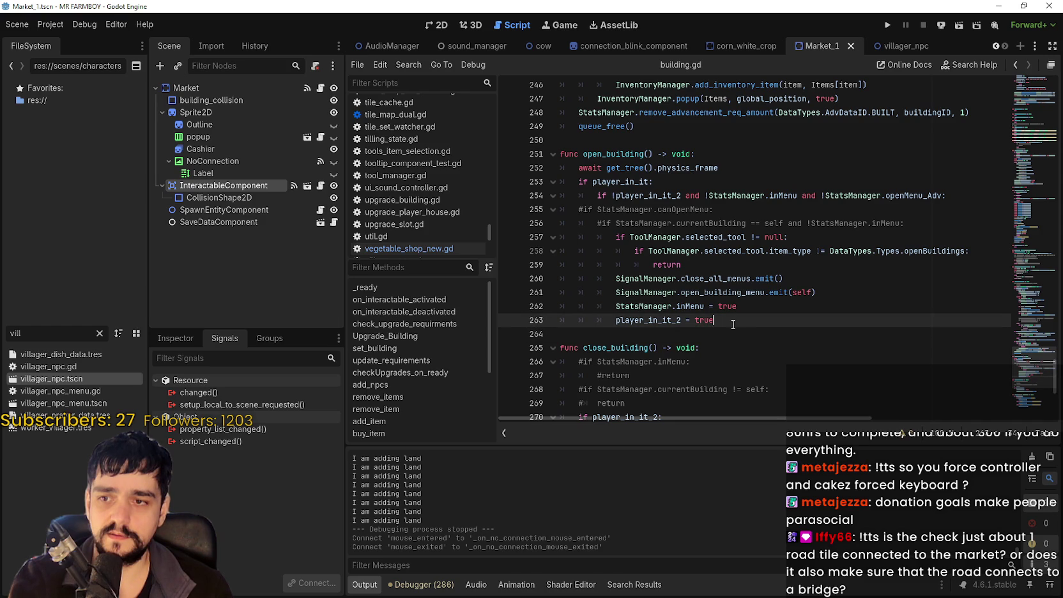
click(741, 331)
click(757, 322)
scroll(984, 365, down, 7)
scroll(798, 316, up, 6)
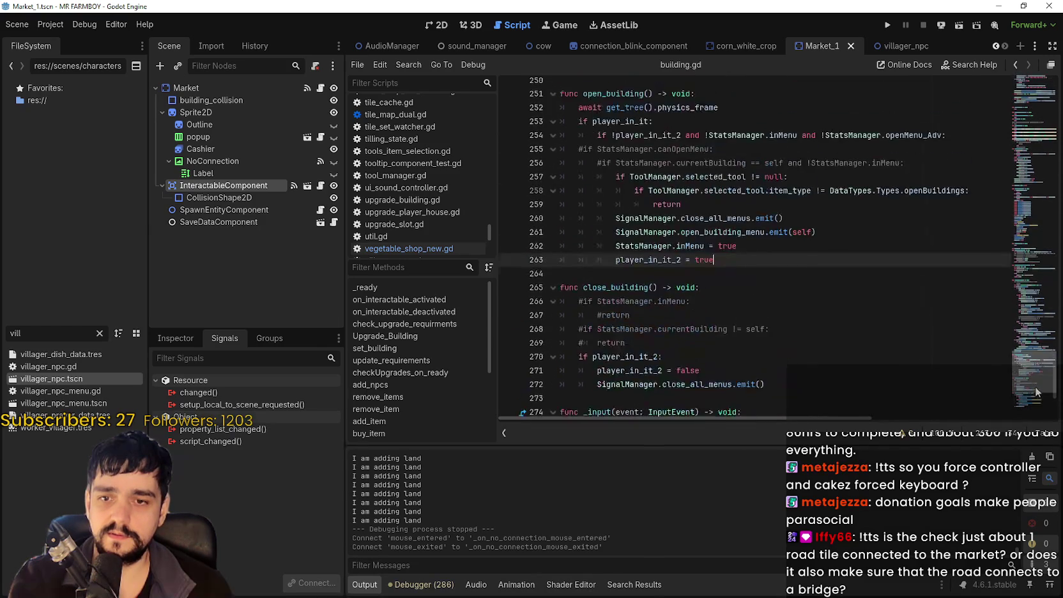
click(792, 301)
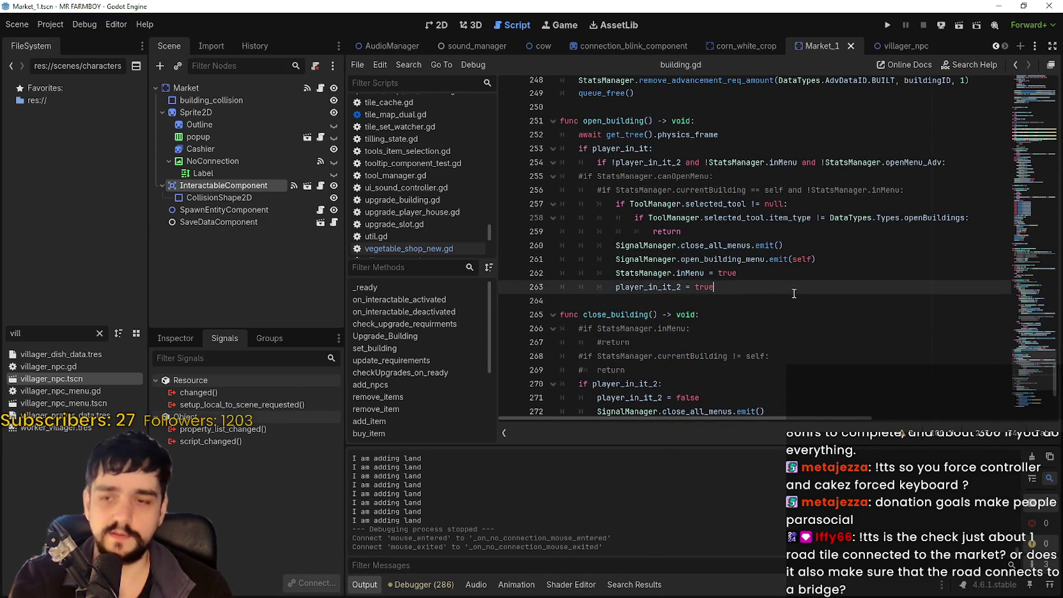
click(762, 287)
click(695, 306)
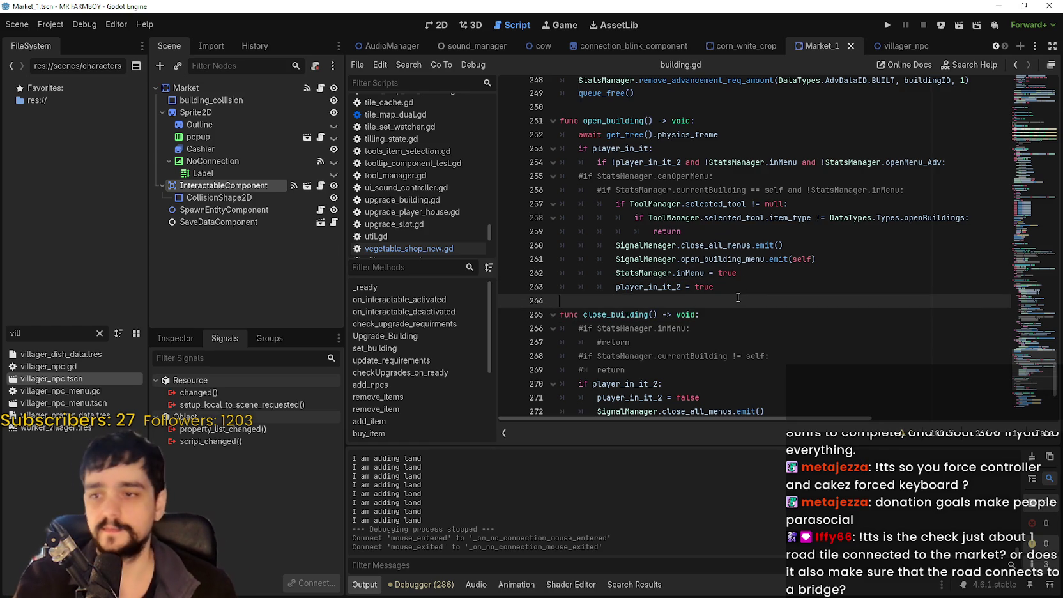
Examine the player_in_it_2 assignment, commented currentBuilding check (line 256) and SignalManager call (line 261).
click(769, 273)
scroll(761, 297, up, 2)
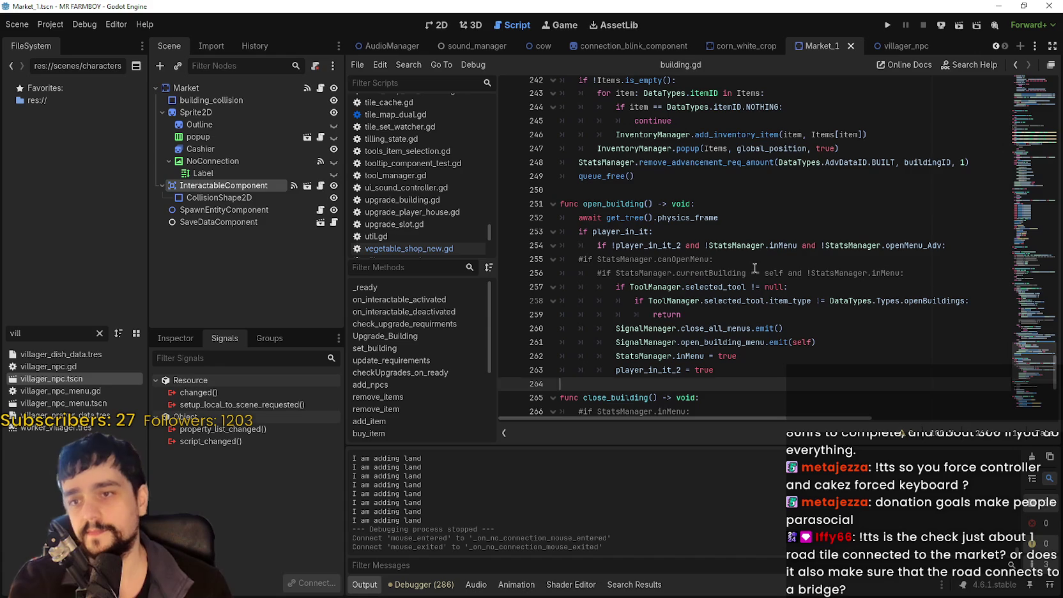
click(888, 272)
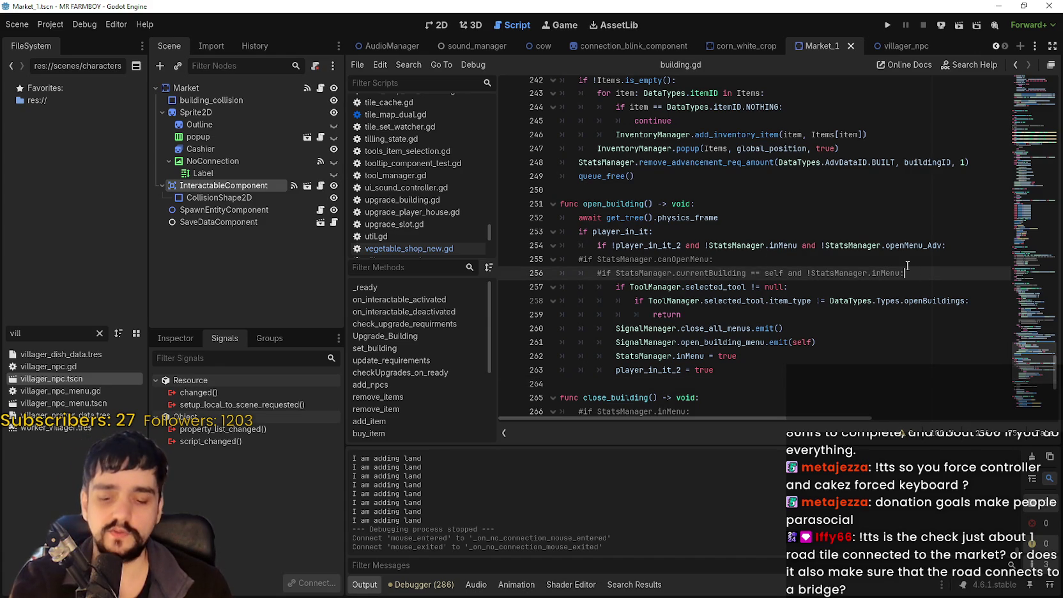
scroll(895, 274, down, 2)
click(717, 296)
scroll(717, 296, up, 2)
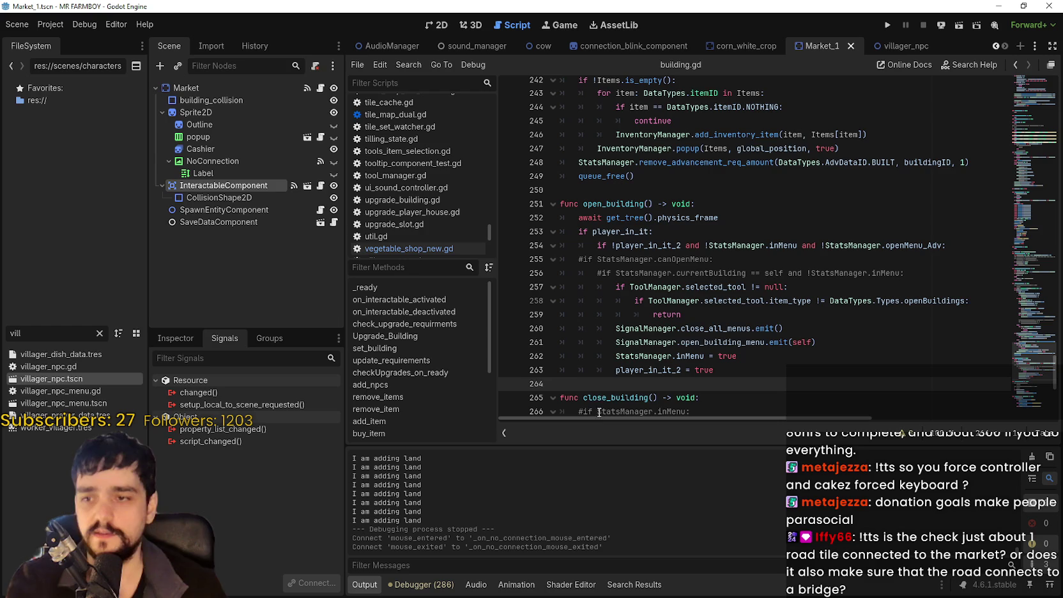
scroll(615, 384, down, 2)
mouse_move(615, 287)
mouse_down()
mouse_move(594, 304)
mouse_move(626, 287)
mouse_move(577, 259)
mouse_move(579, 246)
mouse_move(604, 269)
mouse_move(597, 234)
mouse_move(597, 245)
mouse_up()
click(617, 259)
click(613, 259)
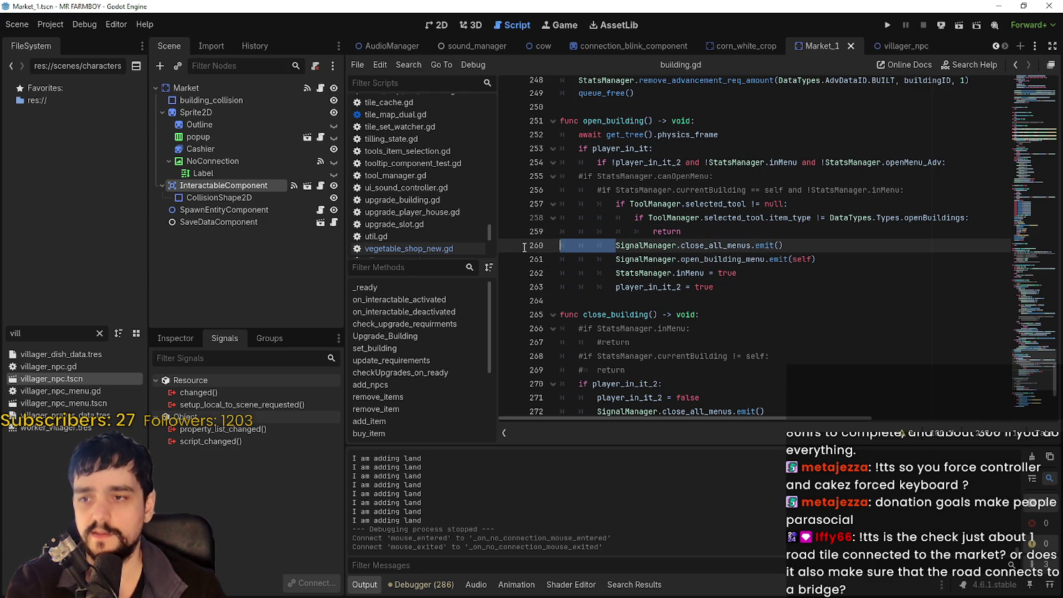
click(605, 305)
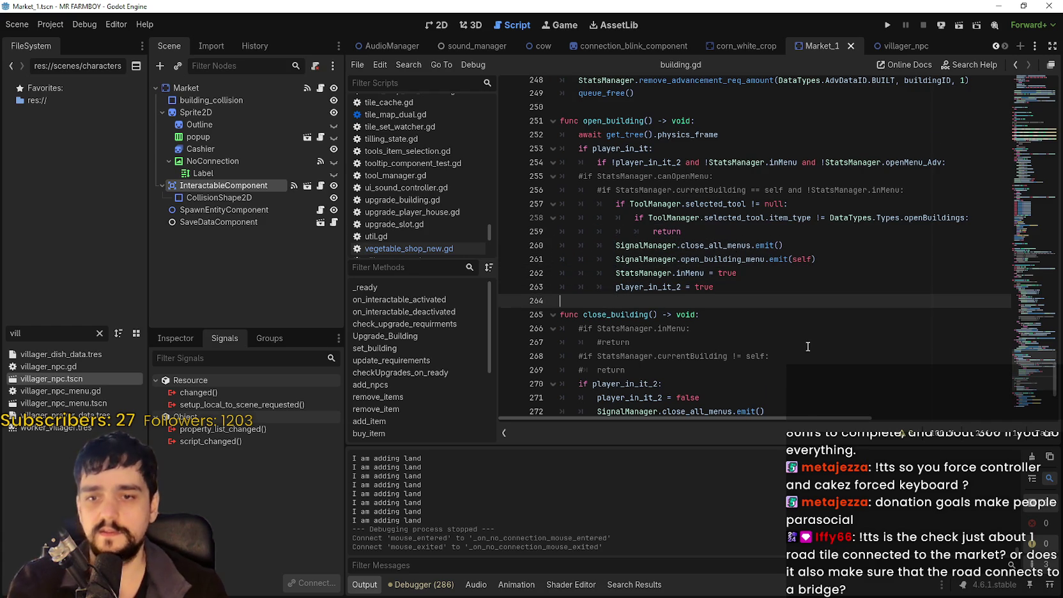
Reread open_building, ending with the caret on blank line 264.
scroll(666, 305, down, 2)
scroll(762, 314, up, 4)
scroll(763, 313, down, 2)
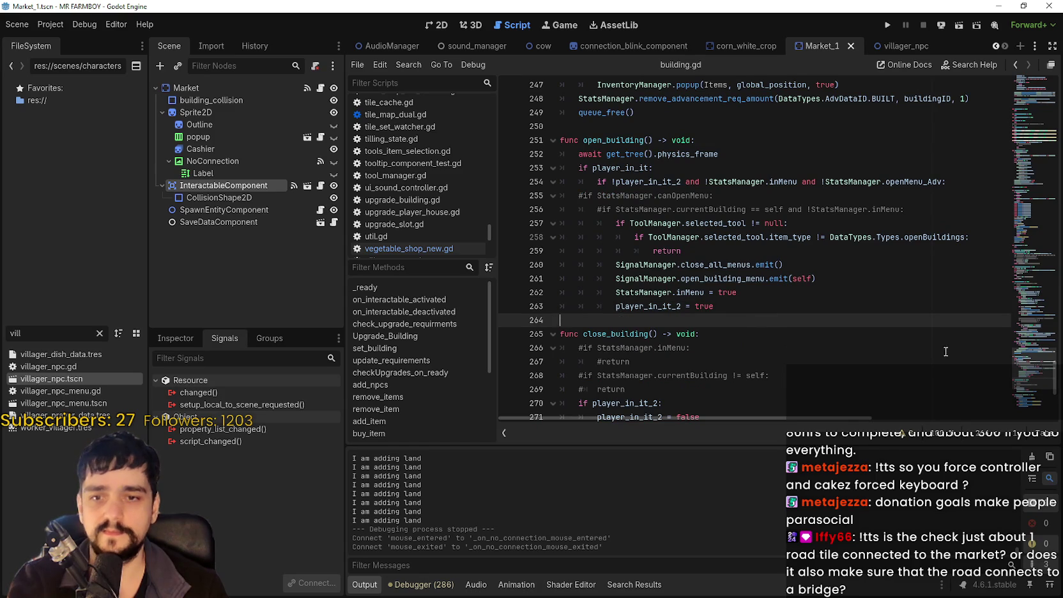
scroll(876, 332, up, 1)
scroll(926, 345, down, 2)
scroll(981, 360, up, 2)
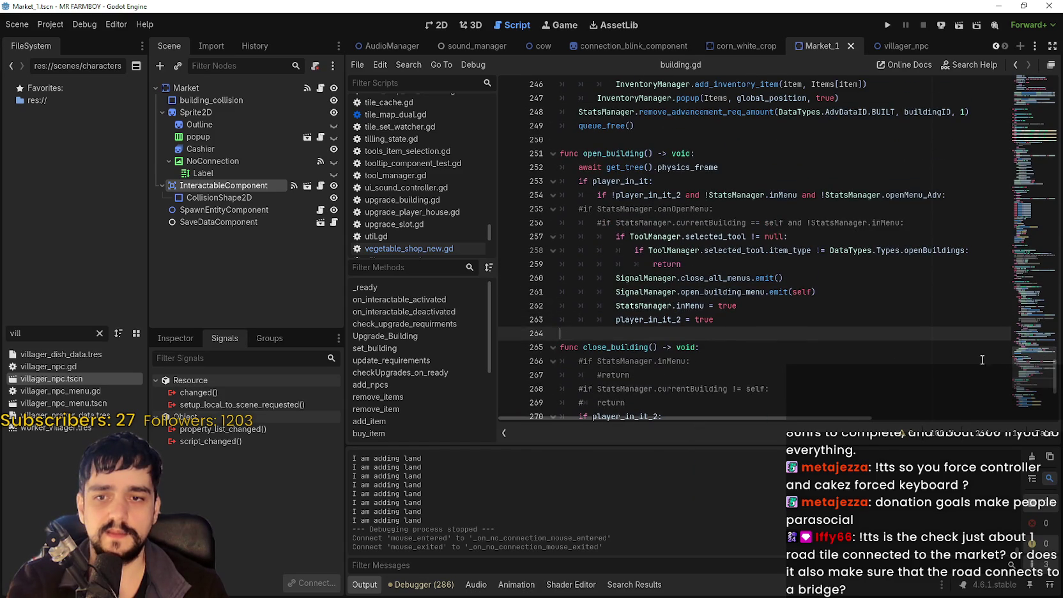
click(764, 324)
scroll(703, 268, down, 3)
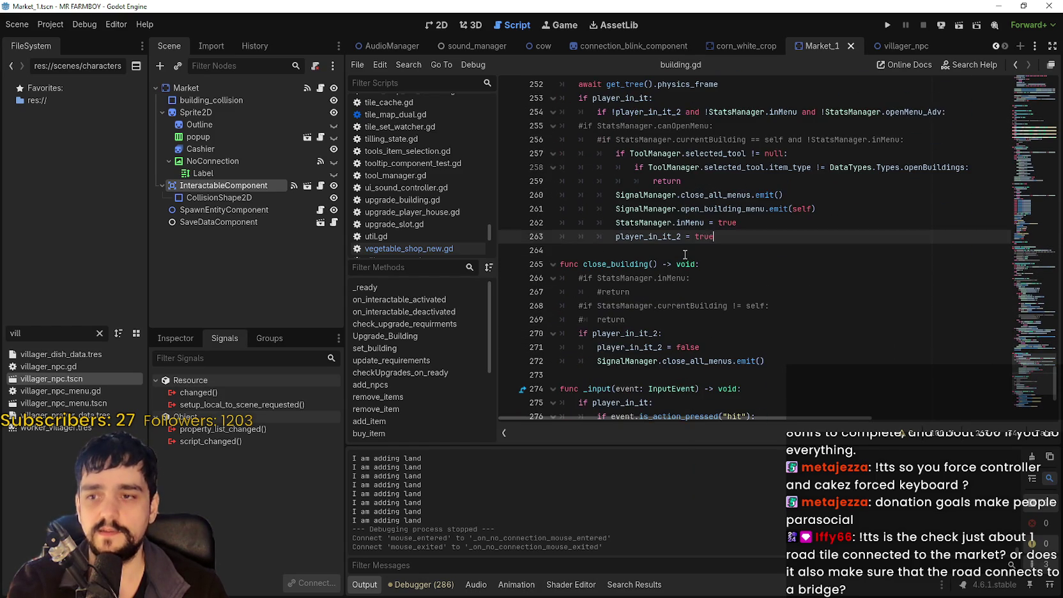
click(686, 251)
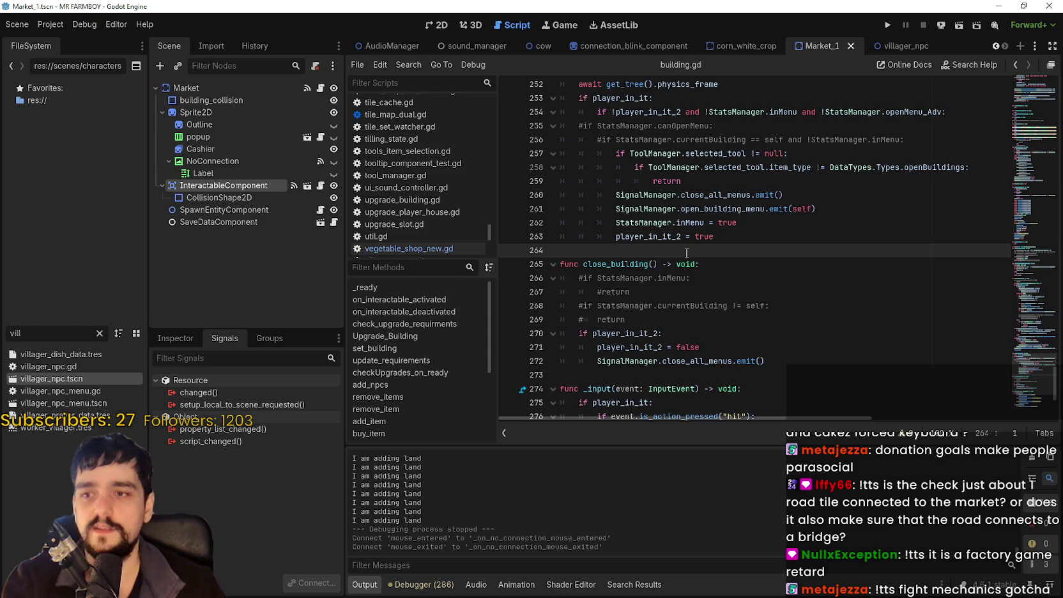
scroll(687, 253, up, 3)
click(762, 364)
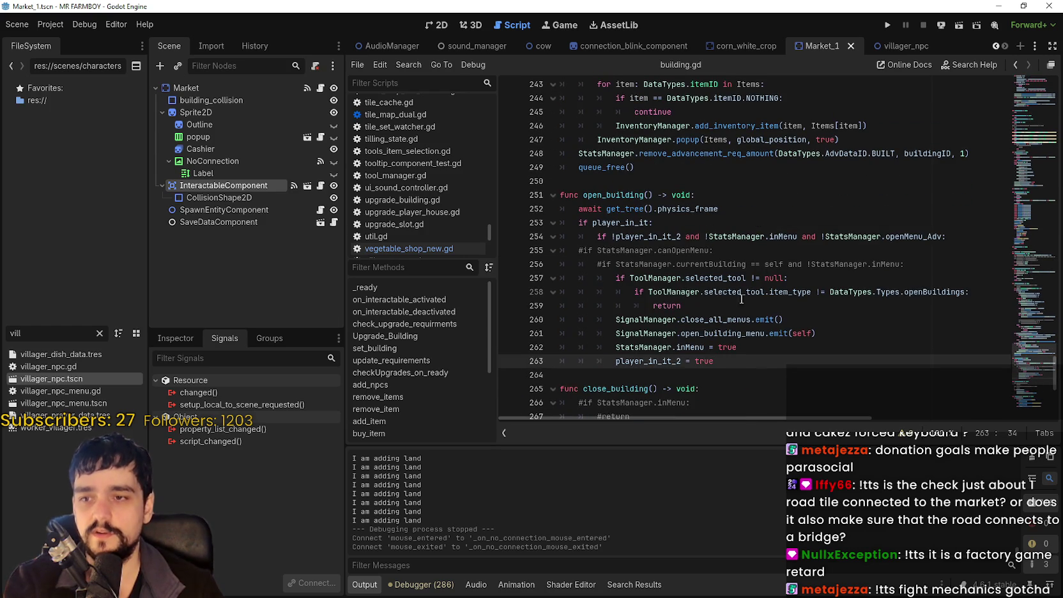
click(742, 272)
scroll(741, 272, up, 4)
click(621, 333)
key(Down)
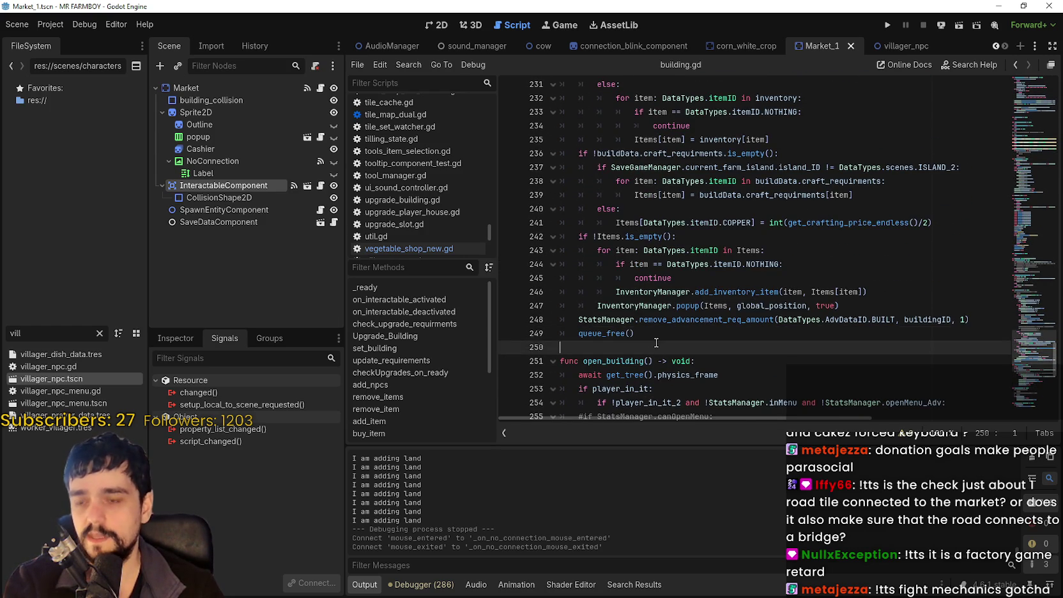
scroll(656, 343, up, 5)
scroll(637, 298, down, 9)
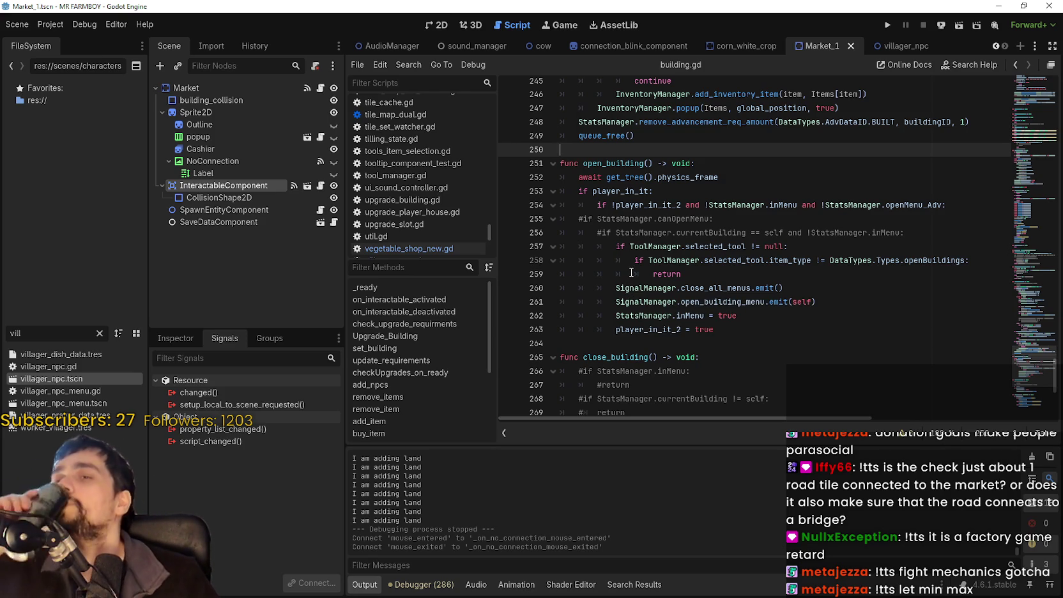
scroll(643, 254, up, 3)
click(678, 265)
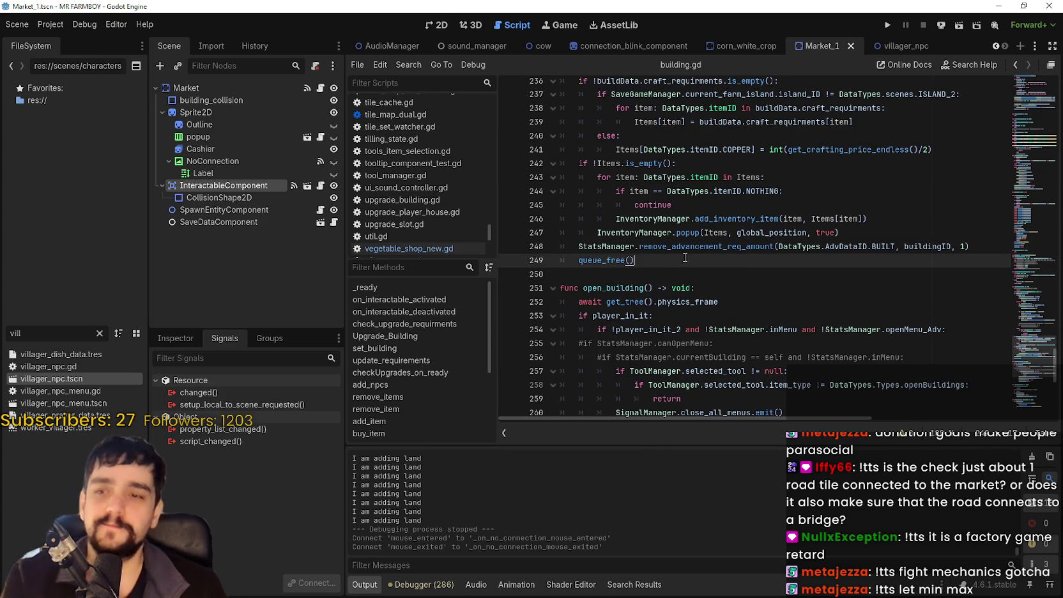
scroll(678, 268, up, 1)
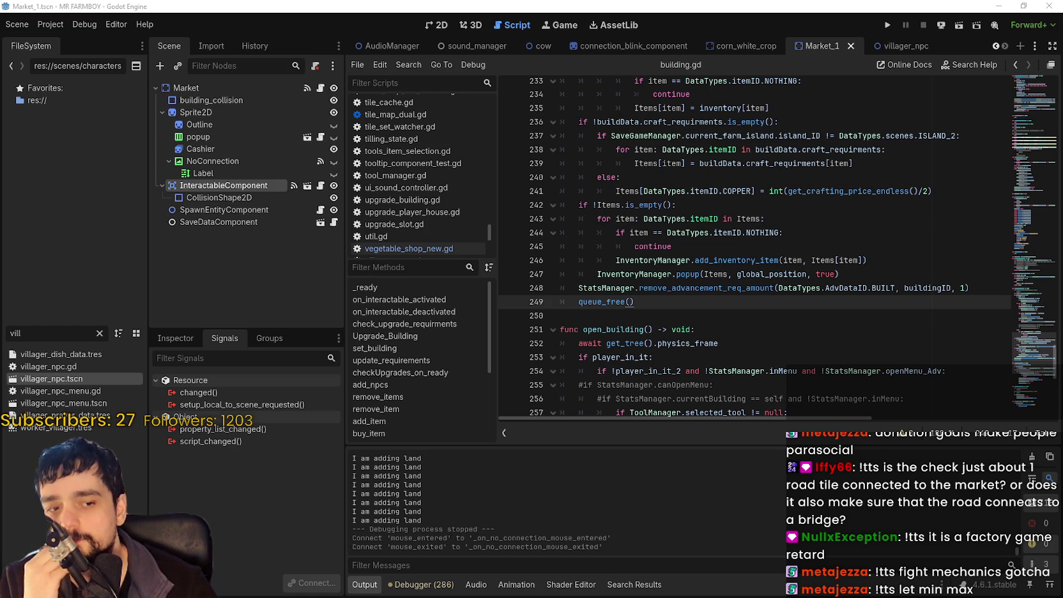
click(701, 243)
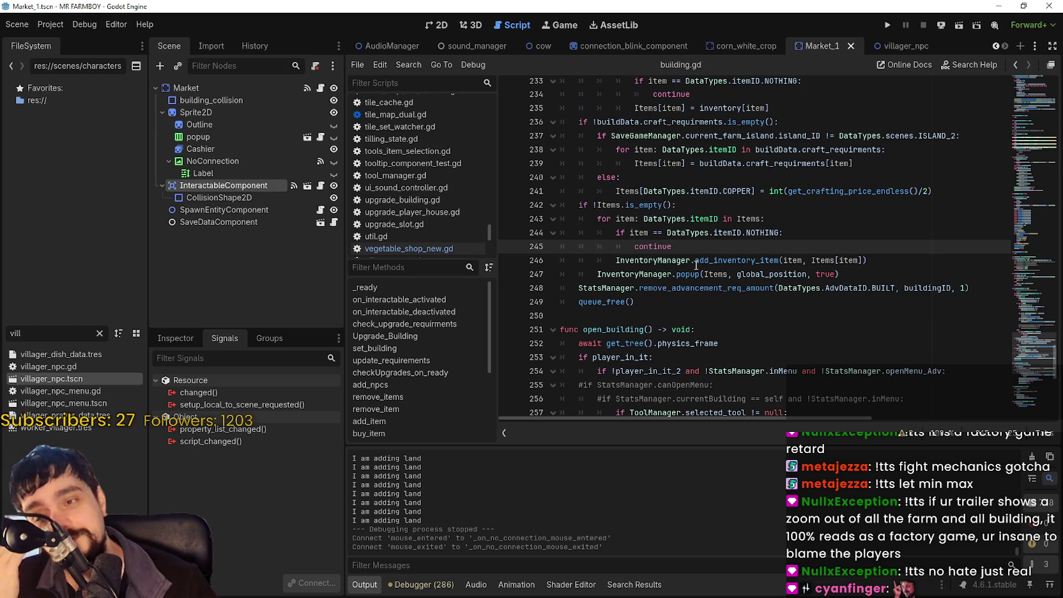
click(648, 191)
scroll(815, 329, up, 4)
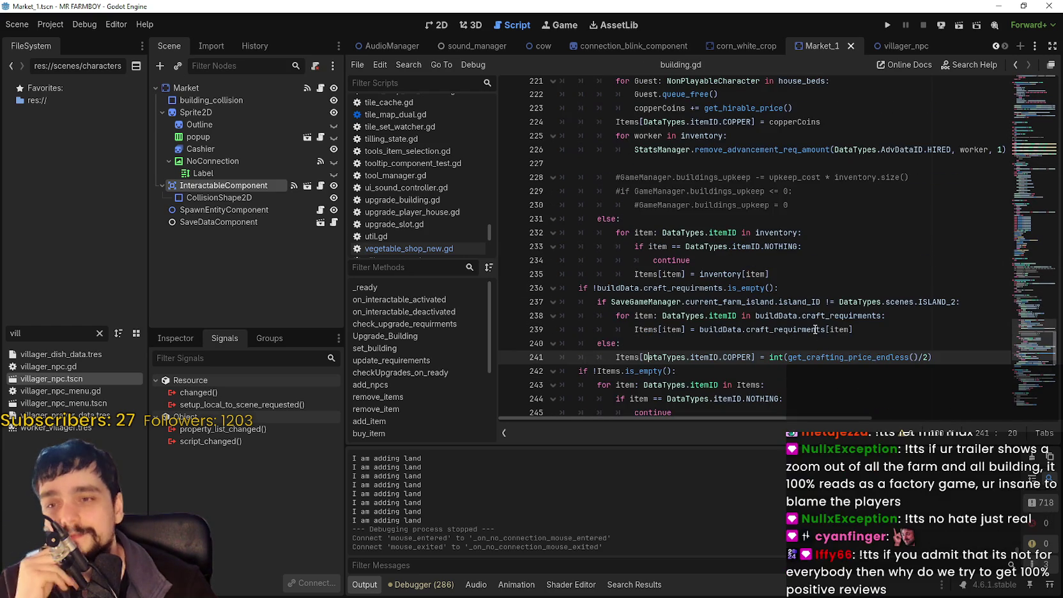
scroll(812, 322, up, 1)
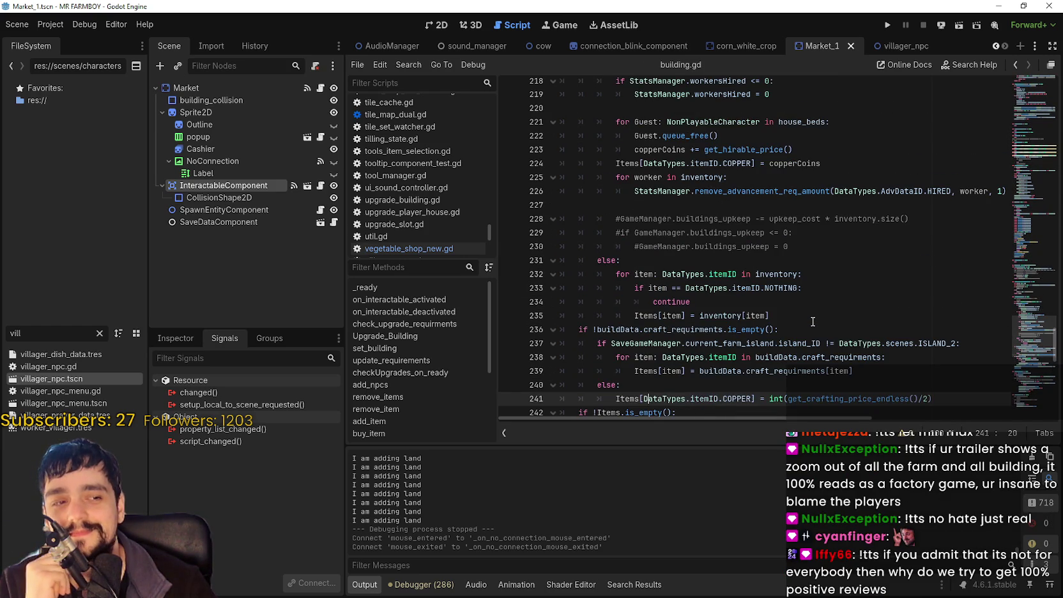